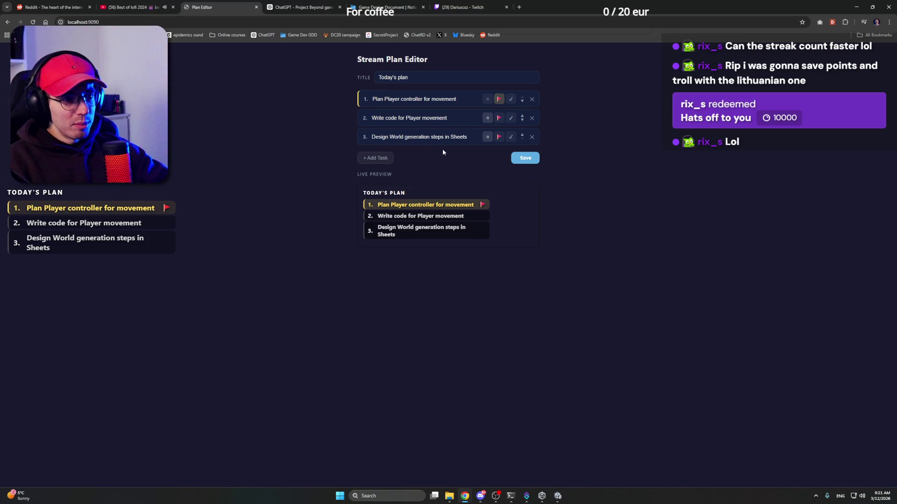
Add a fourth task, 'Write code for Items', to today's plan and save it
{"action": "left_click", "coordinate": [385, 158]}
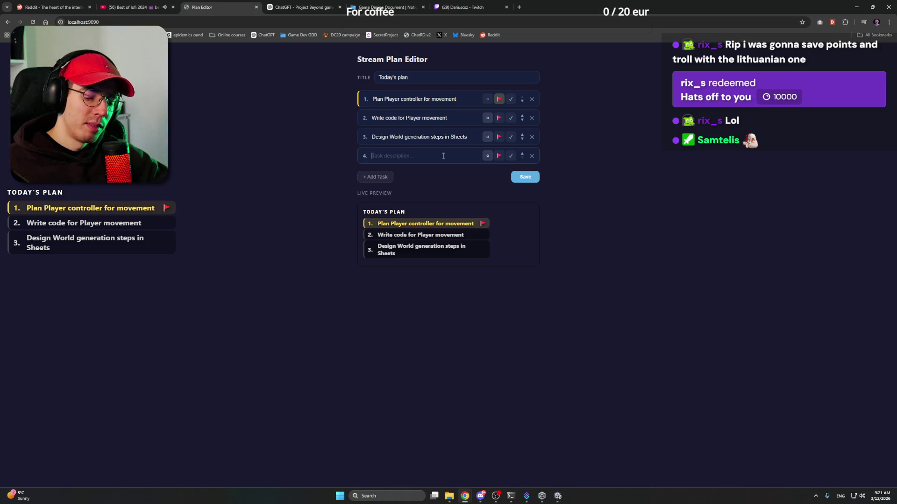
{"action": "type", "text": "Write"}
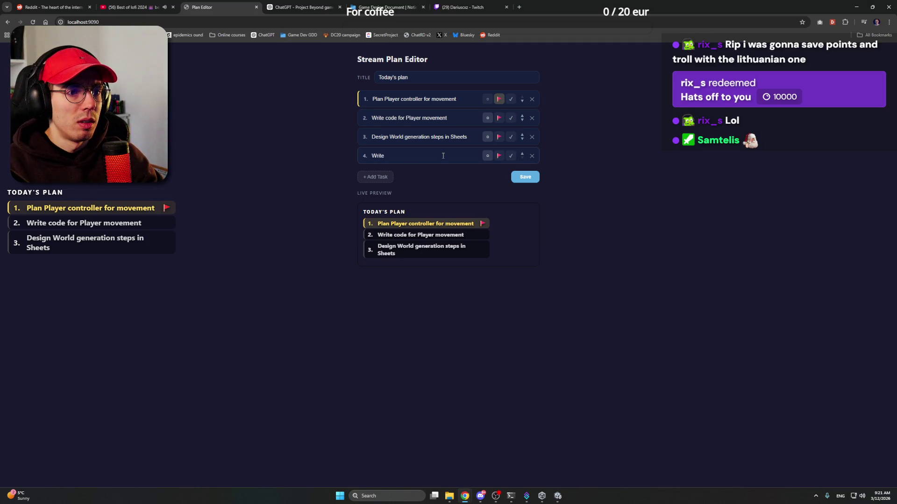
{"action": "type", "text": " for co"}
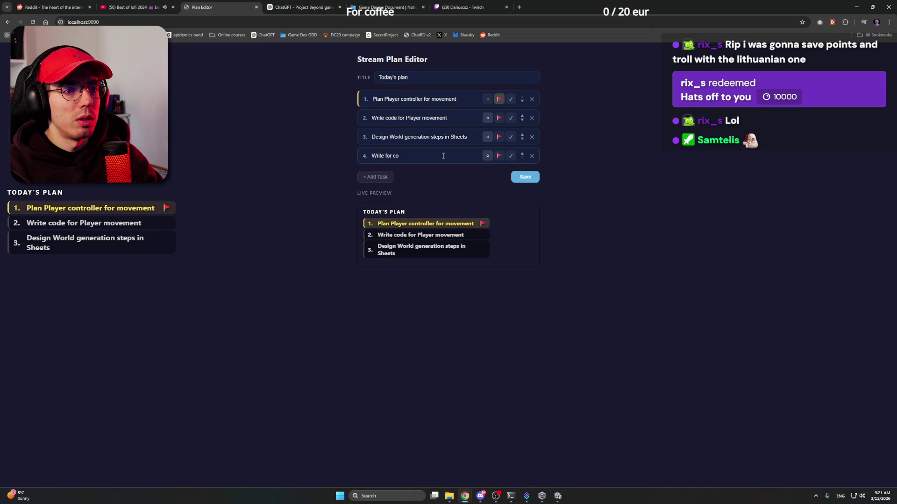
{"action": "type", "text": "for"}
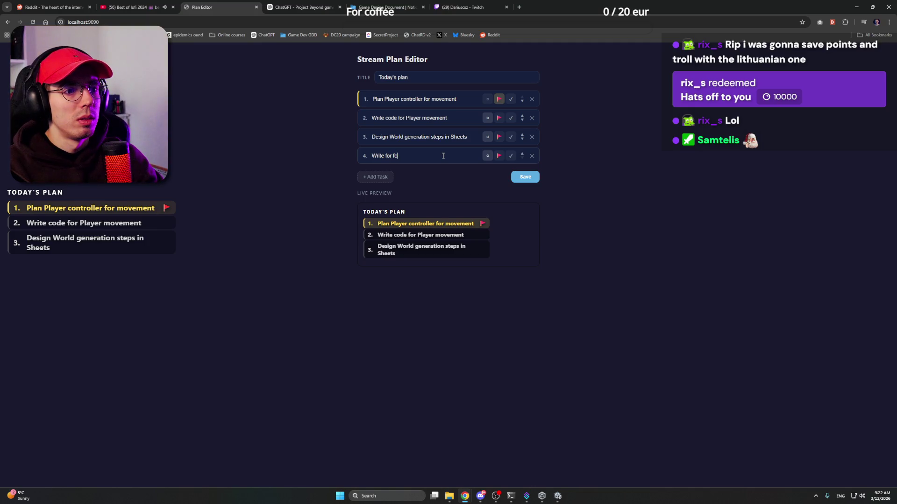
{"action": "key", "text": "BackSpace"}
{"action": "key", "text": "BackSpace"}
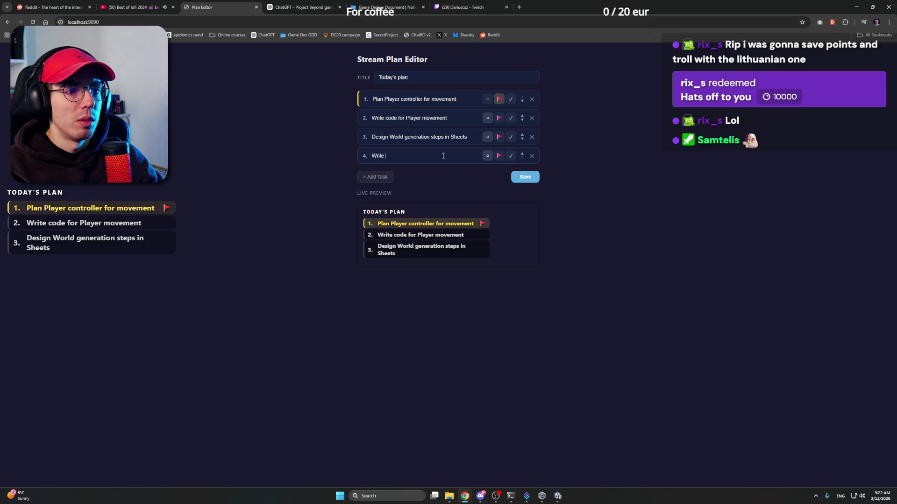
{"action": "type", "text": "code for"}
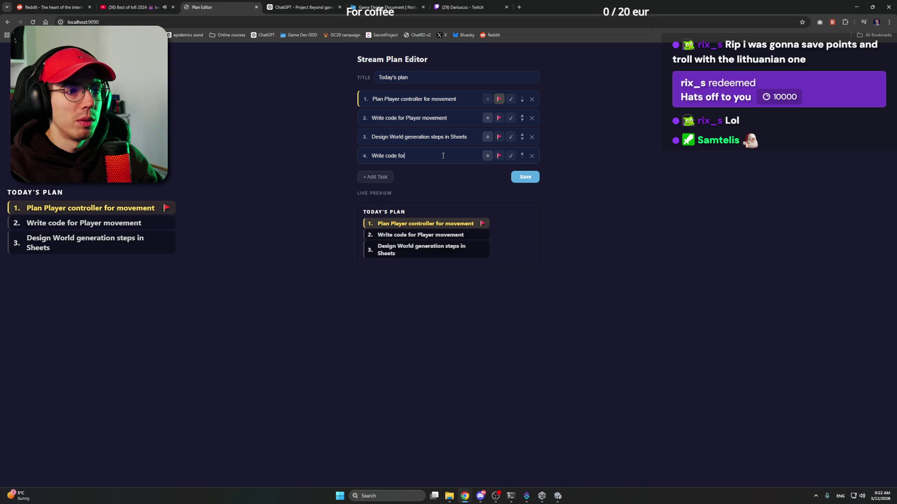
{"action": "type", "text": " Items"}
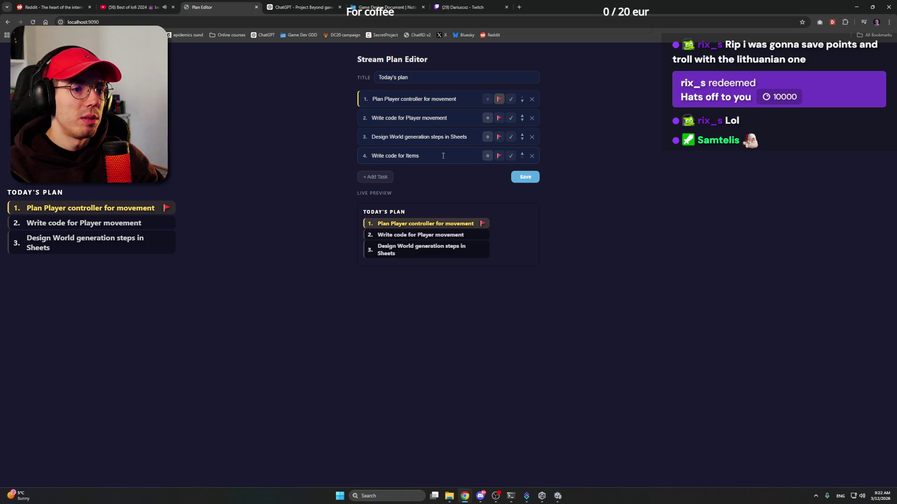
{"action": "left_click", "coordinate": [531, 183]}
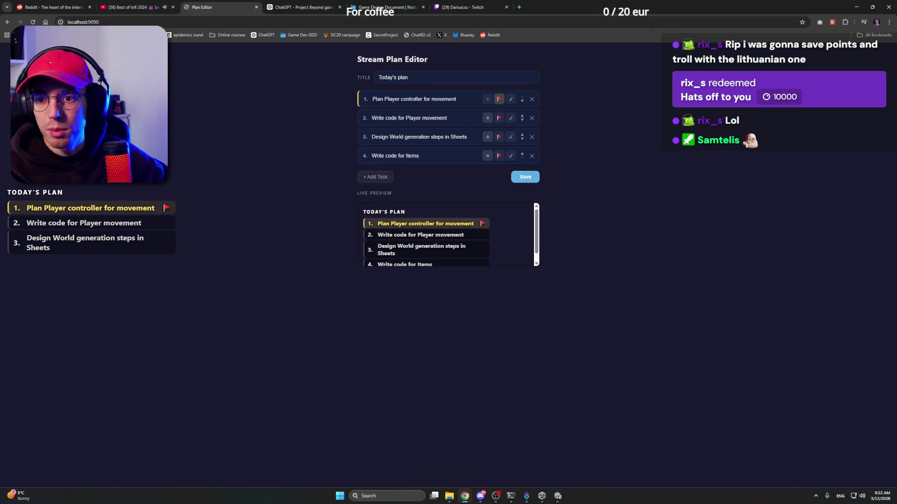
Switch from the Stream Plan Editor to the Notion Game Design Document
{"action": "key", "text": "alt+Tab"}
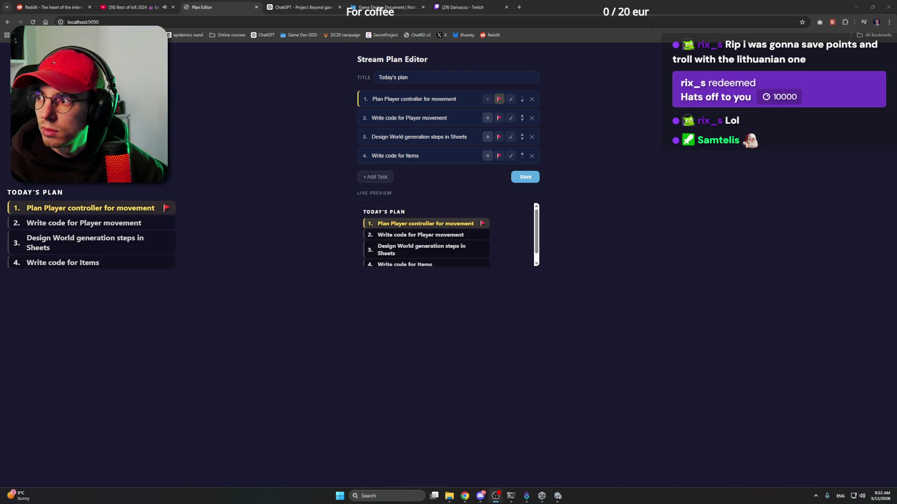
{"action": "left_click", "coordinate": [759, 197]}
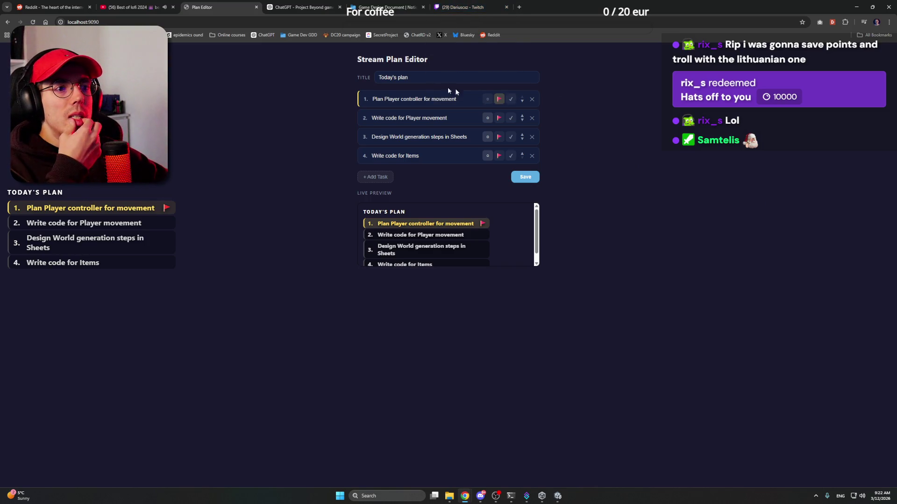
{"action": "left_click", "coordinate": [374, 6]}
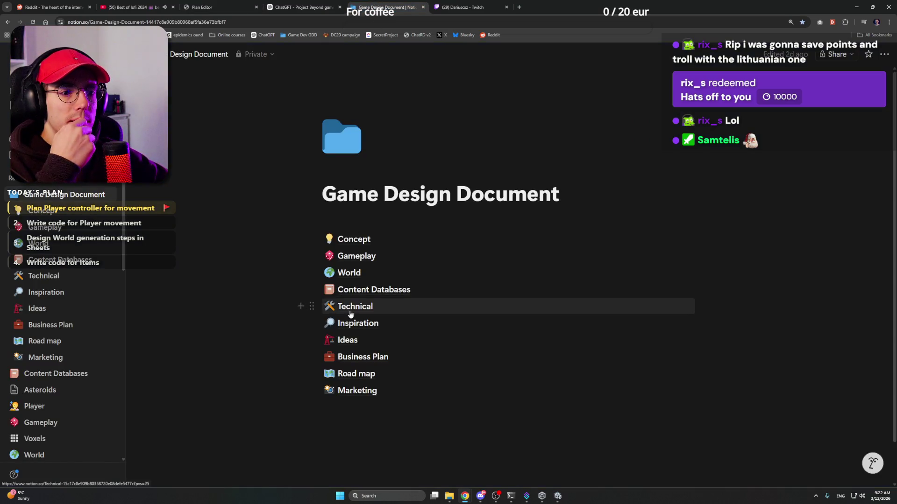
Go to Gameplay > Player and place the cursor after the Player movement modes paragraph
{"action": "left_click", "coordinate": [361, 259]}
{"action": "left_click", "coordinate": [372, 263]}
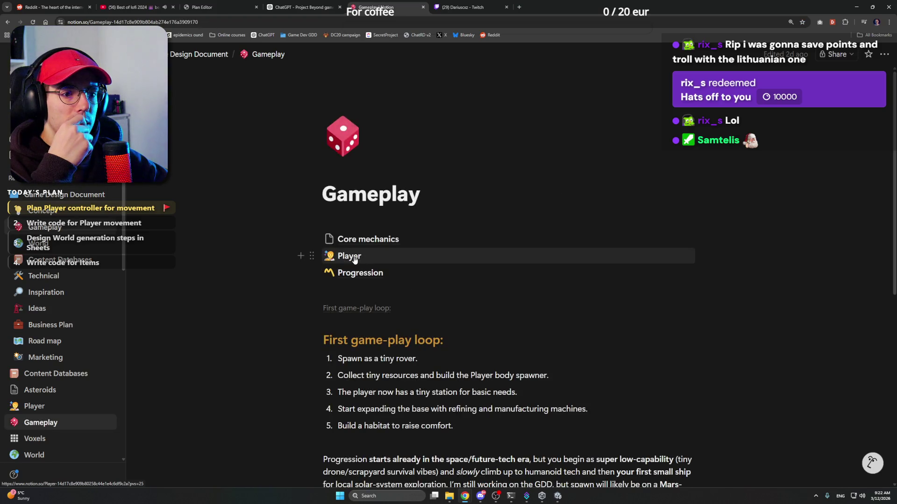
{"action": "scroll", "coordinate": [449, 261], "scroll_direction": "down", "scroll_amount": 2}
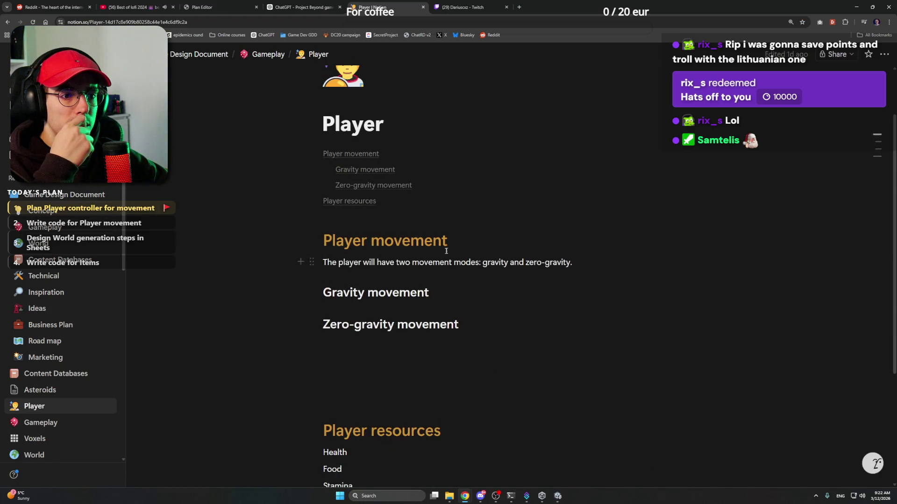
{"action": "left_click", "coordinate": [447, 236]}
{"action": "scroll", "coordinate": [448, 236], "scroll_direction": "down", "scroll_amount": 1}
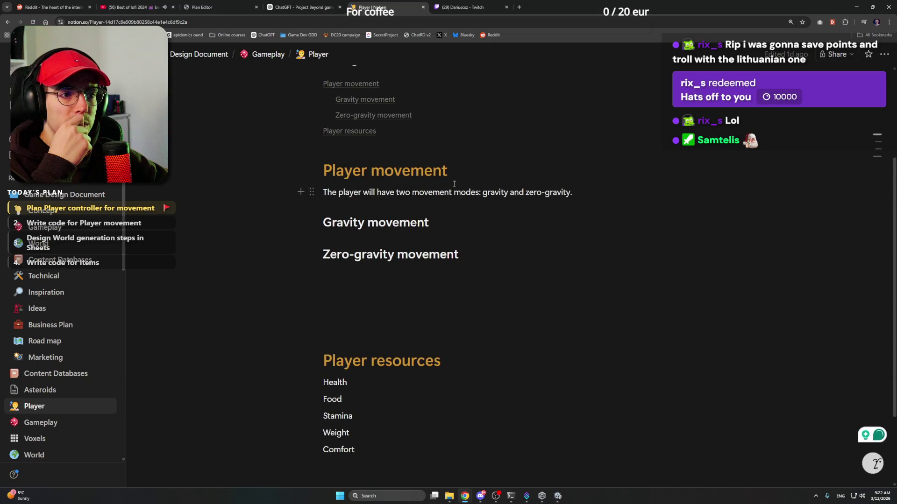
{"action": "left_click", "coordinate": [587, 194]}
{"action": "key", "text": "Up"}
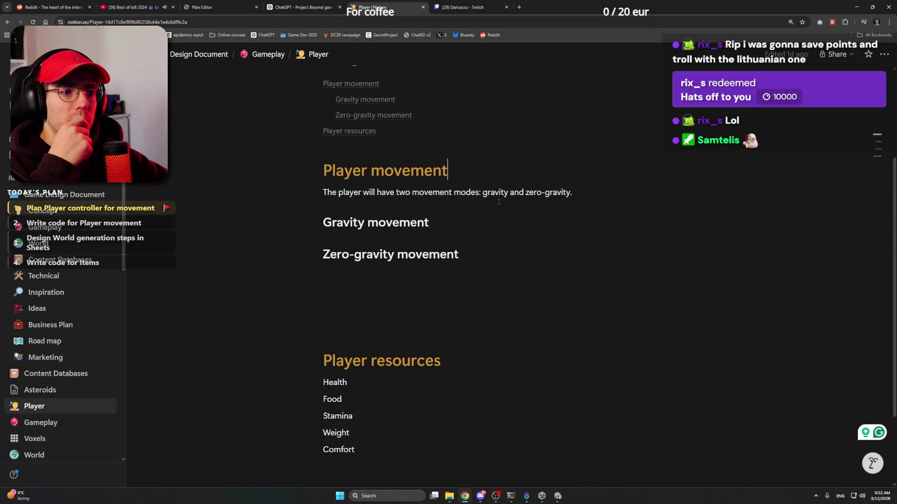
{"action": "left_click", "coordinate": [610, 195]}
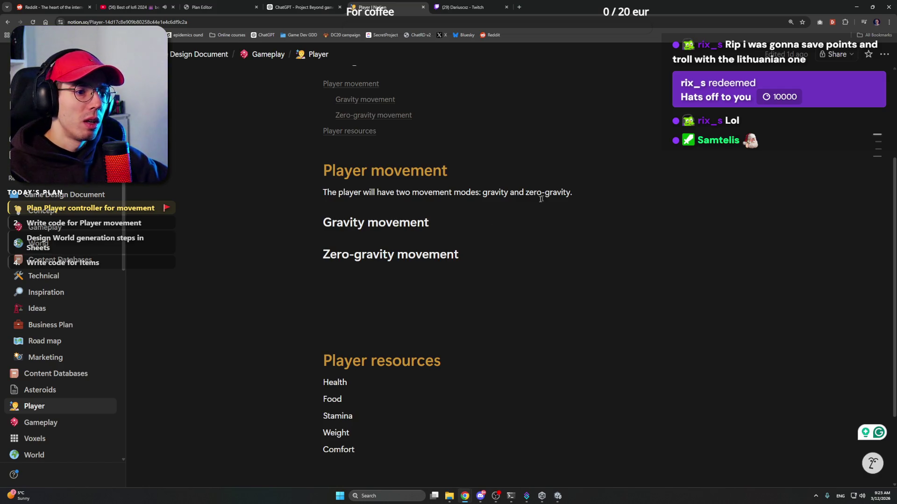
Start a new line reading 'Modes are switched by a Collision trigger' below the modes paragraph
{"action": "left_click", "coordinate": [484, 219]}
{"action": "left_click", "coordinate": [601, 196]}
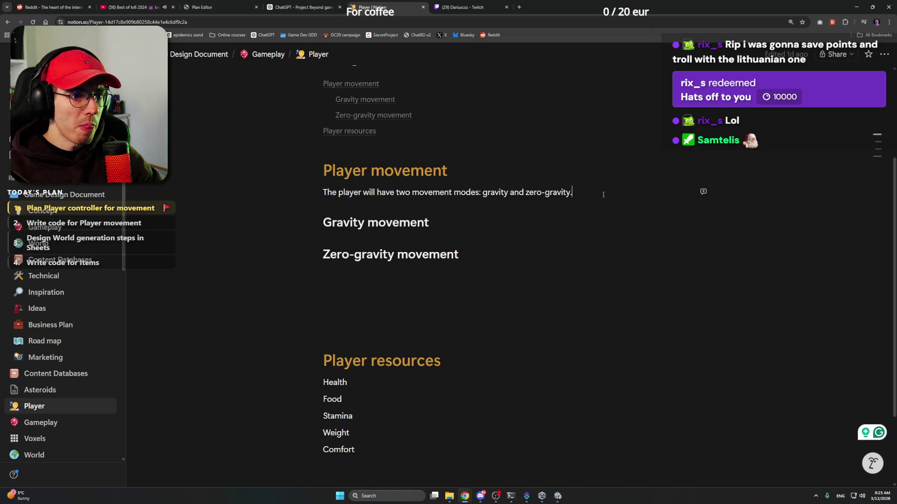
{"action": "key", "text": "Return"}
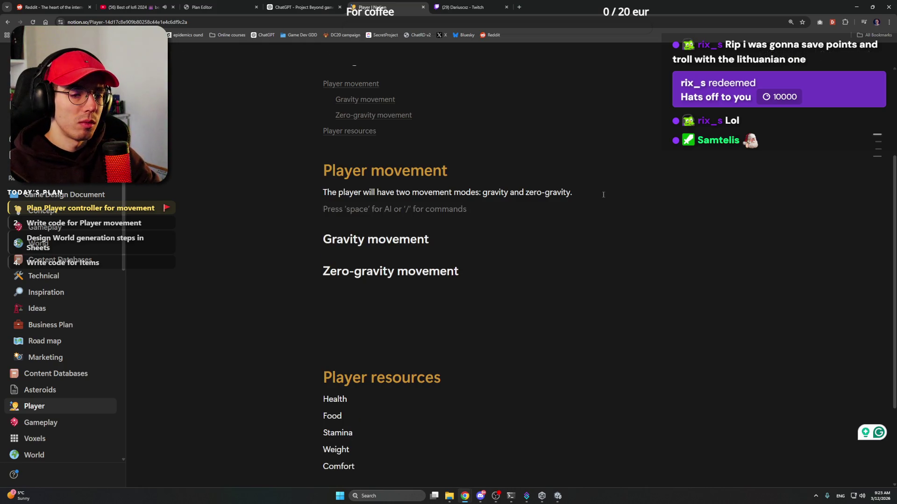
{"action": "type", "text": "Mo"}
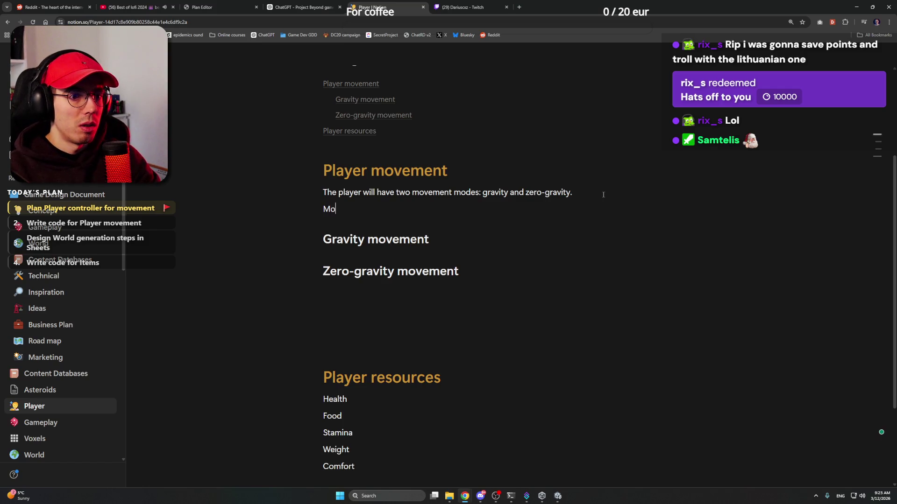
{"action": "type", "text": "des are switched by"}
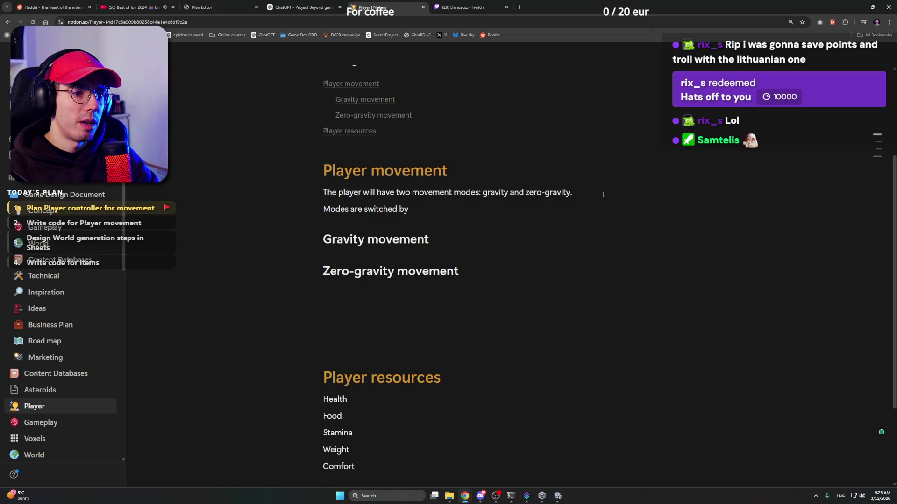
{"action": "type", "text": " a "}
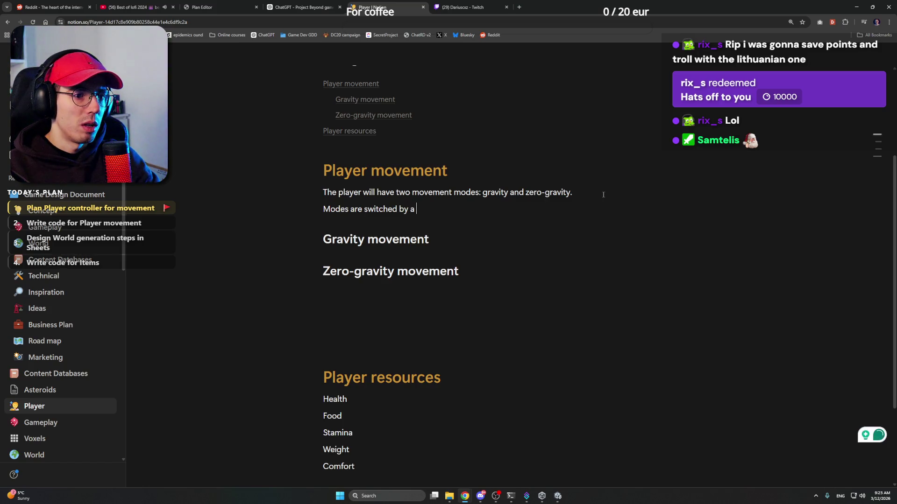
{"action": "type", "text": "Collision "}
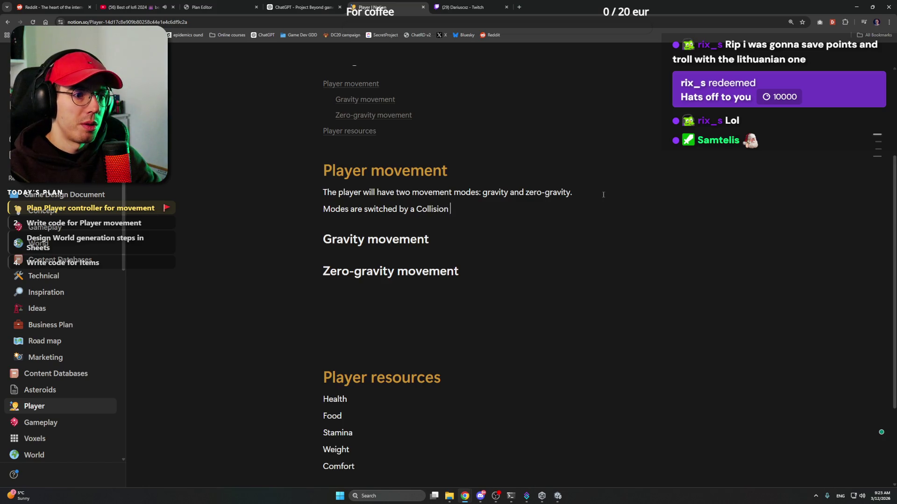
{"action": "type", "text": "trigger "}
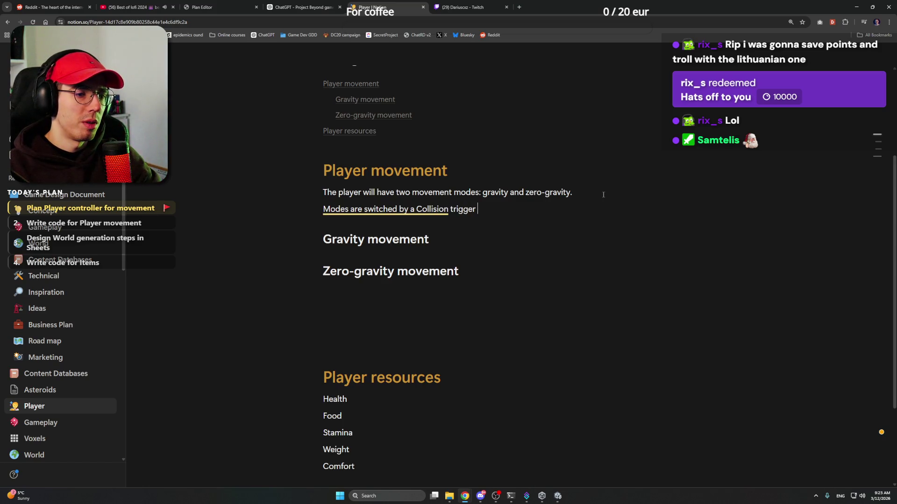
{"action": "type", "text": "(for e"}
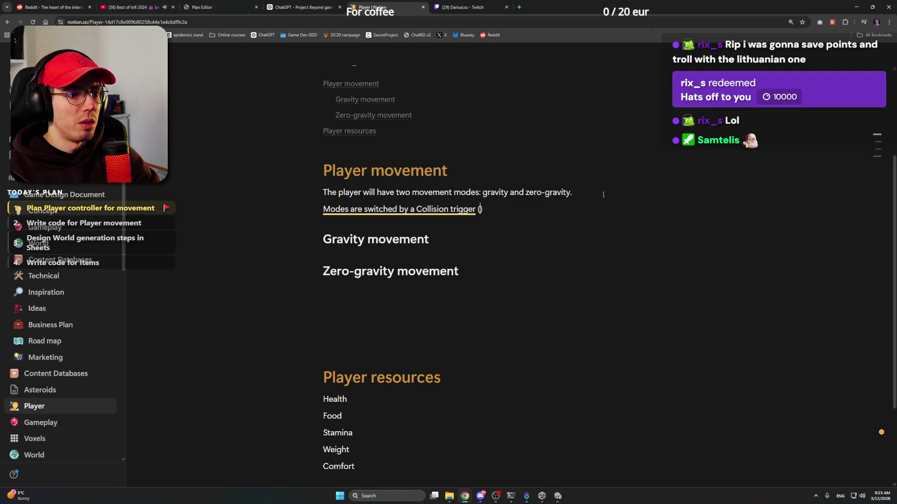
{"action": "type", "text": "xample"}
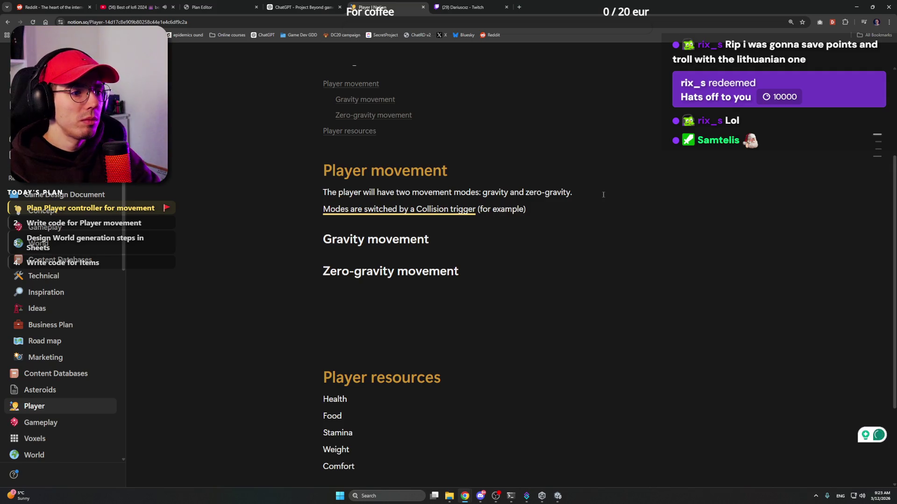
Replace the '(for example' note with '. Unity "Action" of'
{"action": "key", "text": "shift+Left"}
{"action": "key", "text": "shift+Left"}
{"action": "key", "text": "shift+Left"}
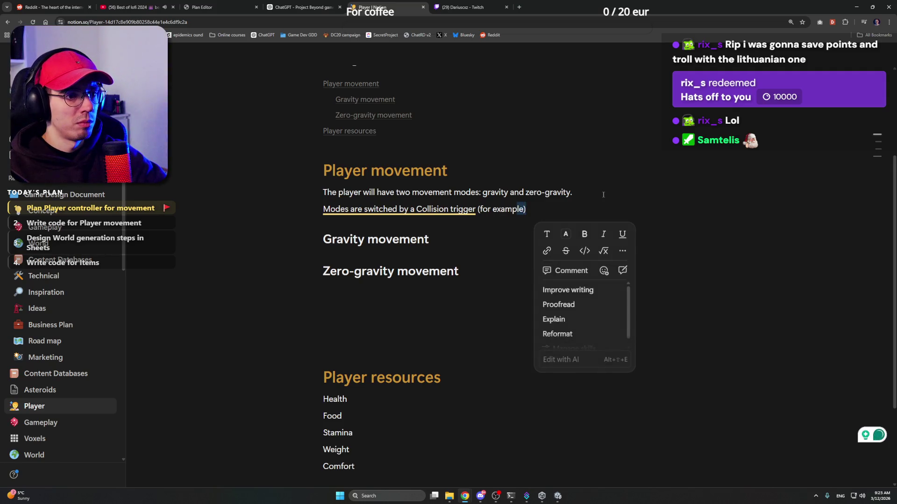
{"action": "key", "text": "shift+Left"}
{"action": "key", "text": "shift+Left"}
{"action": "key", "text": "shift+Left"}
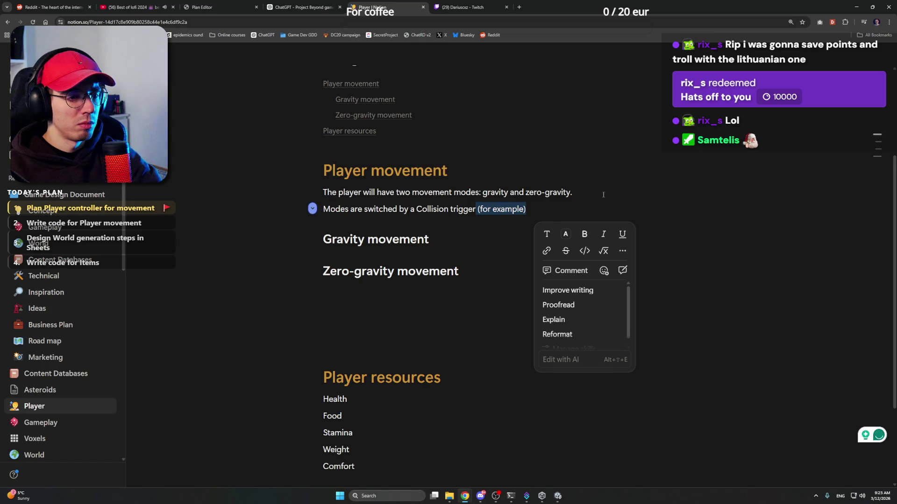
{"action": "key", "text": "BackSpace"}
{"action": "key", "text": "BackSpace"}
{"action": "type", "text": ". A"}
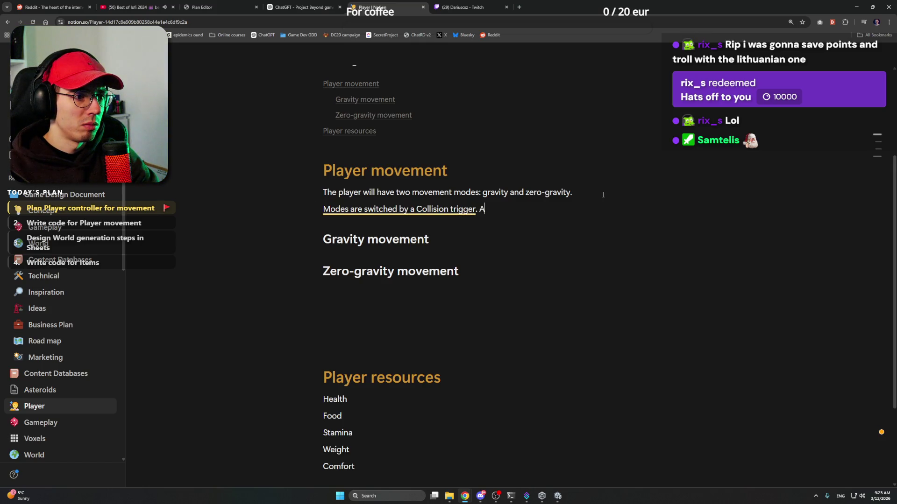
{"action": "type", "text": "ction of"}
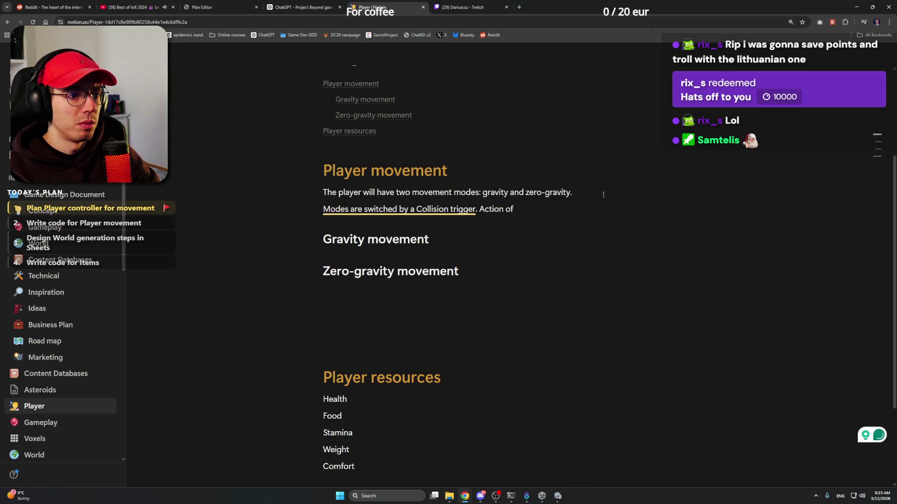
{"action": "type", "text": "\""}
{"action": "key", "text": "Left"}
{"action": "key", "text": "Left"}
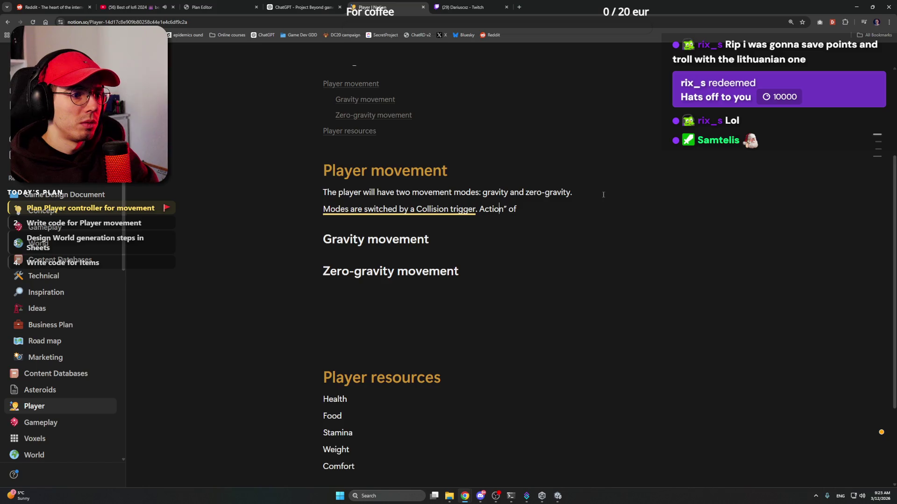
{"action": "key", "text": "Left"}
{"action": "key", "text": "Left"}
{"action": "type", "text": "\""}
{"action": "key", "text": "Left"}
{"action": "type", "text": "Unity"}
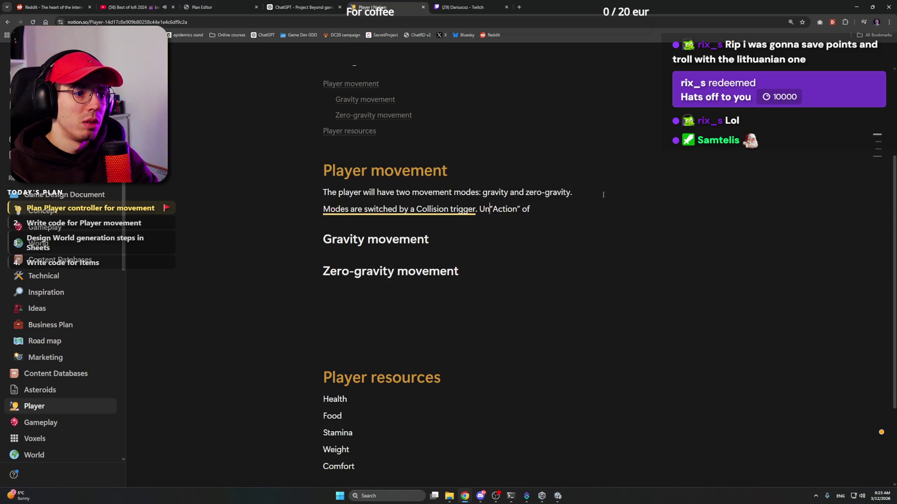
{"action": "key", "text": "Right"}
Finish the line with 'EnteredGravityEnviroment.' after 'Action' of
{"action": "key", "text": "End"}
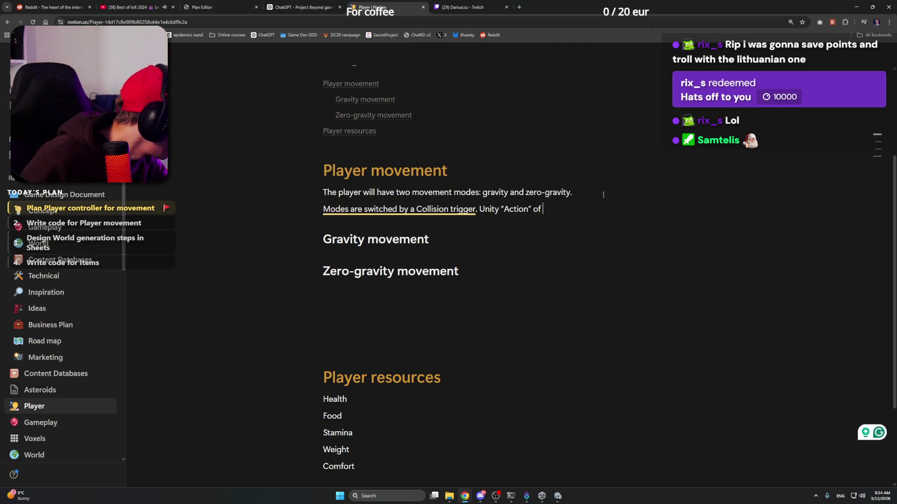
{"action": "type", "text": "Ent"}
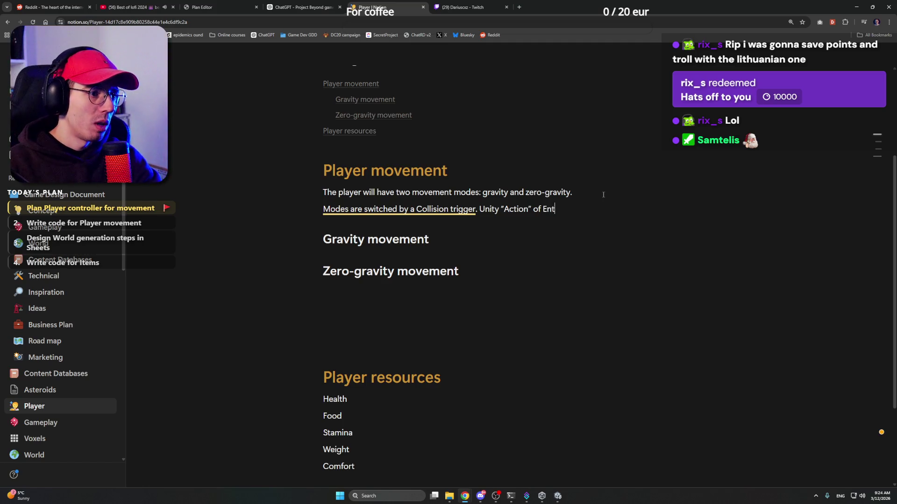
{"action": "type", "text": "ered"}
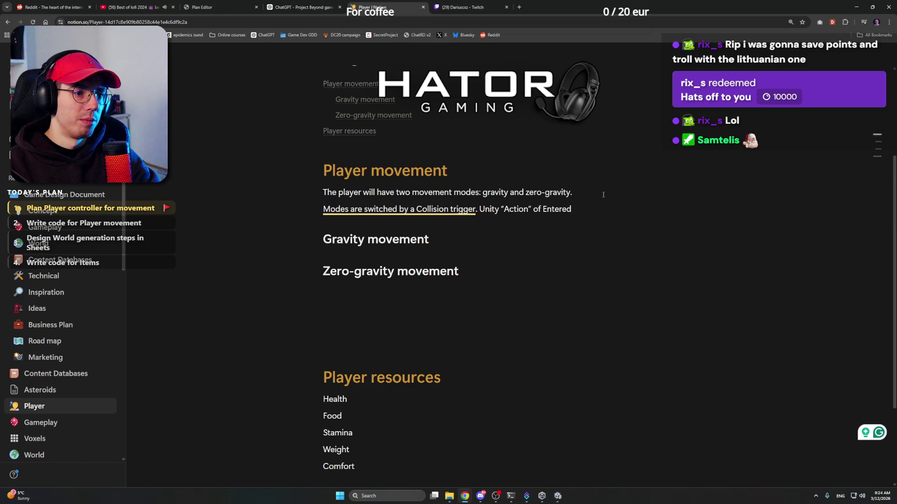
{"action": "type", "text": "Gravi"}
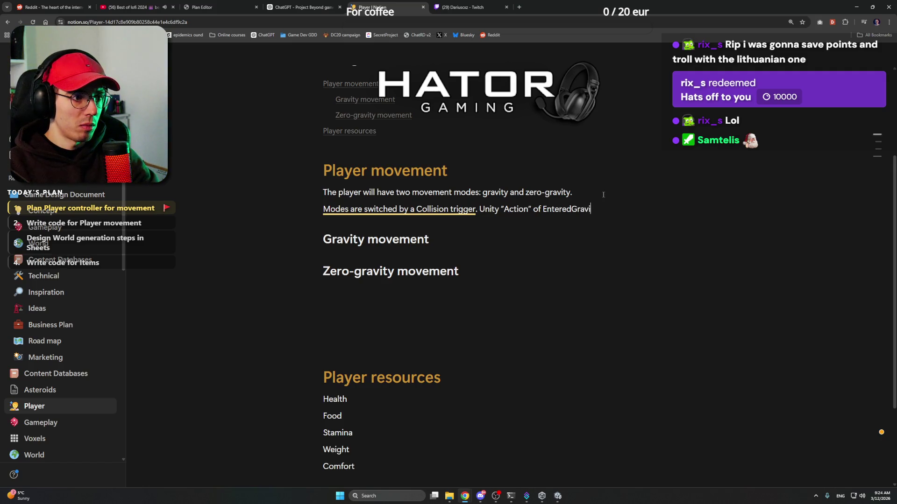
{"action": "type", "text": "tyEnviroment"}
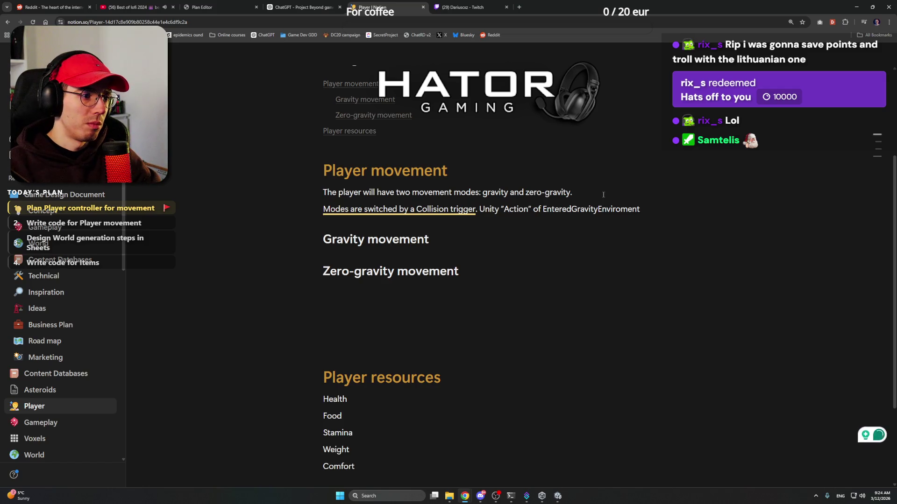
{"action": "type", "text": "."}
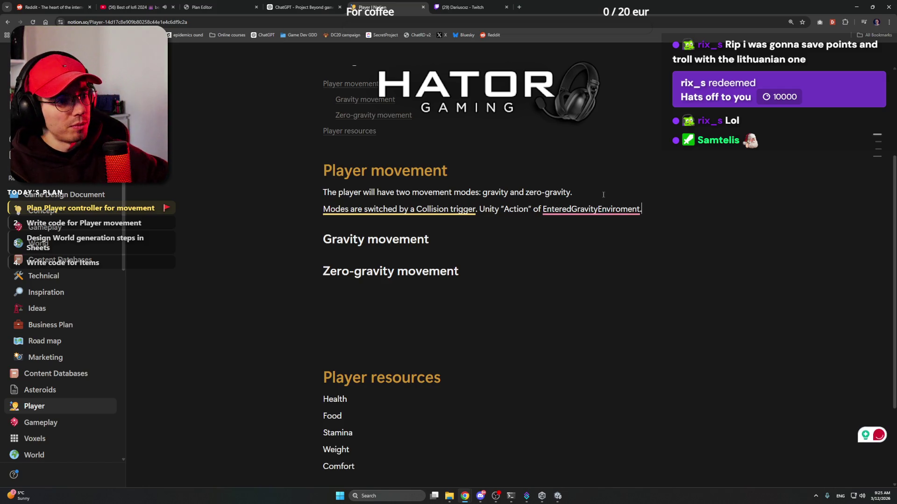
Accept the spelling correction to EnteredGravityEnvironment
{"action": "mouse_move", "coordinate": [591, 209]}
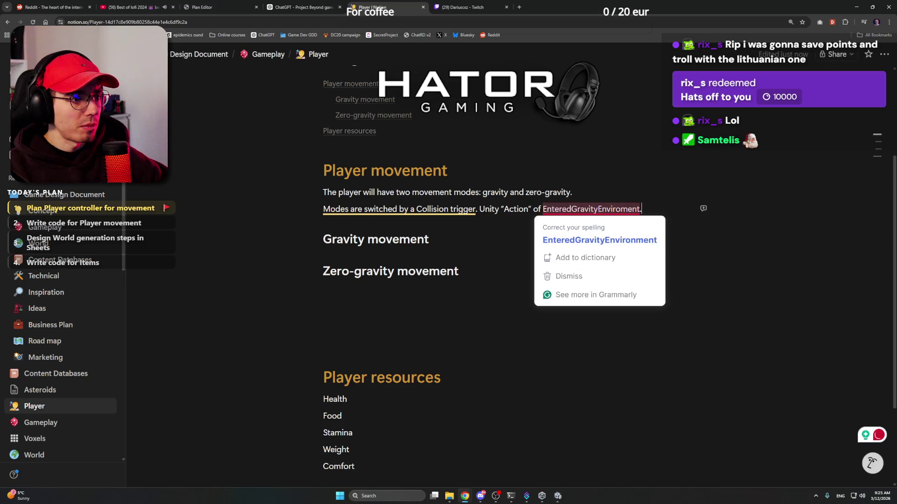
{"action": "left_click", "coordinate": [597, 241]}
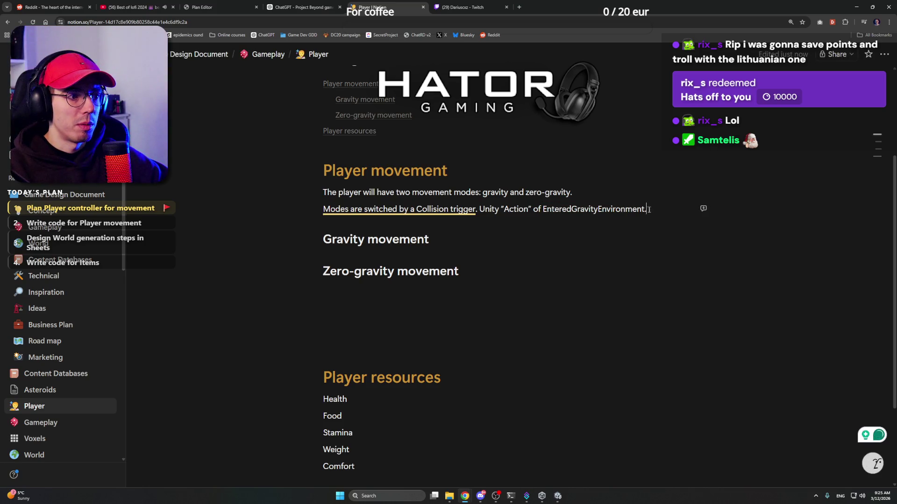
{"action": "left_click_drag", "start_coordinate": [649, 209], "coordinate": [543, 209]}
{"action": "left_click", "coordinate": [497, 232]}
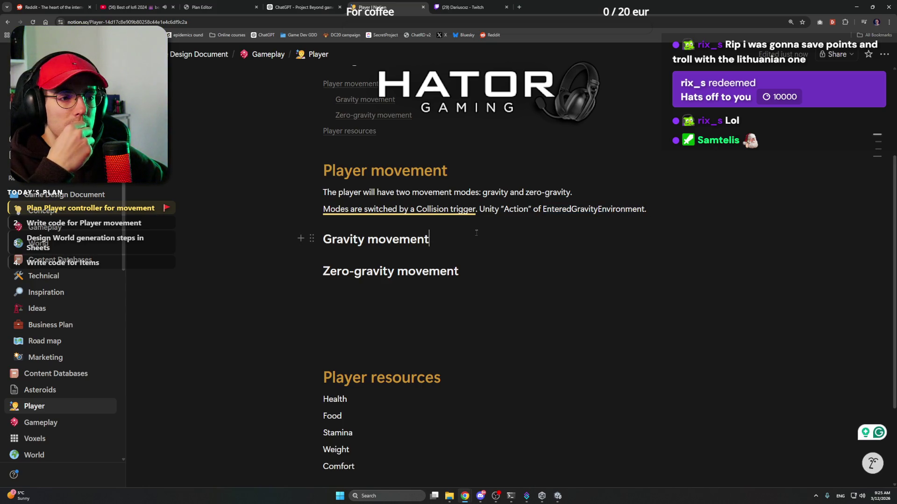
{"action": "left_click", "coordinate": [476, 270]}
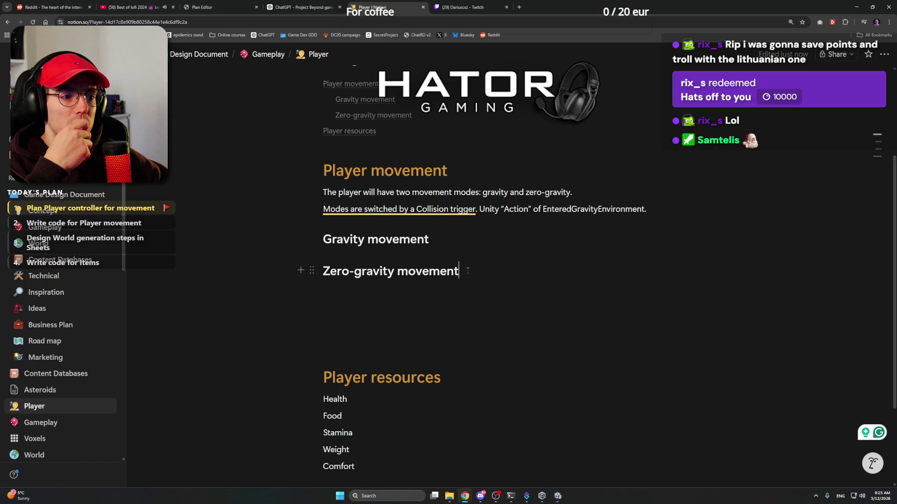
{"action": "left_click", "coordinate": [458, 241]}
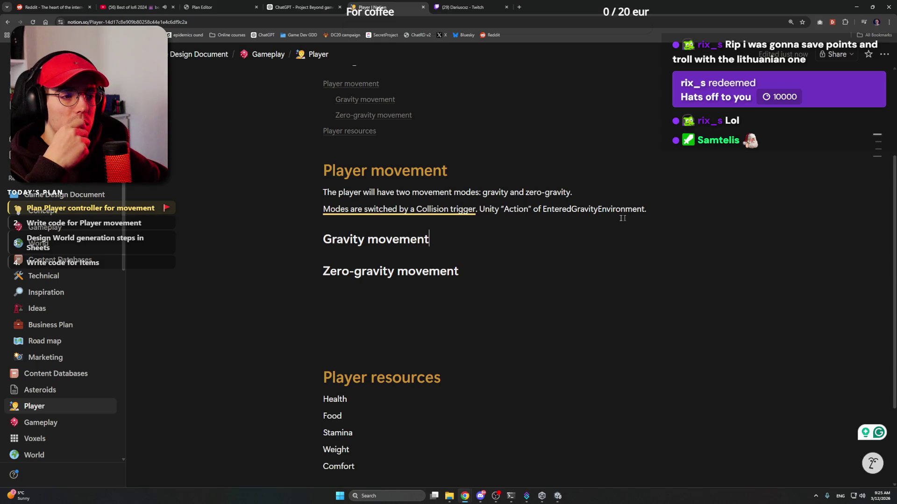
Move the Modes sentence into a bulleted item and start a new bullet below it
{"action": "mouse_move", "coordinate": [394, 219]}
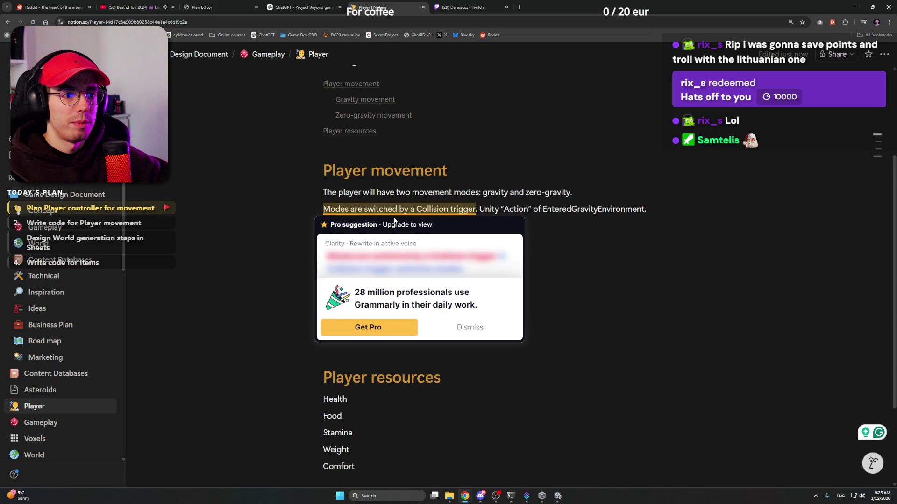
{"action": "type", "text": "/bull"}
{"action": "key", "text": "Return"}
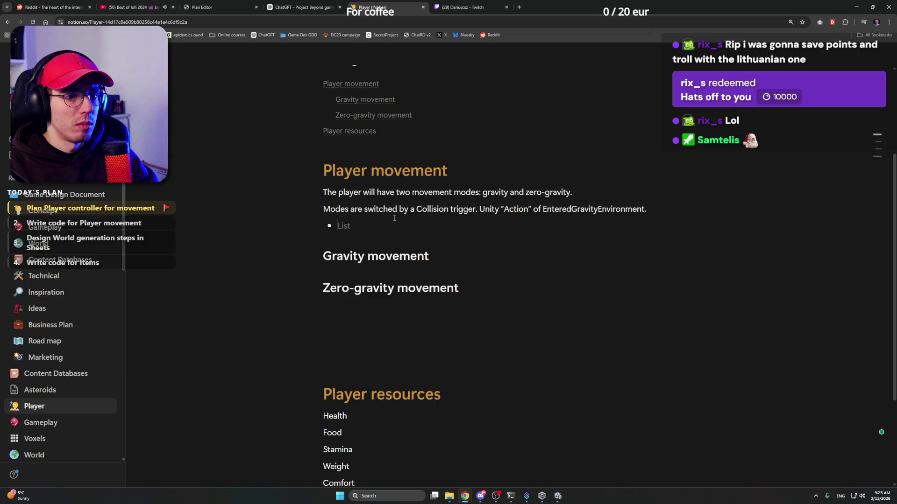
{"action": "key", "text": "Up"}
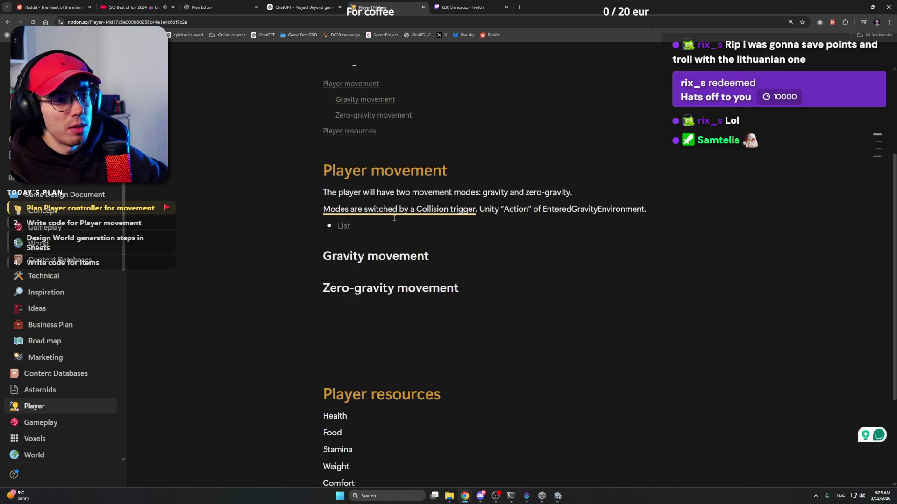
{"action": "triple_click", "coordinate": [656, 209]}
{"action": "key", "text": "ctrl+c"}
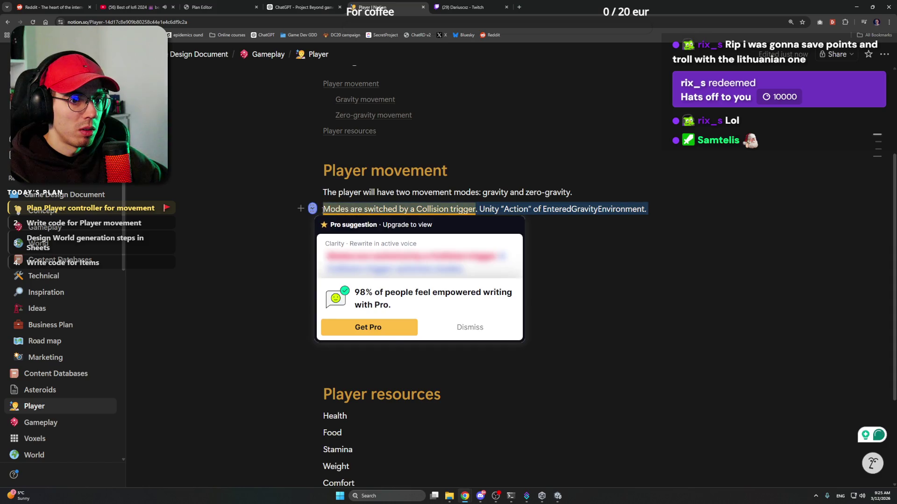
{"action": "left_click", "coordinate": [411, 227]}
{"action": "key", "text": "ctrl+v"}
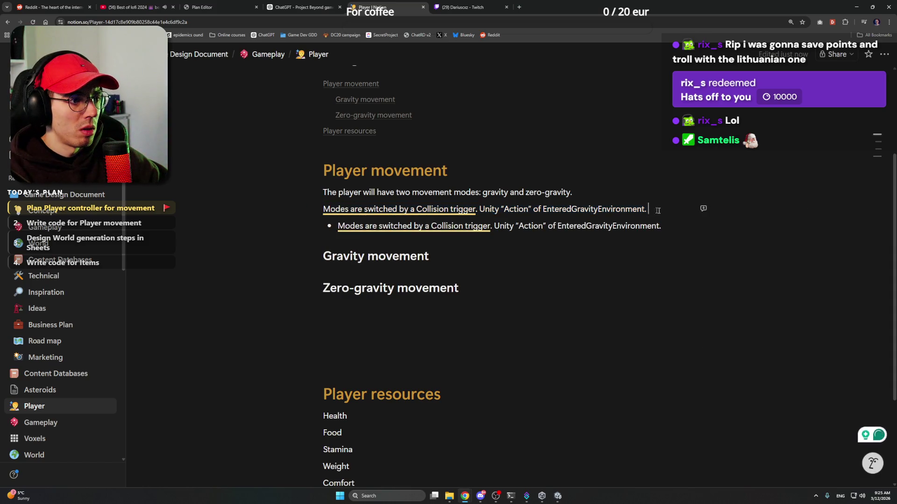
{"action": "triple_click", "coordinate": [657, 210]}
{"action": "key", "text": "BackSpace"}
{"action": "key", "text": "BackSpace"}
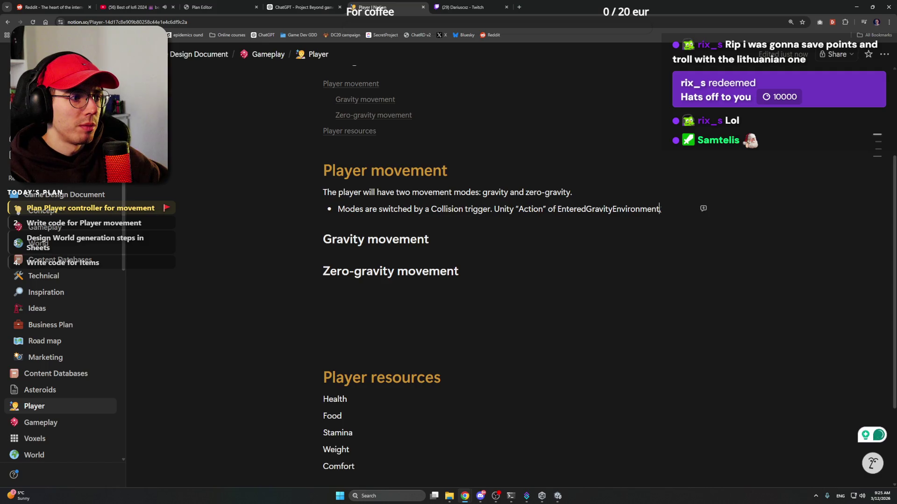
{"action": "left_click", "coordinate": [666, 209]}
{"action": "key", "text": "Return"}
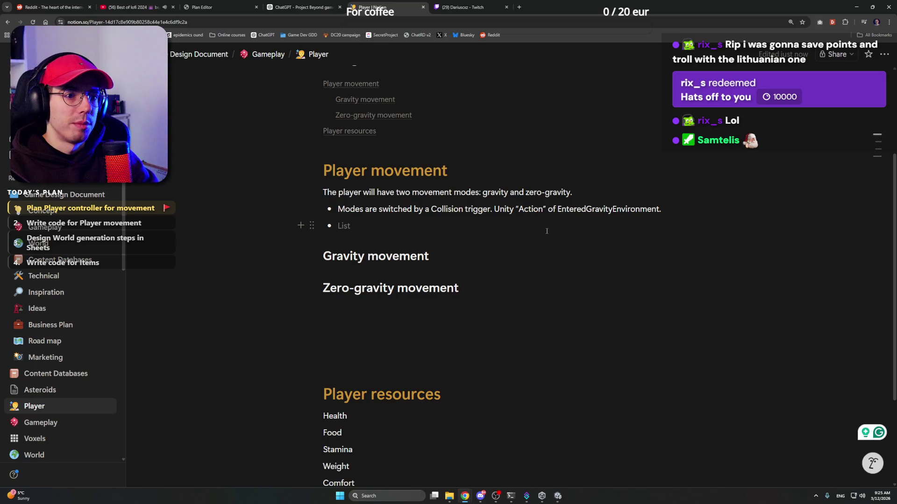
Add the bullet 'The player can have enabled Jetpack.'
{"action": "type", "text": "Player can "}
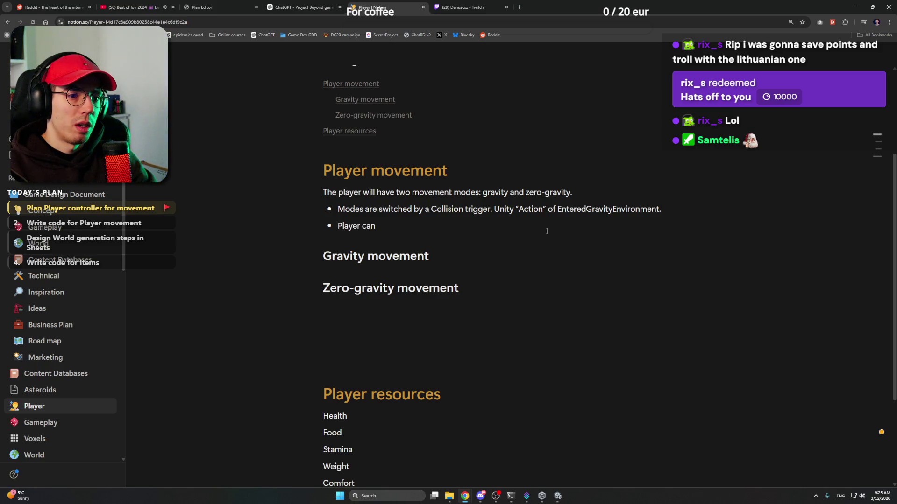
{"action": "type", "text": "have enable"}
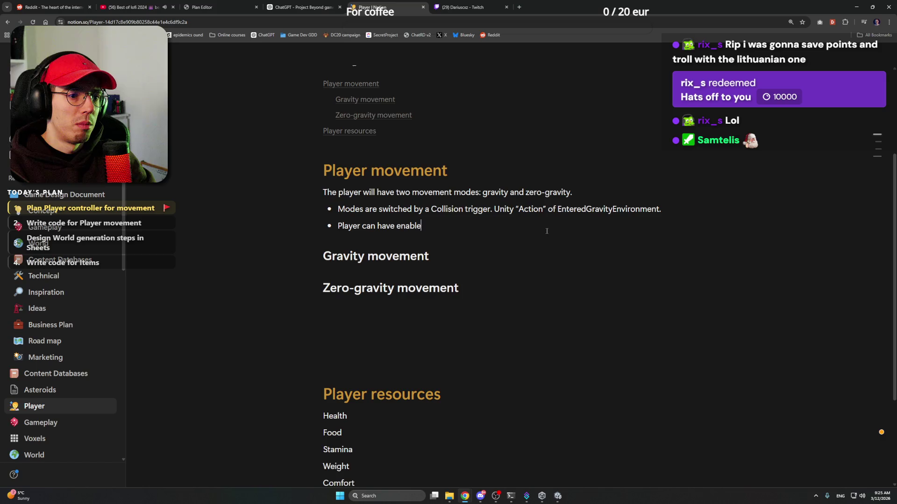
{"action": "type", "text": "d Jetpack."}
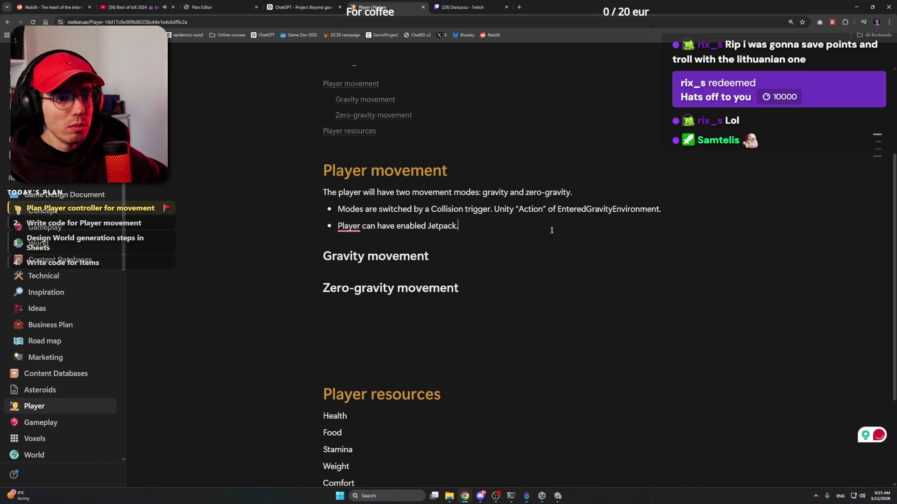
{"action": "left_click", "coordinate": [348, 226]}
{"action": "left_click", "coordinate": [364, 257]}
{"action": "left_click", "coordinate": [494, 225]}
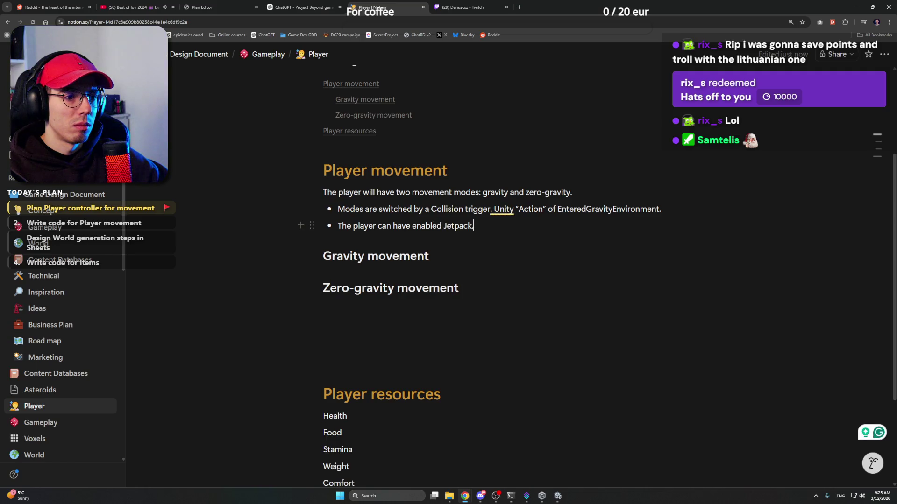
Add the bullet 'Jetpack will enable movement in zero-g environment.'
{"action": "key", "text": "Return"}
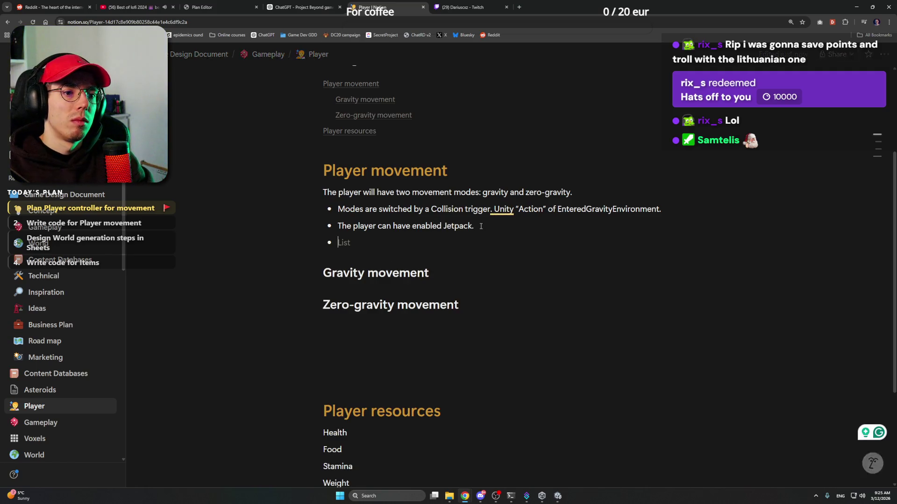
{"action": "type", "text": "Jetpack will "}
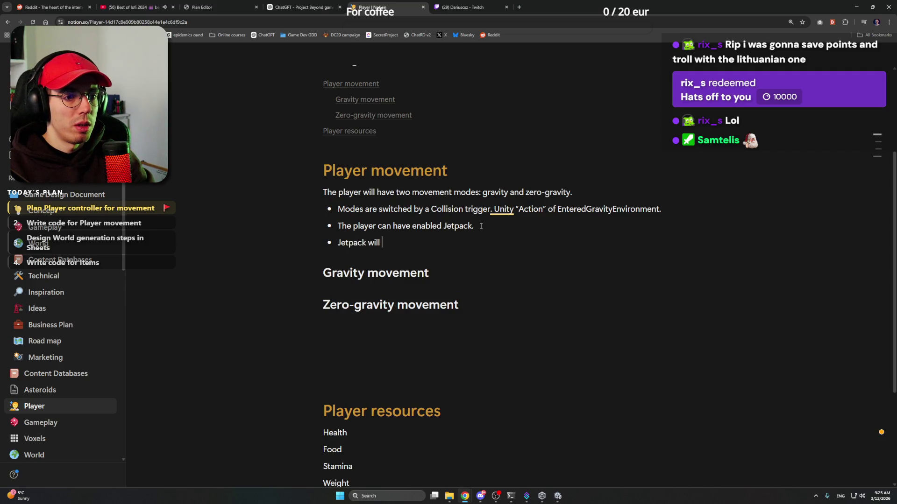
{"action": "type", "text": "enablefor movement "}
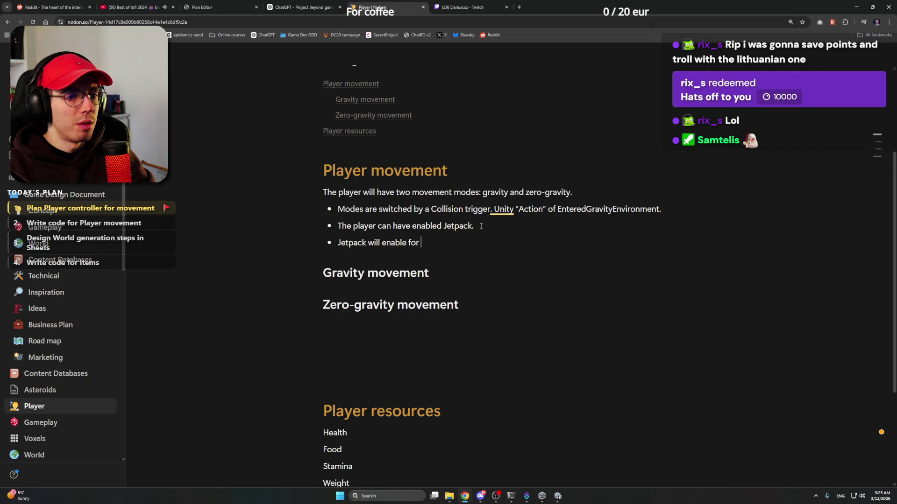
{"action": "type", "text": "in"}
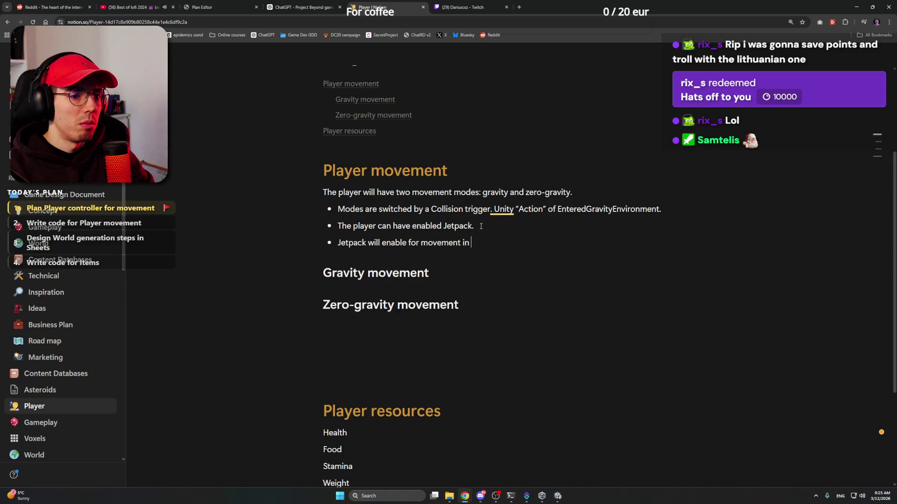
{"action": "type", "text": " 2D."}
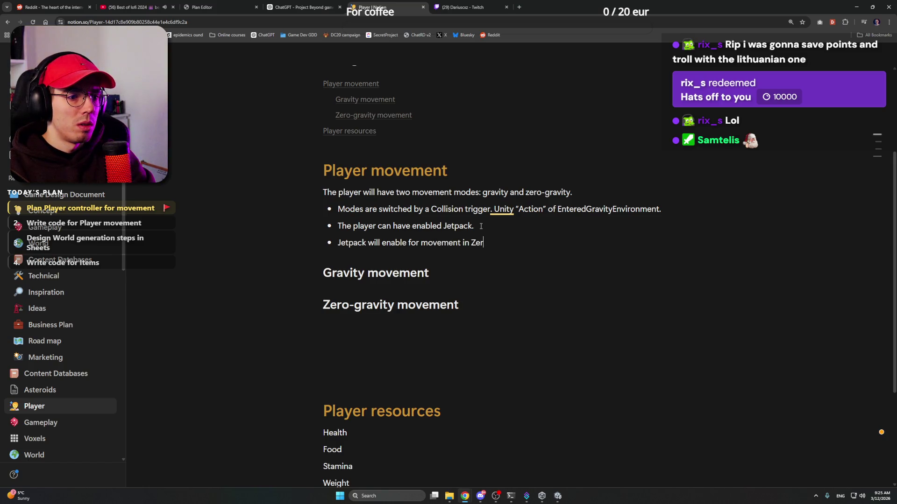
{"action": "key", "text": "BackSpace"}
{"action": "key", "text": "BackSpace"}
{"action": "key", "text": "BackSpace"}
{"action": "type", "text": "zero-g"}
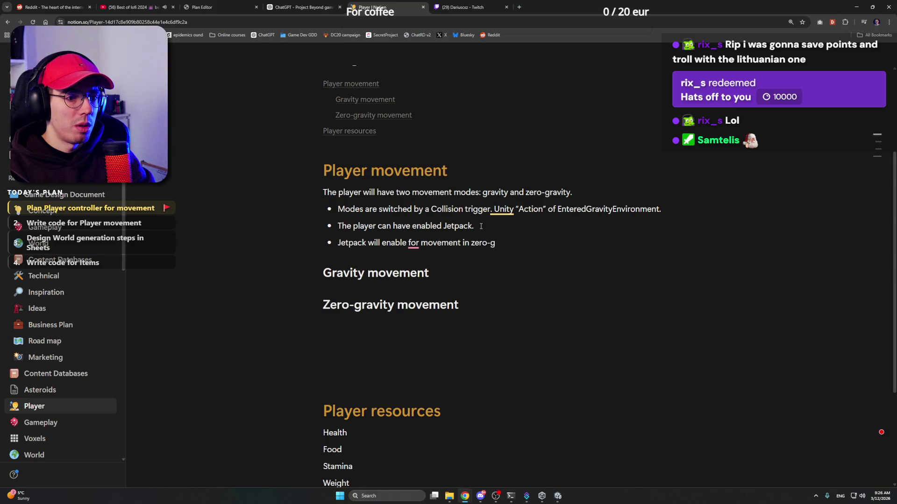
{"action": "type", "text": " enviro"}
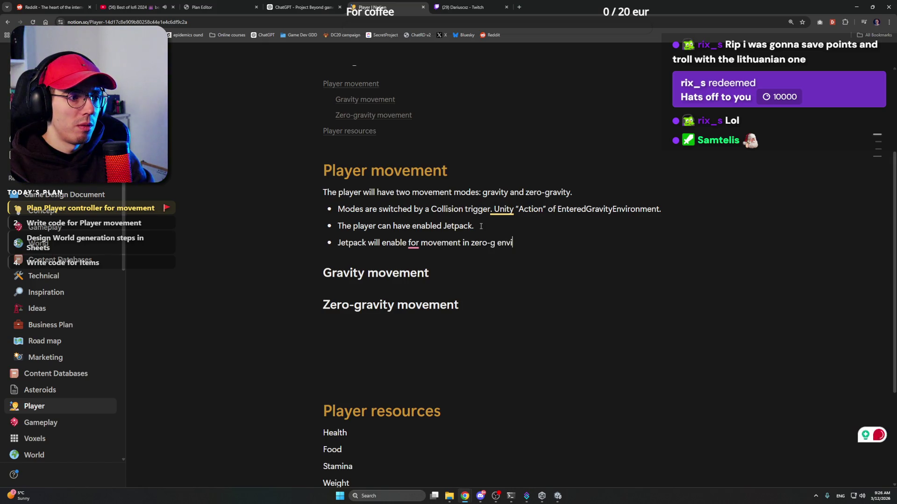
{"action": "type", "text": "nment."}
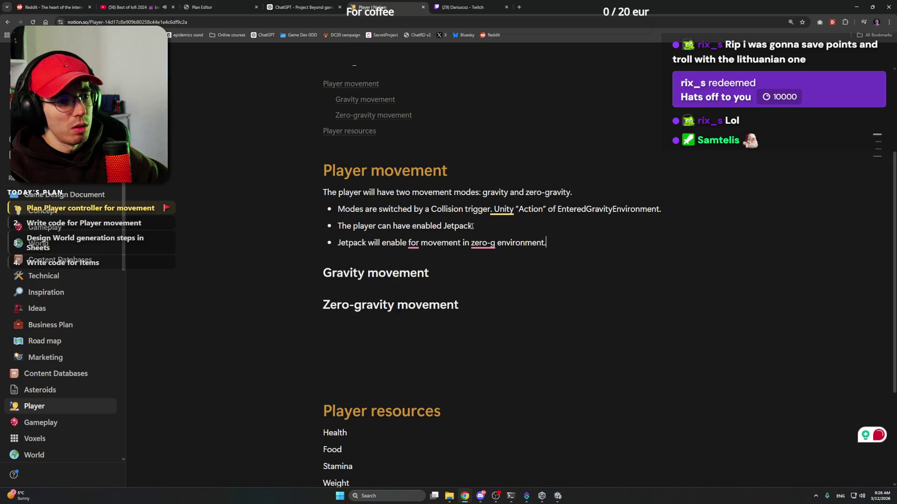
{"action": "double_click", "coordinate": [413, 243]}
{"action": "key", "text": "BackSpace"}
Change to 'a zero-g environment', append 'Button "x".', and start a new bullet
{"action": "left_click", "coordinate": [470, 244]}
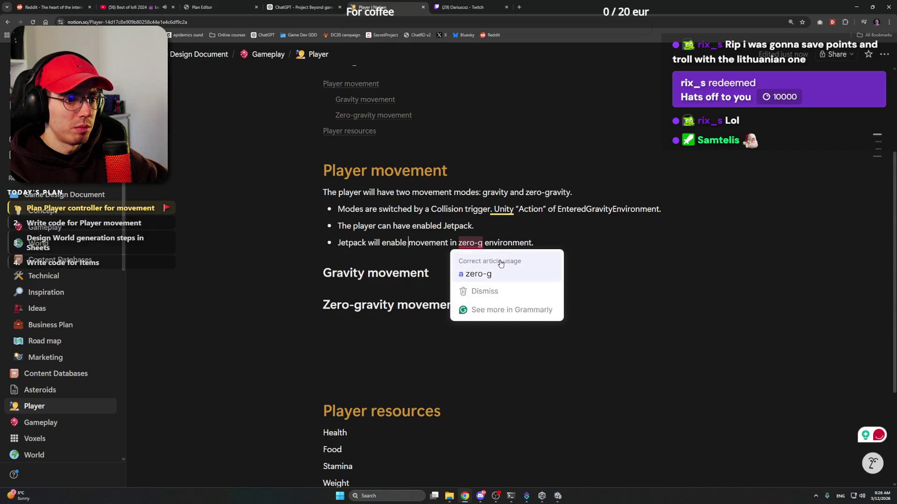
{"action": "left_click", "coordinate": [502, 261]}
{"action": "left_click", "coordinate": [545, 244]}
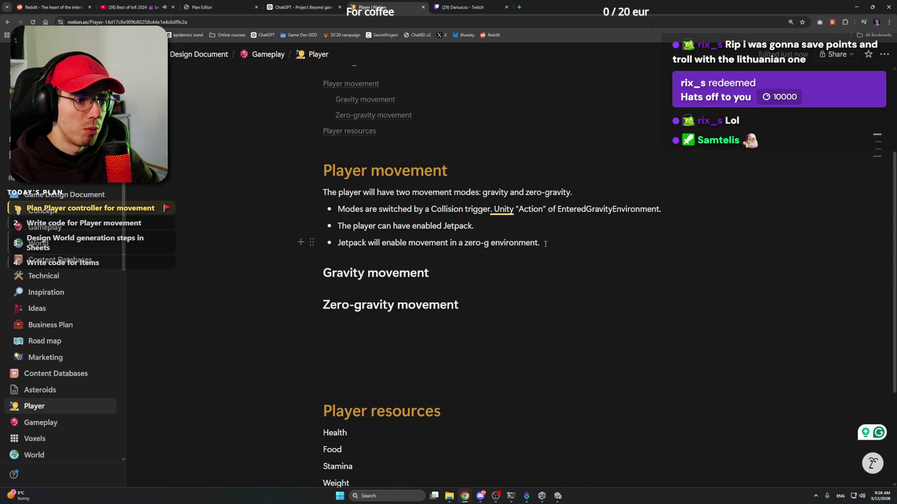
{"action": "key", "text": "Left"}
{"action": "key", "text": "Left"}
{"action": "key", "text": "Left"}
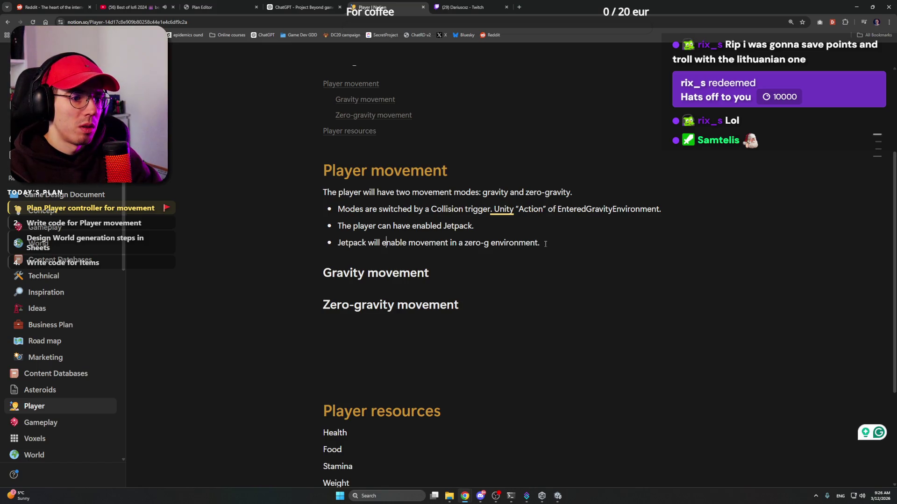
{"action": "key", "text": "ctrl+Right"}
{"action": "key", "text": "ctrl+Right"}
{"action": "key", "text": "ctrl+Right"}
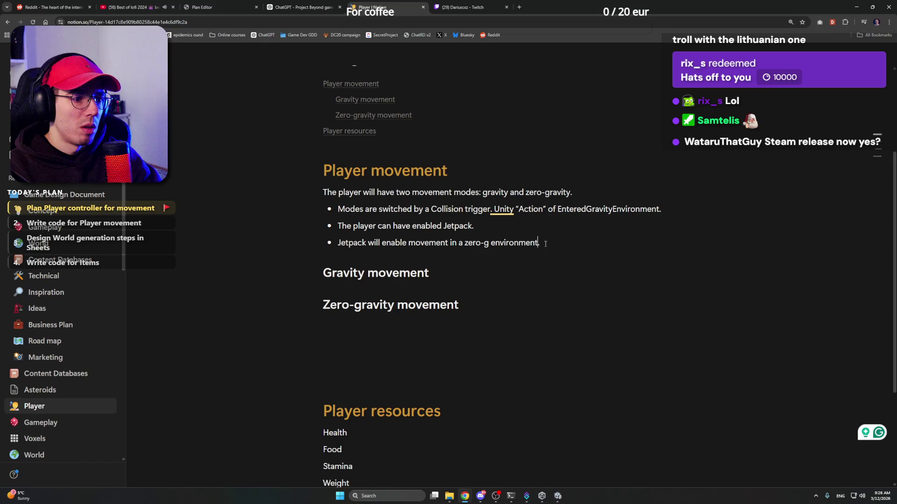
{"action": "type", "text": "Button \"x\""}
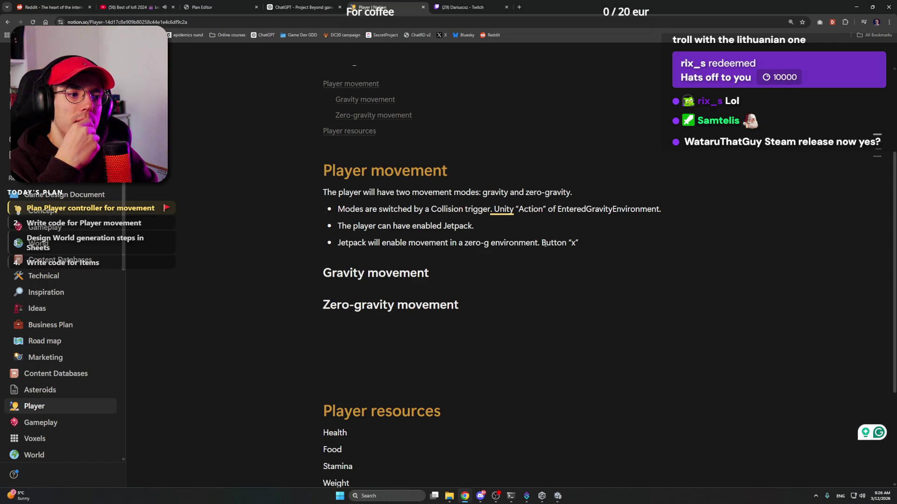
{"action": "type", "text": "."}
{"action": "key", "text": "Return"}
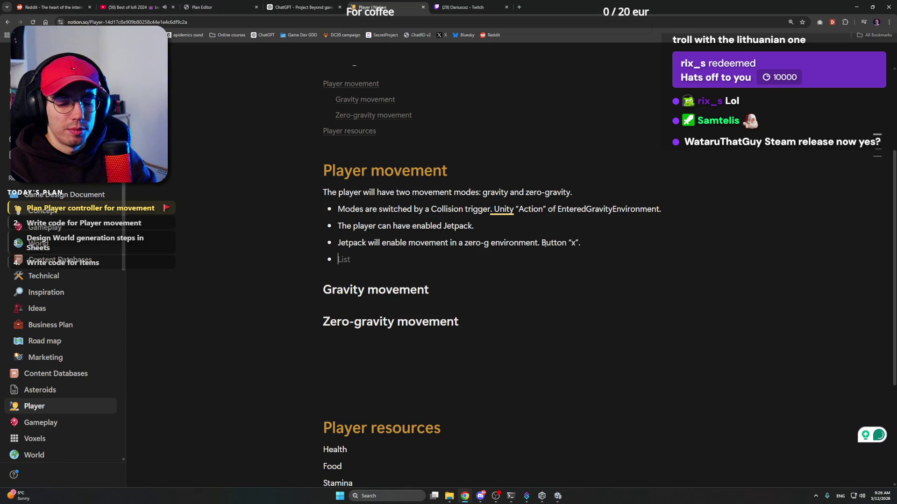
Type 'Q and E does a rotation to the sides.' in the new bullet
{"action": "type", "text": "Q"}
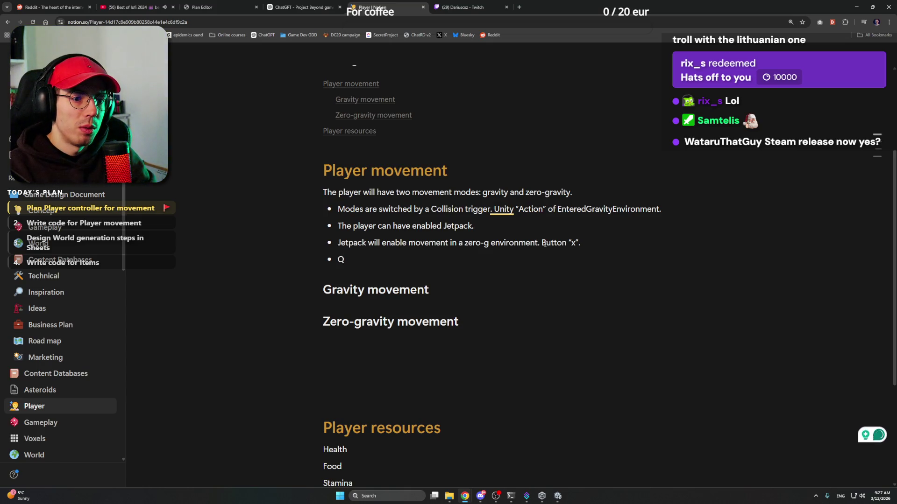
{"action": "type", "text": " and E"}
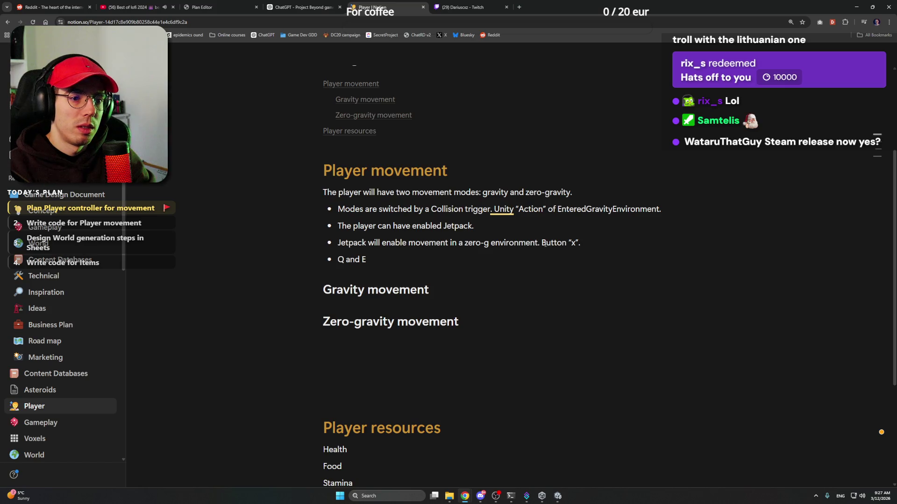
{"action": "type", "text": " does a ro"}
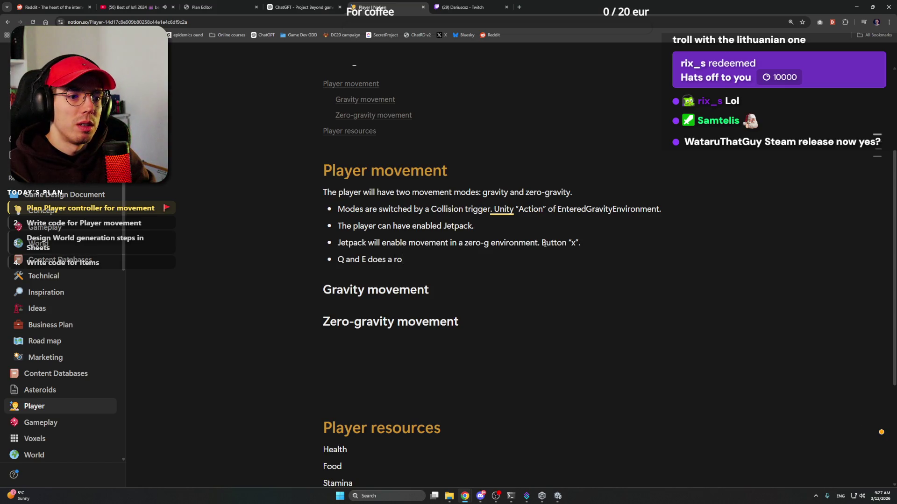
{"action": "type", "text": "tation to the sa"}
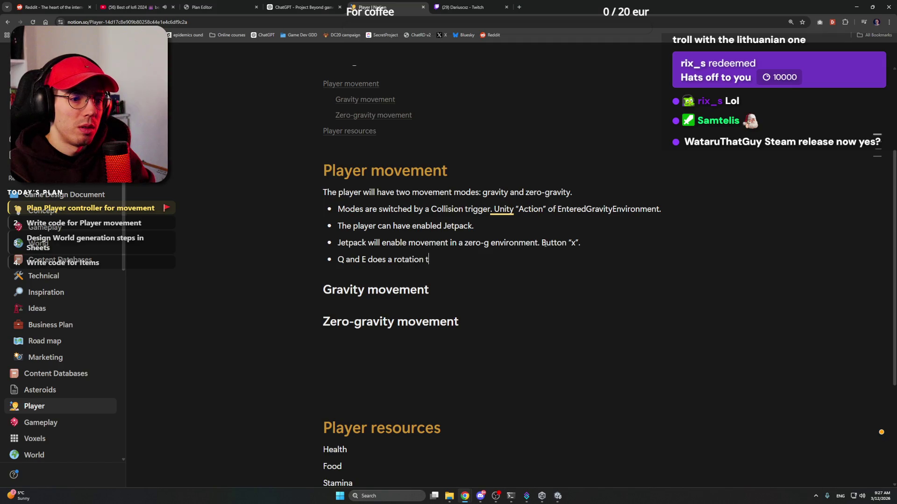
{"action": "key", "text": "BackSpace"}
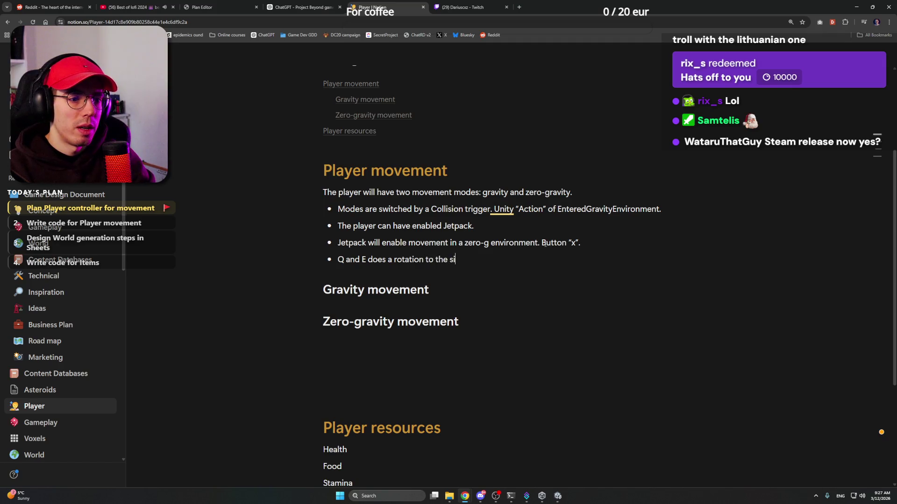
{"action": "type", "text": "ides."}
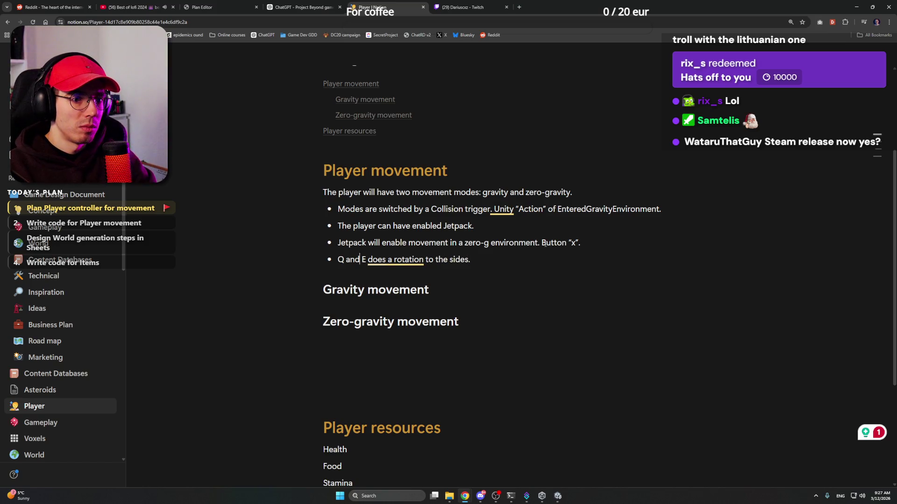
Indent the Q and E bullet and append 'Rotating around player forward direction.'
{"action": "key", "text": "Home"}
{"action": "key", "text": "Tab"}
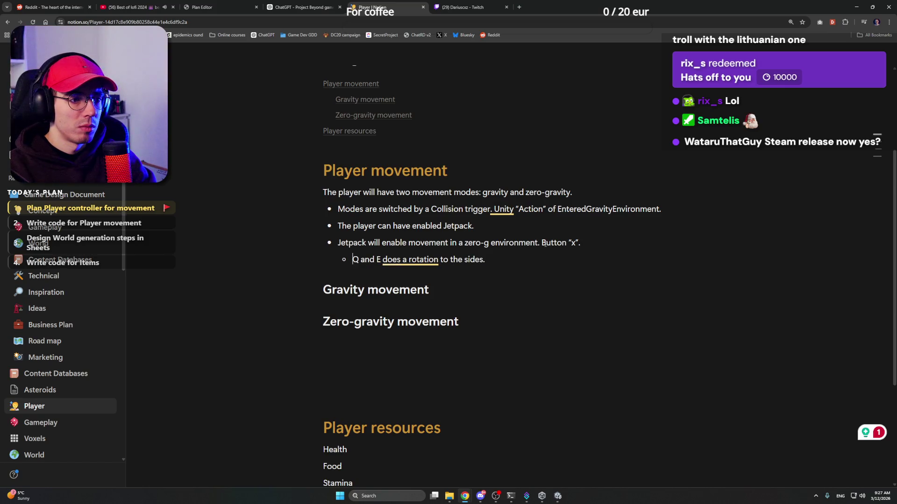
{"action": "key", "text": "Right"}
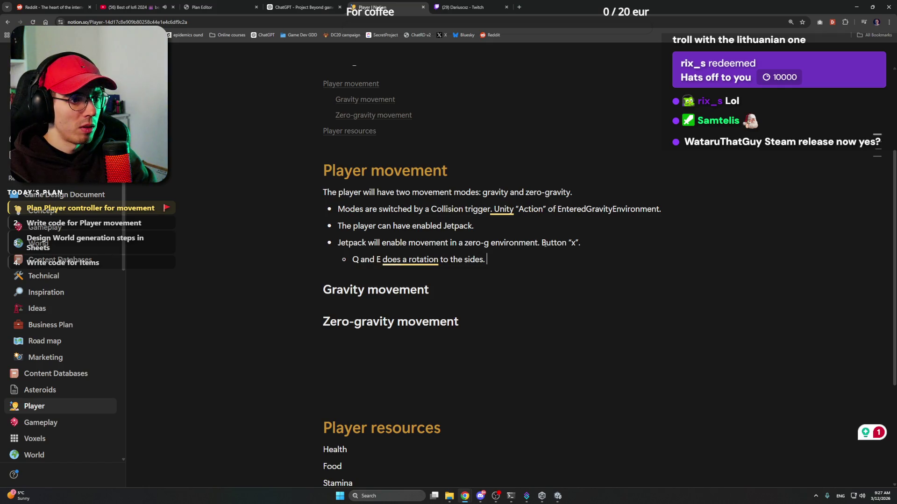
{"action": "type", "text": "Rota"}
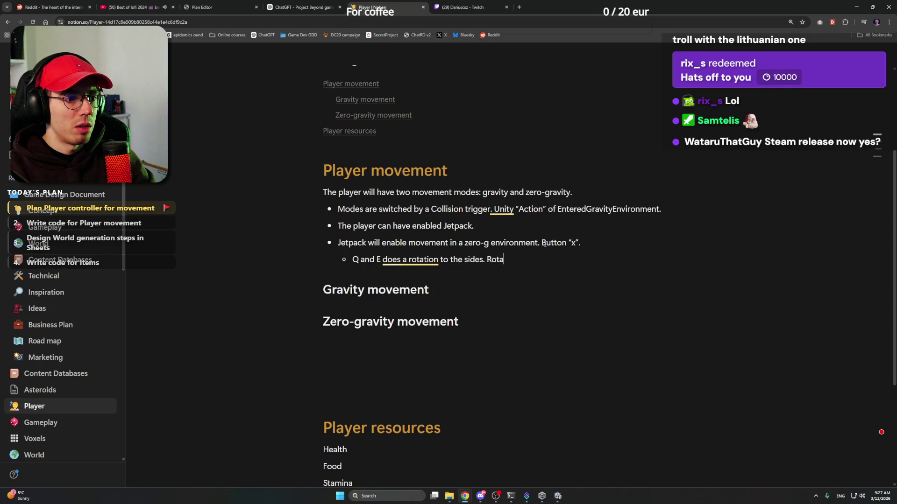
{"action": "type", "text": "ting around pla"}
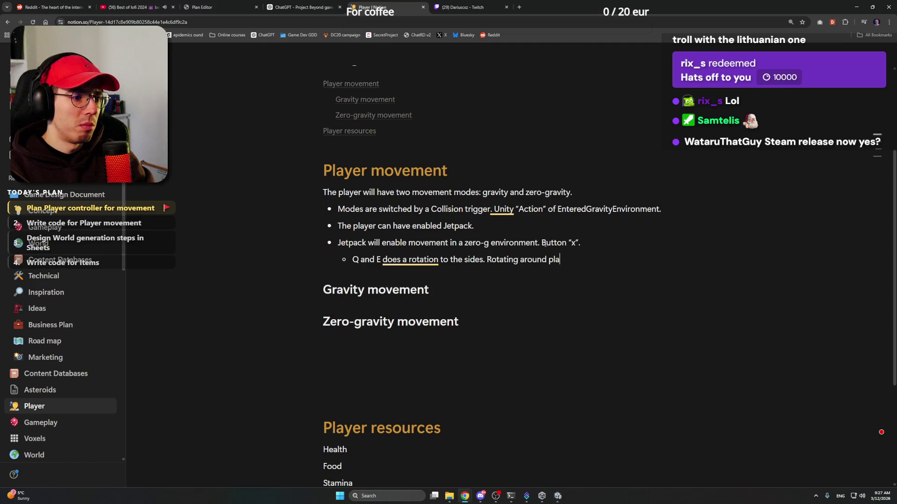
{"action": "type", "text": "yer direc"}
{"action": "key", "text": "BackSpace"}
{"action": "key", "text": "BackSpace"}
{"action": "key", "text": "BackSpace"}
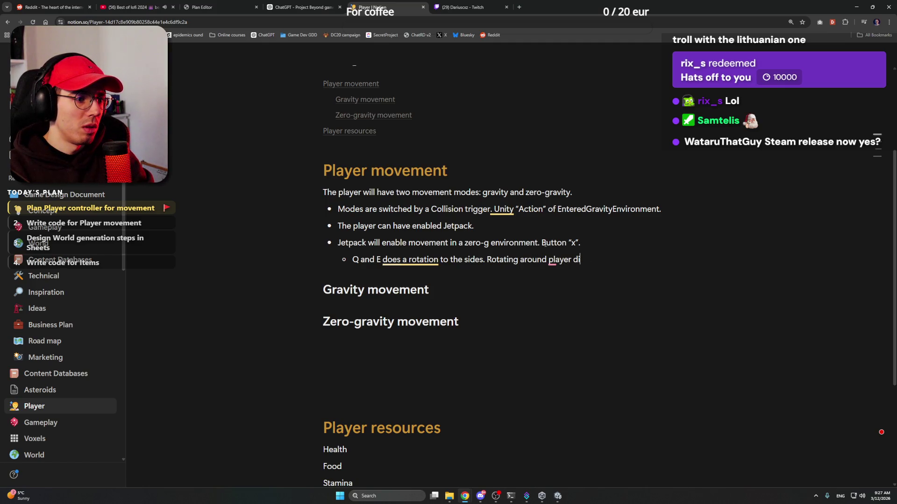
{"action": "type", "text": "forward dir"}
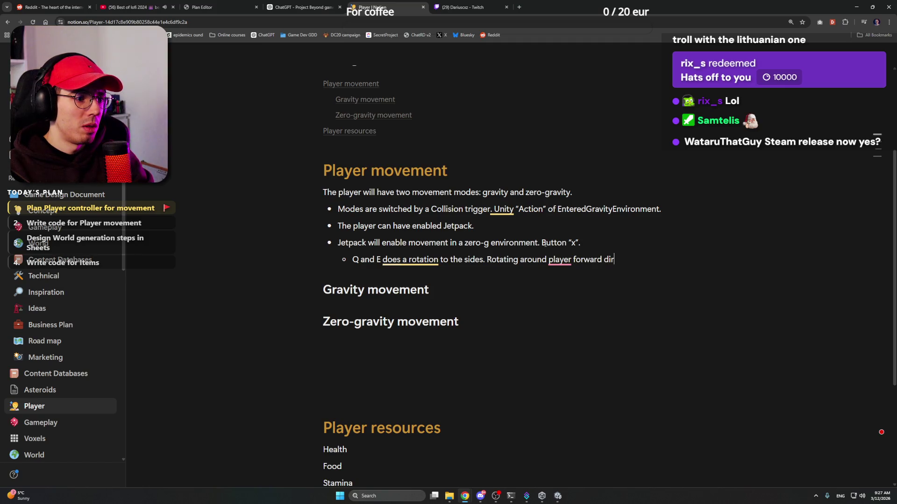
{"action": "type", "text": "ection."}
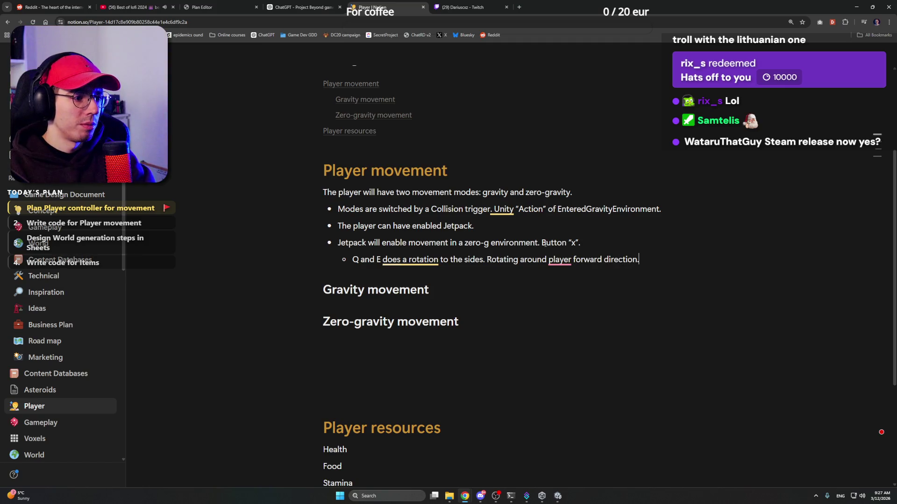
Accept the fixes to 'the player's' and start an empty sub-bullet under the Jetpack line
{"action": "mouse_move", "coordinate": [557, 261]}
{"action": "left_click", "coordinate": [564, 291]}
{"action": "type", "text": "'s"}
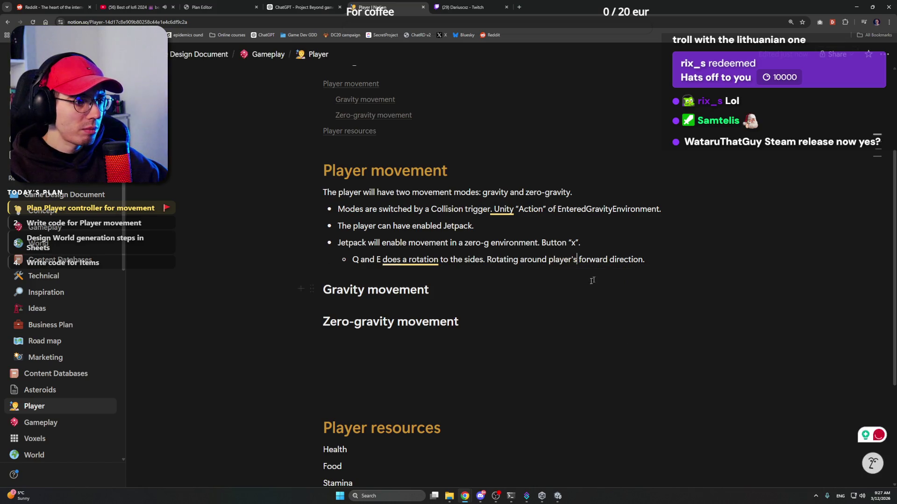
{"action": "left_click", "coordinate": [570, 290]}
{"action": "type", "text": "the"}
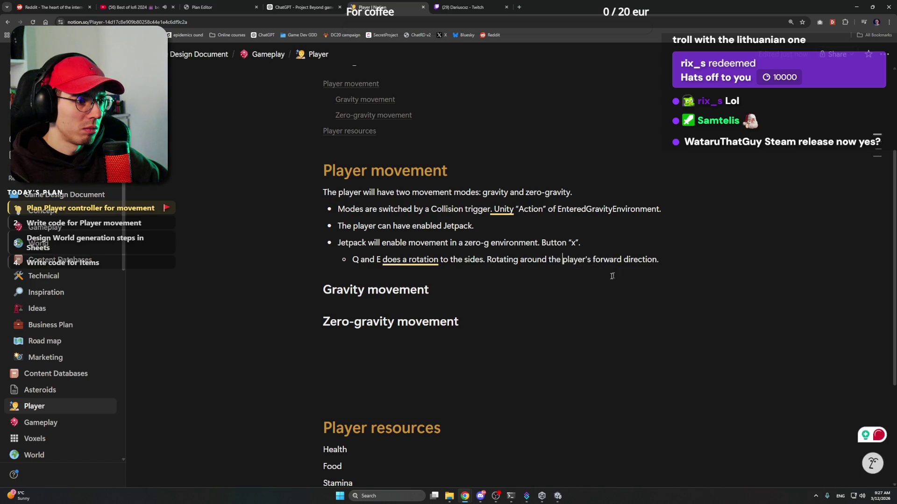
{"action": "left_click", "coordinate": [609, 244]}
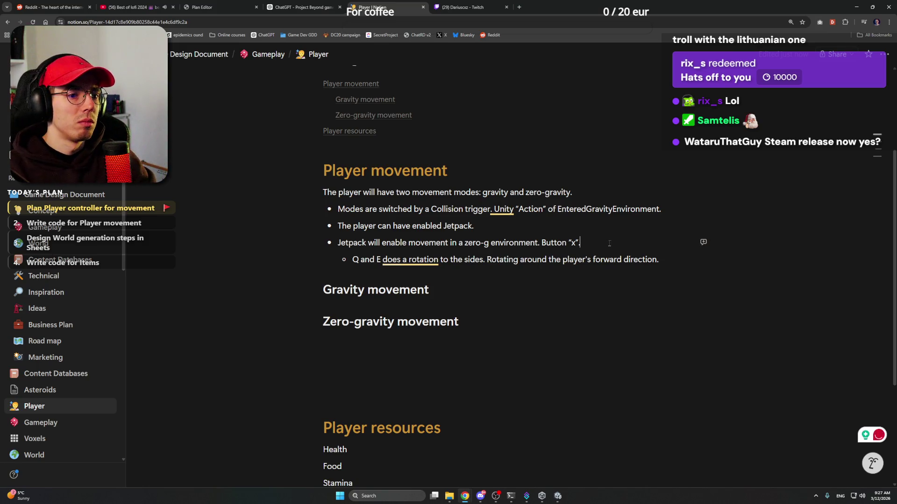
{"action": "type", "text": "."}
{"action": "key", "text": "Return"}
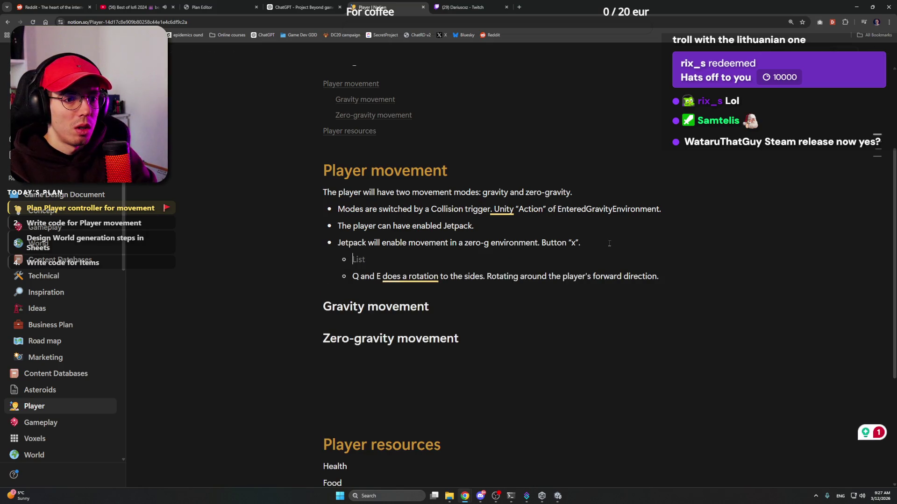
Write the sub-bullet 'Mouse movement will rotate the player's forward direction.'
{"action": "type", "text": "While moving"}
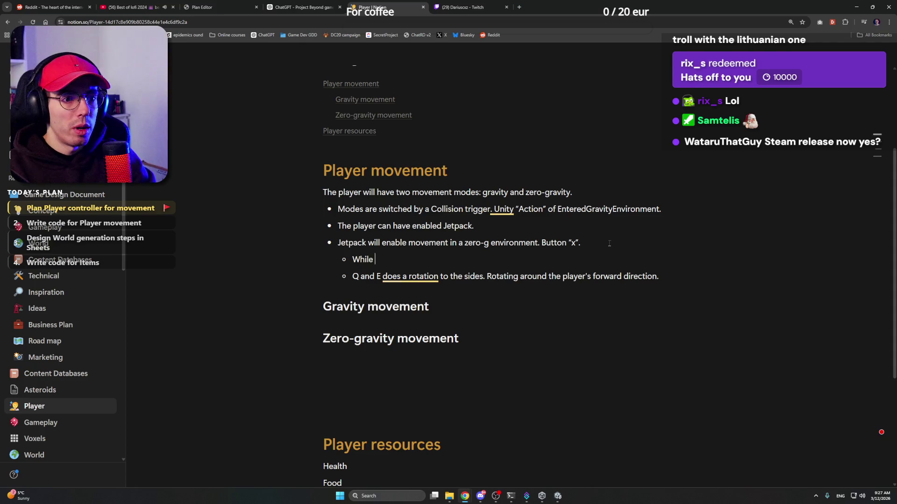
{"action": "key", "text": "shift+Home"}
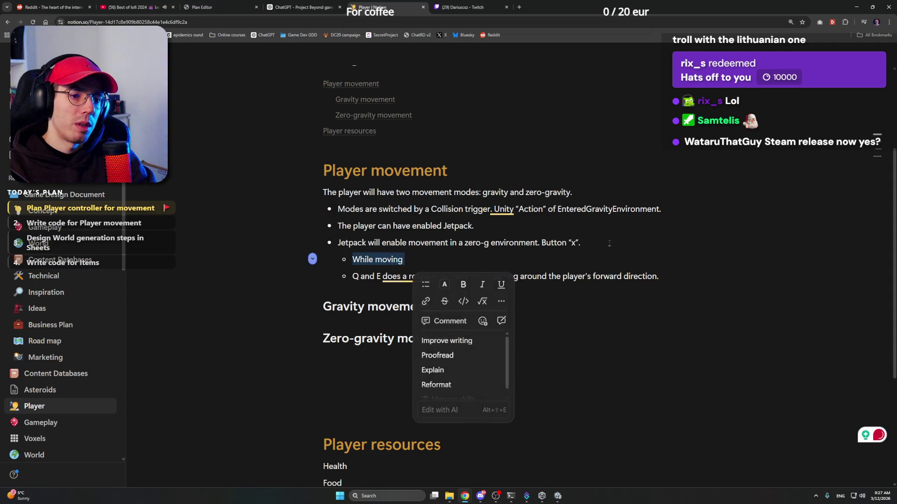
{"action": "type", "text": "Mous"}
{"action": "type", "text": "vemen"}
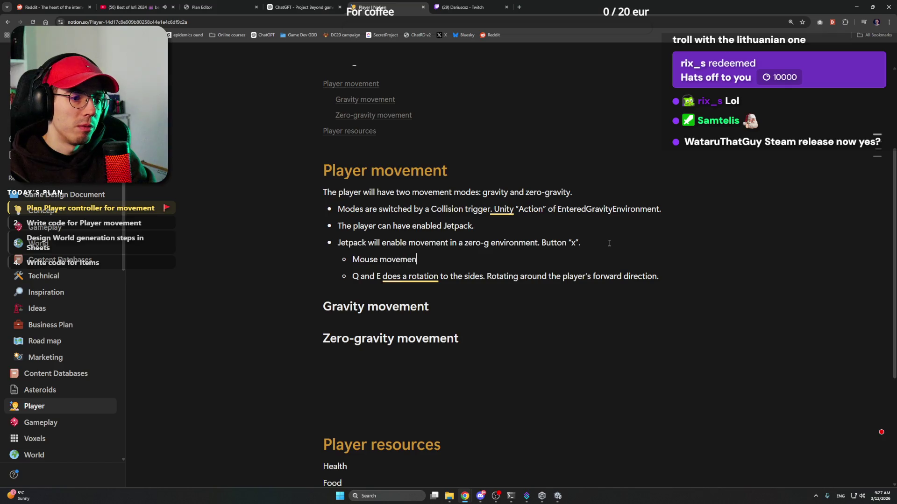
{"action": "type", "text": "t will rotat"}
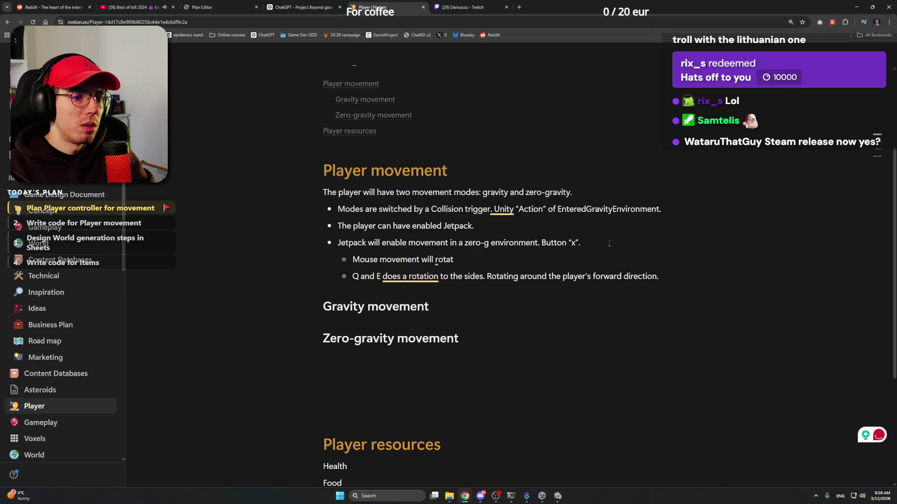
{"action": "type", "text": "e the pla"}
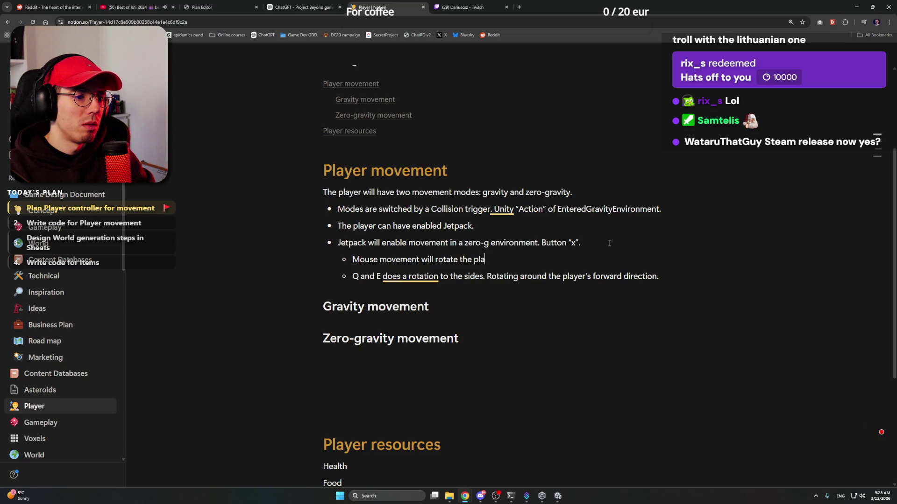
{"action": "type", "text": "yers forward "}
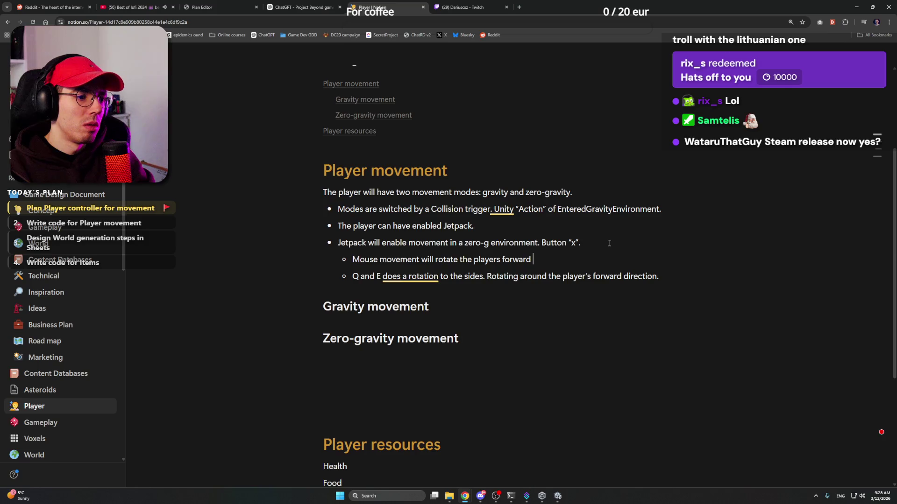
{"action": "type", "text": "direction."}
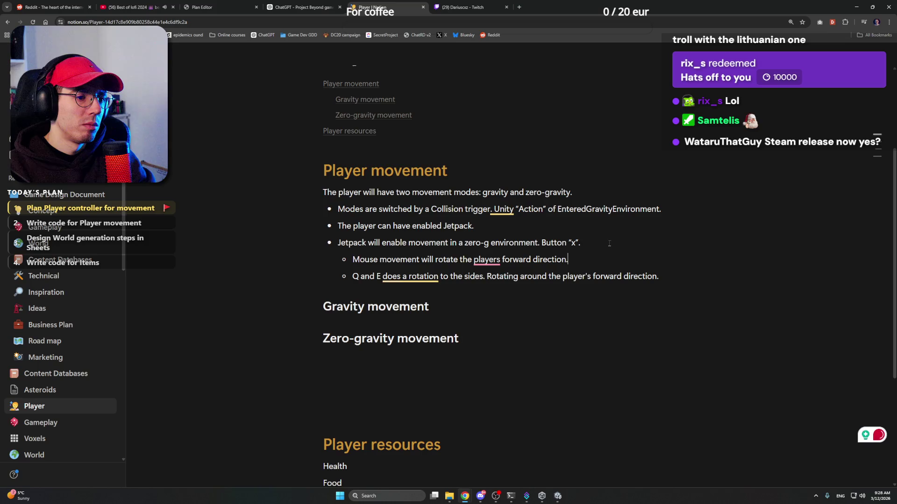
{"action": "right_click", "coordinate": [486, 258]}
{"action": "left_click", "coordinate": [489, 273]}
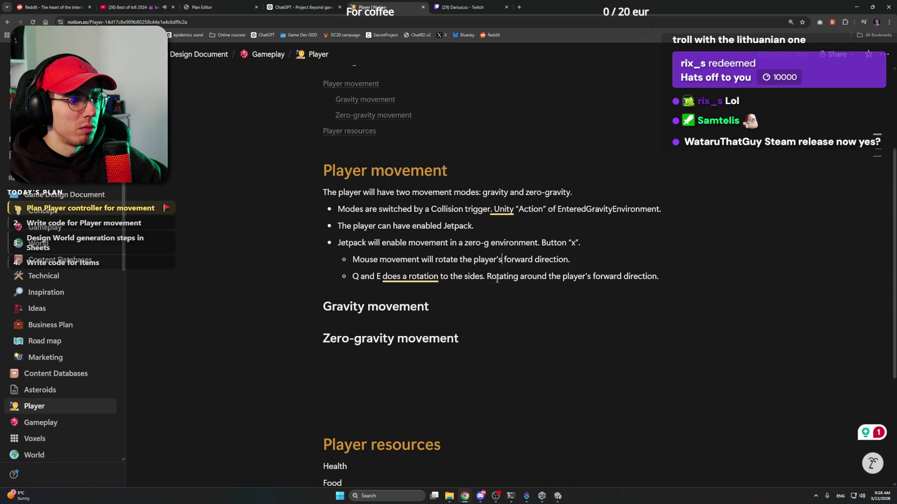
Append 'While in Jetpack mode:' to the end of the Jetpack bullet
{"action": "left_click", "coordinate": [607, 242]}
{"action": "type", "text": "While in "}
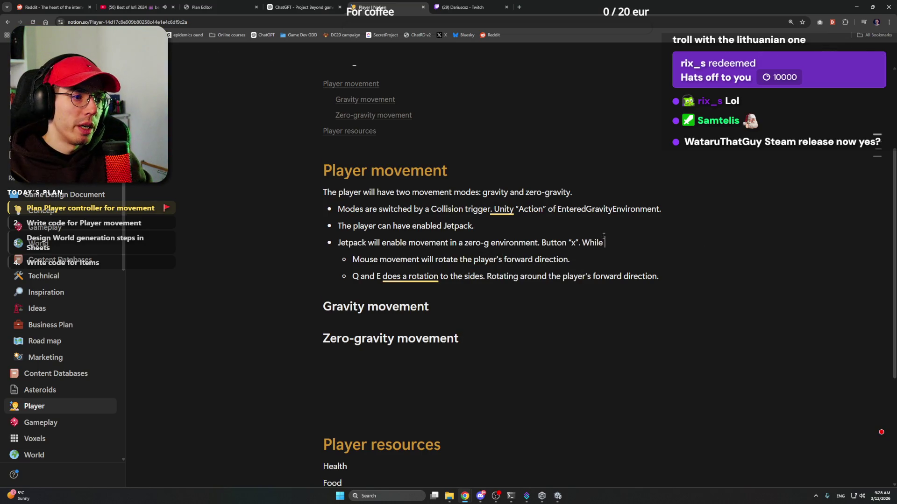
{"action": "type", "text": "Jetpack "}
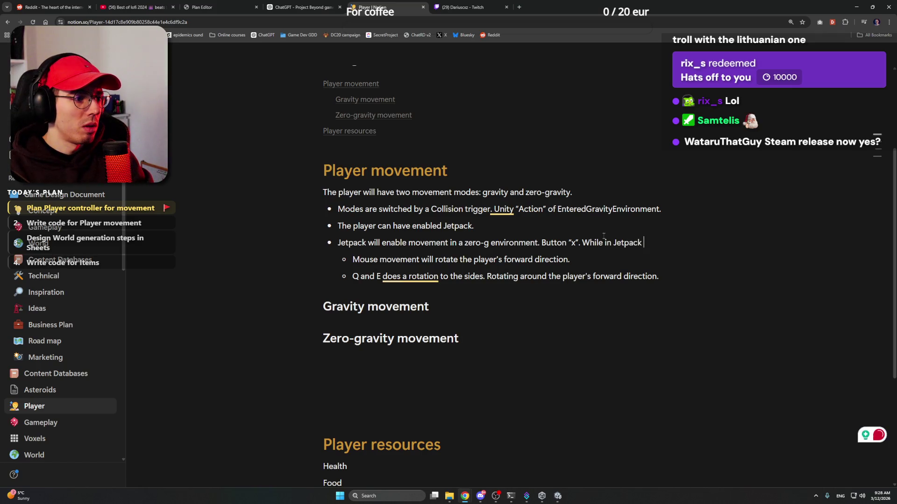
{"action": "type", "text": "mode:"}
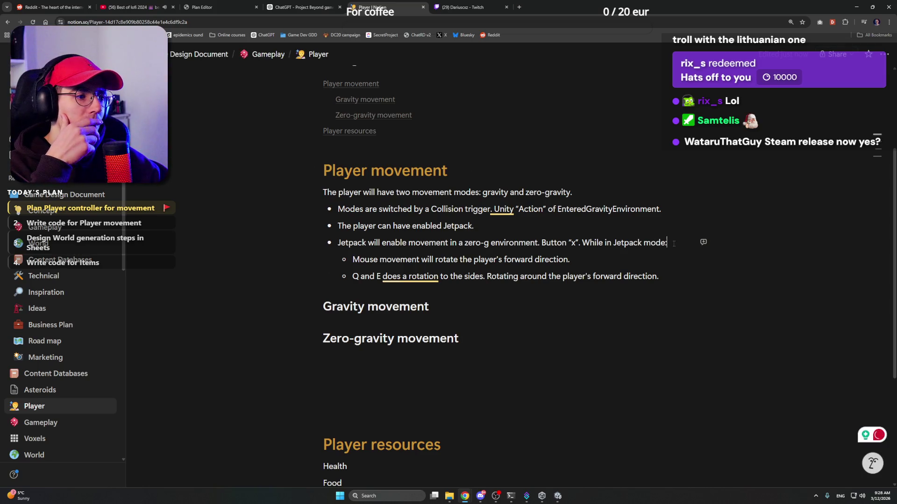
{"action": "left_click", "coordinate": [582, 228]}
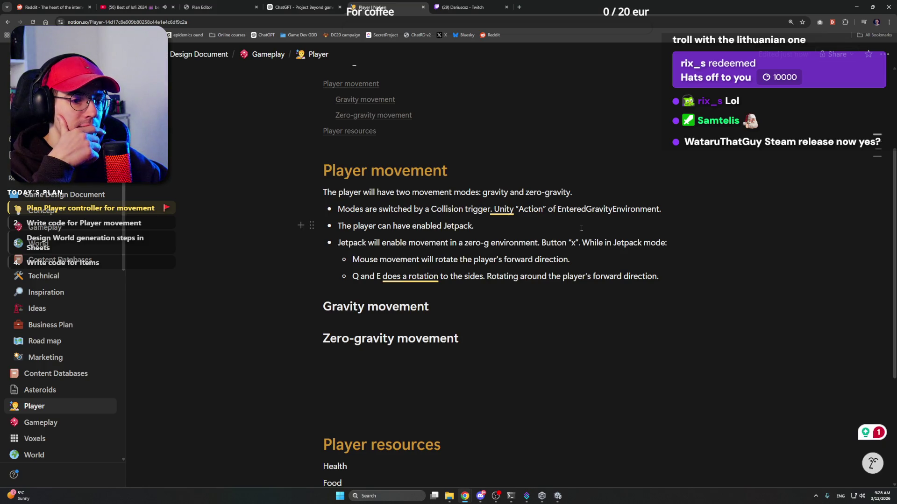
{"action": "left_click", "coordinate": [451, 307]}
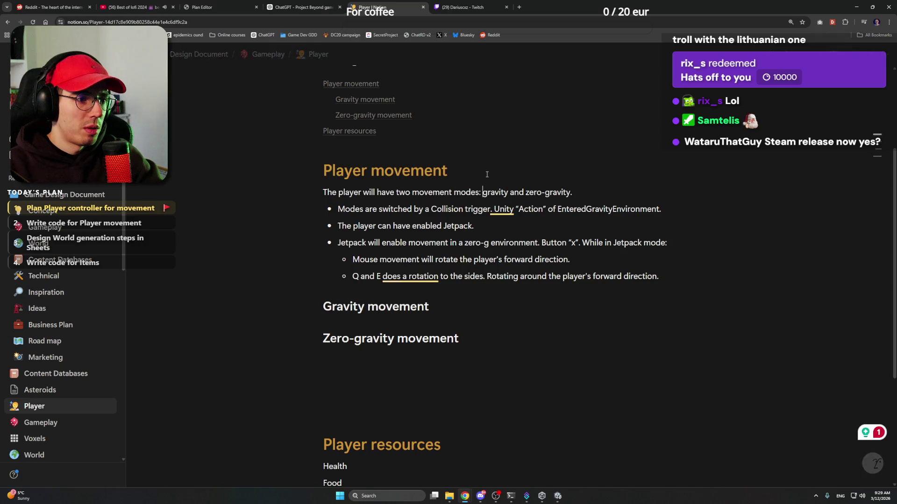
End the intro sentence with 'modes: normal and jetpack.' and move gravity and zero-gravity to its own line
{"action": "key", "text": "Return"}
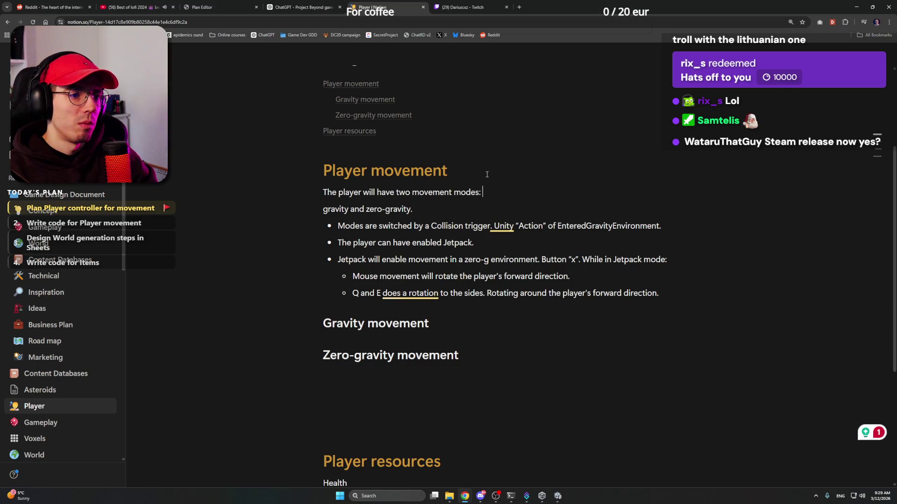
{"action": "left_click_drag", "start_coordinate": [465, 355], "coordinate": [478, 335]}
{"action": "left_click", "coordinate": [494, 194]}
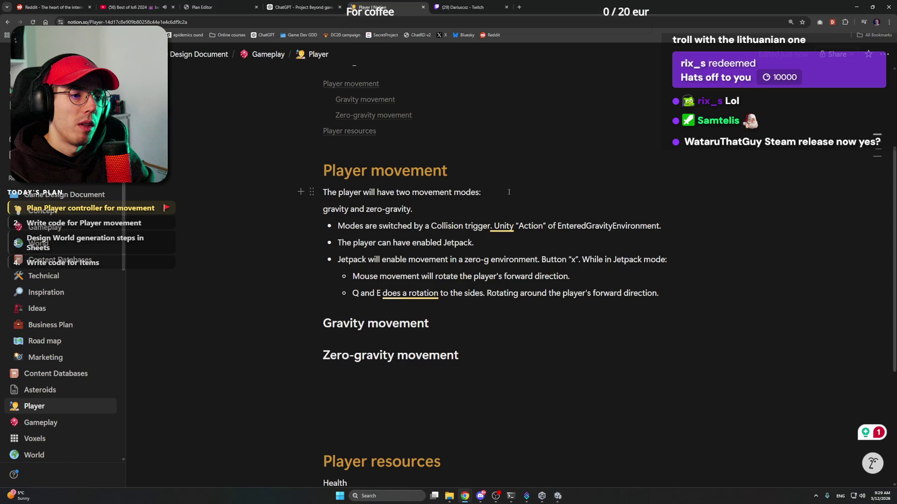
{"action": "type", "text": "normal and je"}
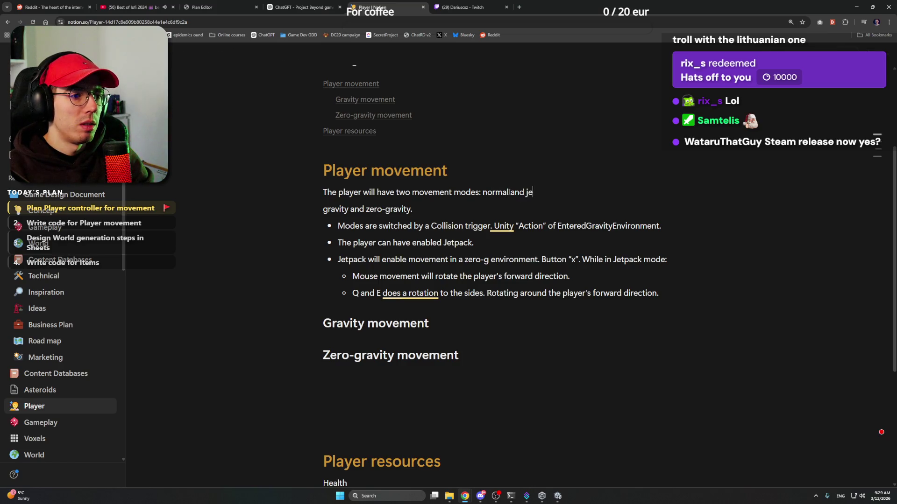
{"action": "type", "text": "pack"}
{"action": "key", "text": "BackSpace"}
{"action": "key", "text": "BackSpace"}
{"action": "key", "text": "BackSpace"}
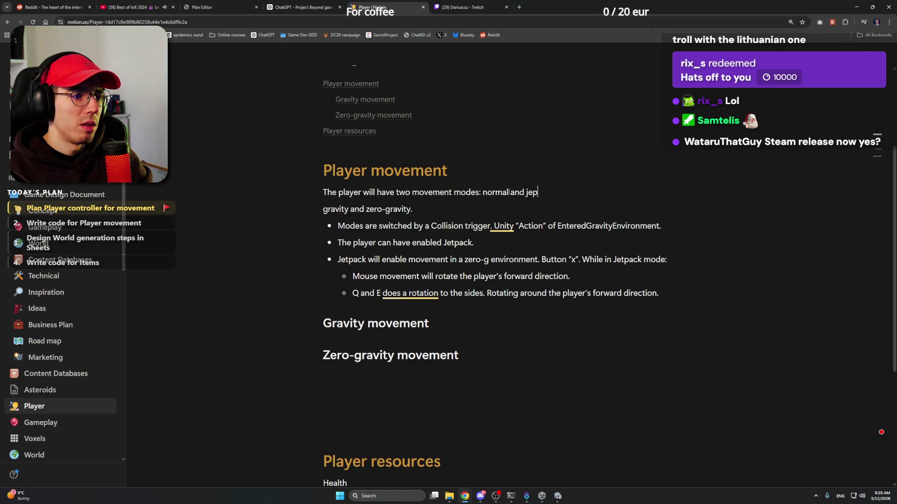
{"action": "type", "text": "tpack"}
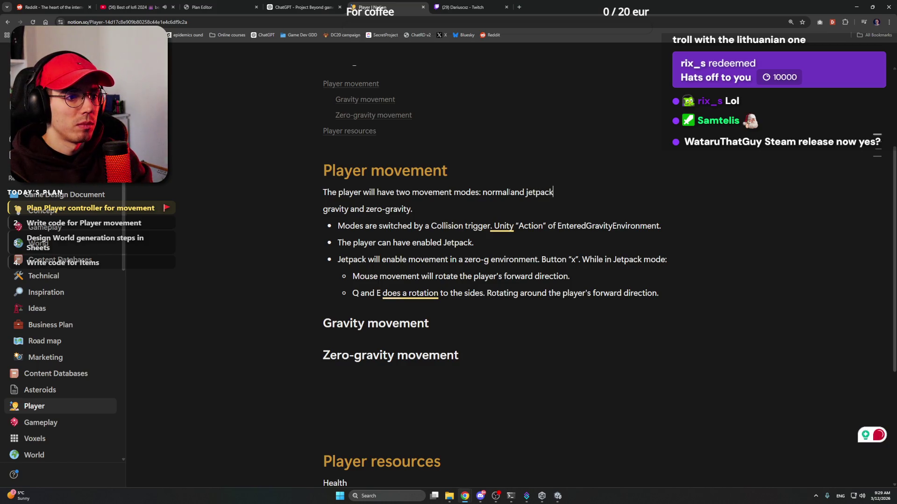
{"action": "type", "text": "."}
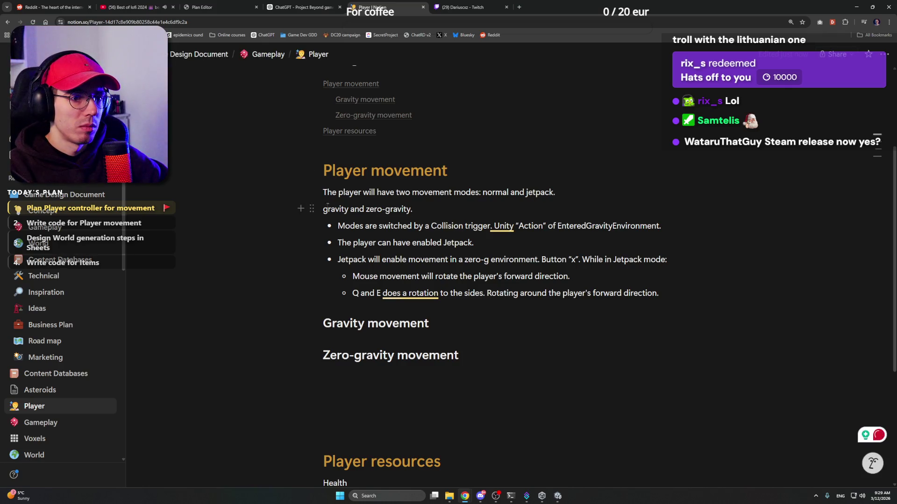
Turn the 'Modes are switched' bullet into a plain paragraph on its own line
{"action": "key", "text": "Right"}
{"action": "key", "text": "Down"}
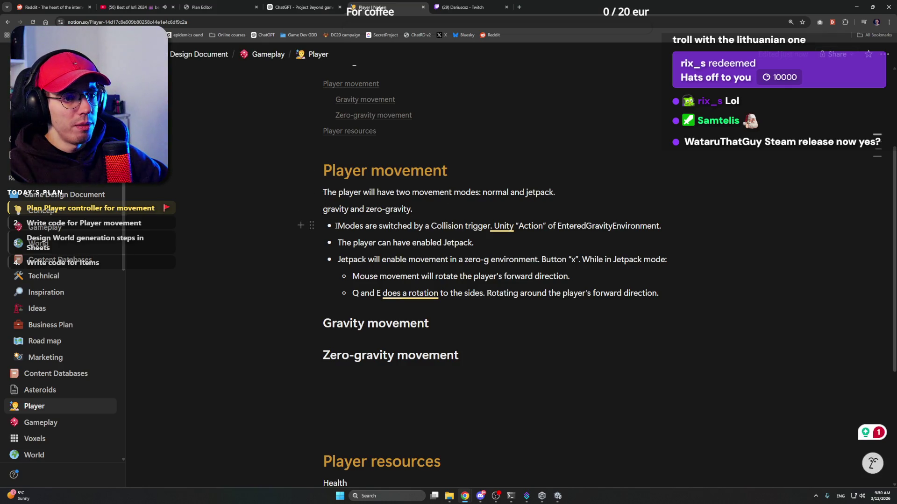
{"action": "key", "text": "Escape"}
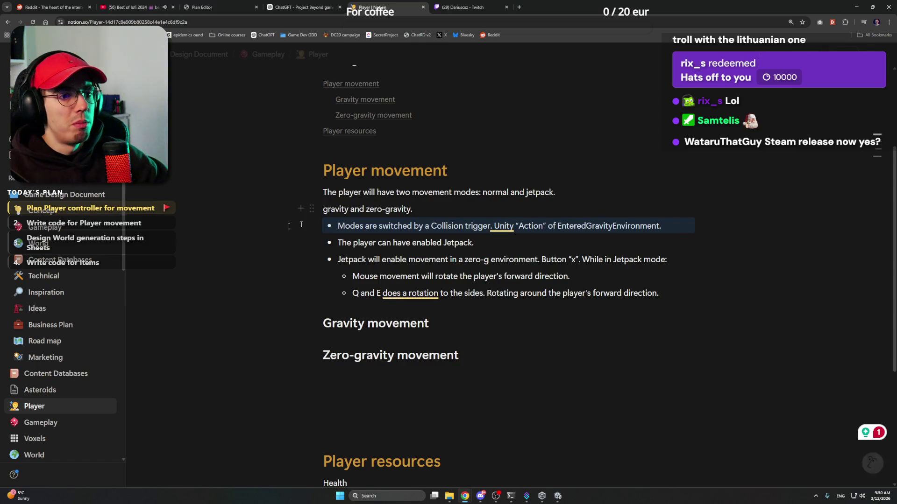
{"action": "left_click", "coordinate": [337, 225]}
{"action": "key", "text": "BackSpace"}
{"action": "key", "text": "BackSpace"}
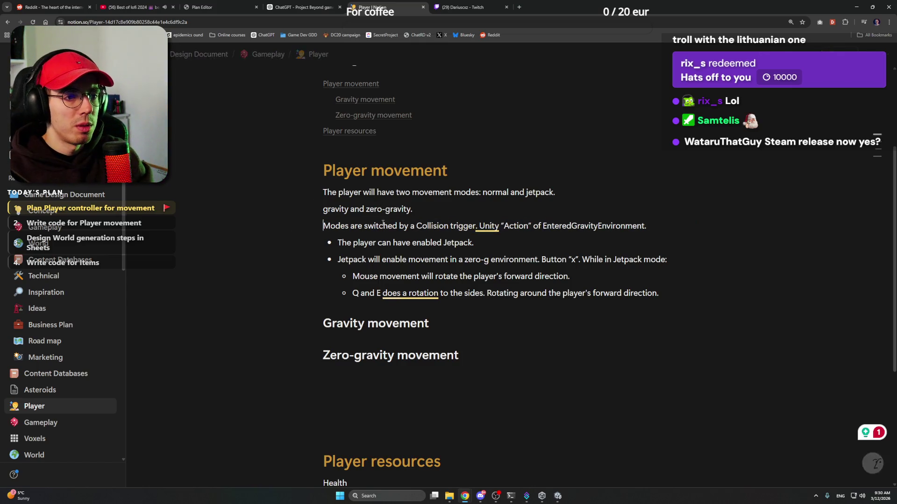
{"action": "key", "text": "Return"}
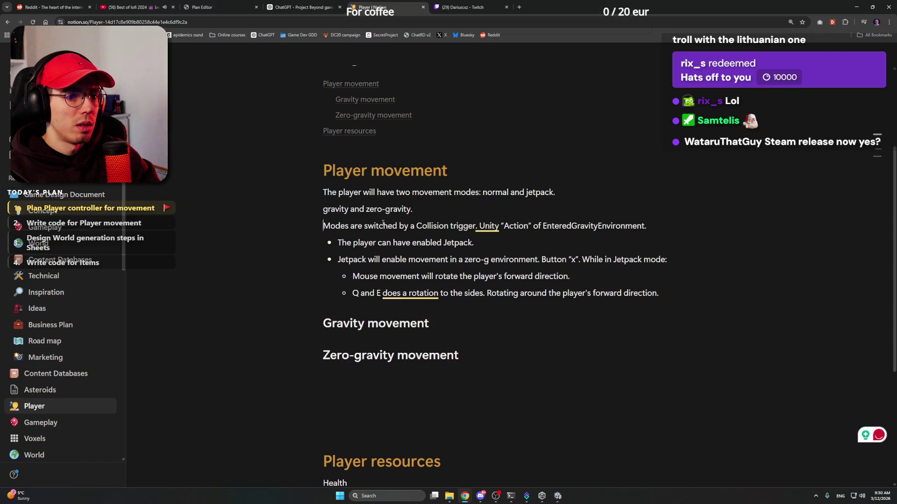
Insert a bulleted list block above the intro sentence with the /bull command
{"action": "key", "text": "Return"}
{"action": "type", "text": "/"}
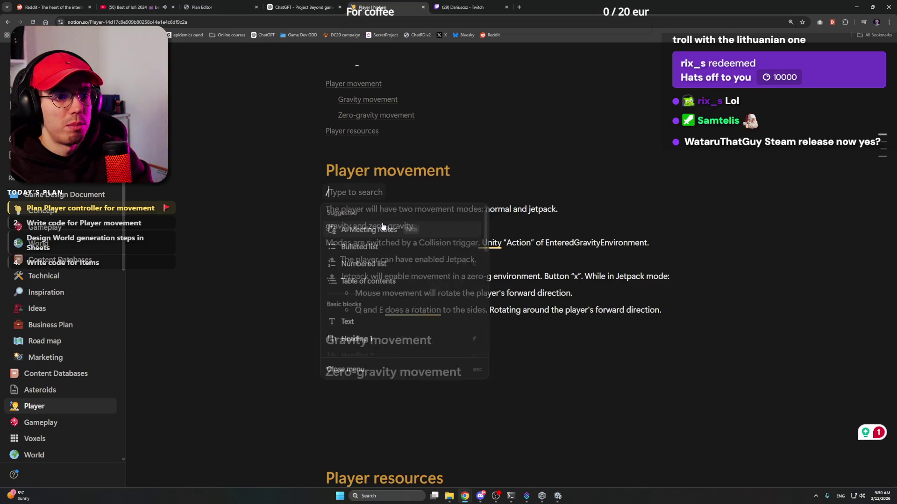
{"action": "type", "text": "biu"}
{"action": "key", "text": "BackSpace"}
{"action": "key", "text": "BackSpace"}
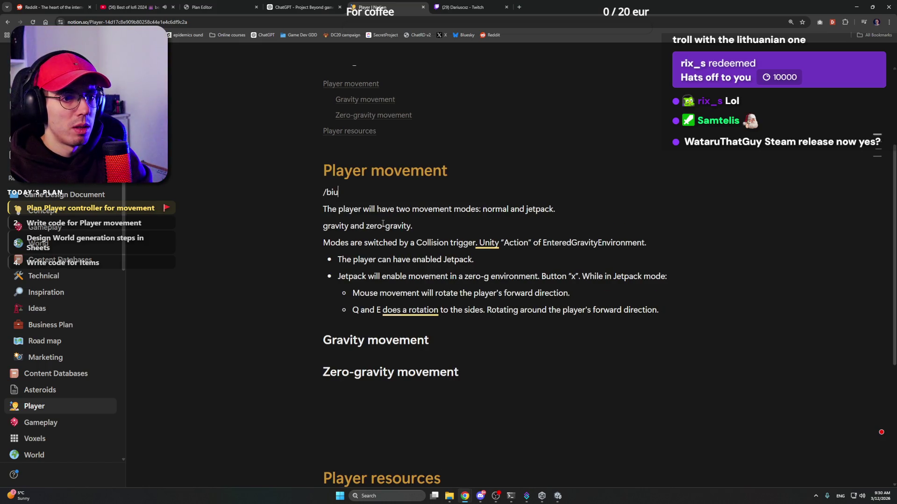
{"action": "type", "text": "ul"}
{"action": "key", "text": "BackSpace"}
{"action": "key", "text": "BackSpace"}
{"action": "key", "text": "BackSpace"}
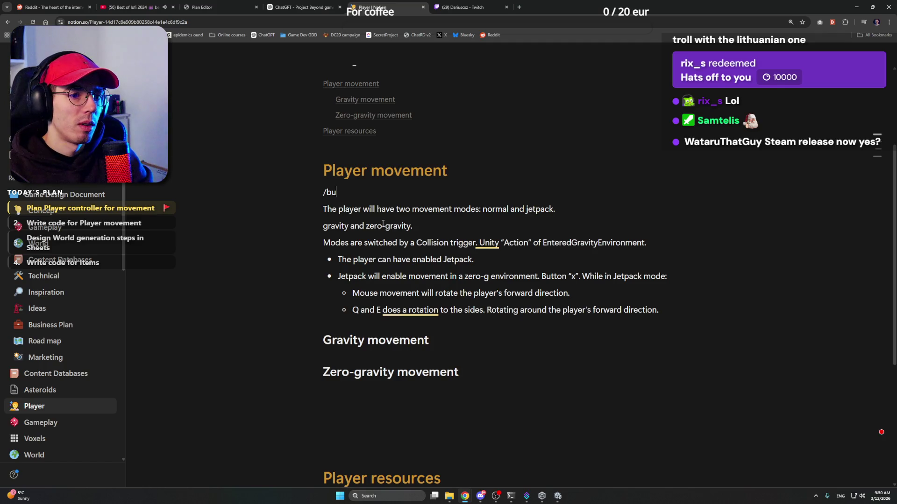
{"action": "type", "text": "/bi"}
{"action": "key", "text": "BackSpace"}
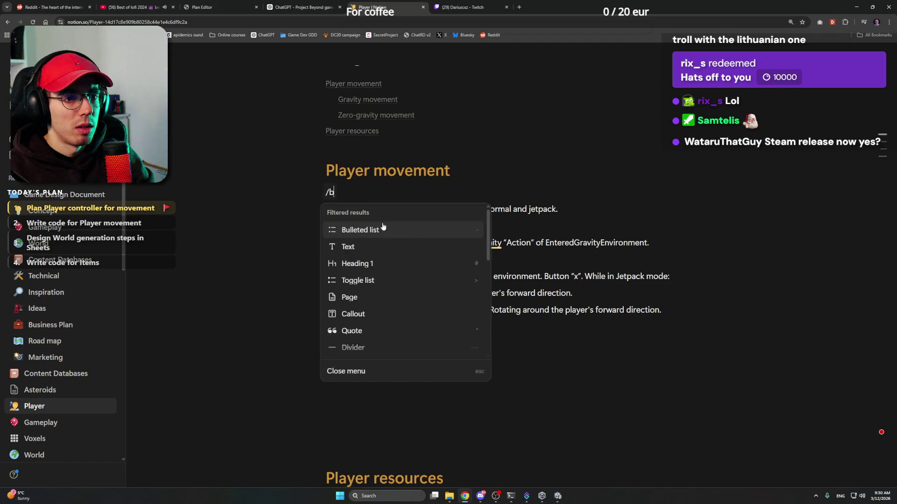
{"action": "type", "text": "ull"}
{"action": "key", "text": "Return"}
Bullet the intro, gravity and zero-gravity, and Modes lines with '-', keeping the Jetpack bullet separate
{"action": "key", "text": "Down"}
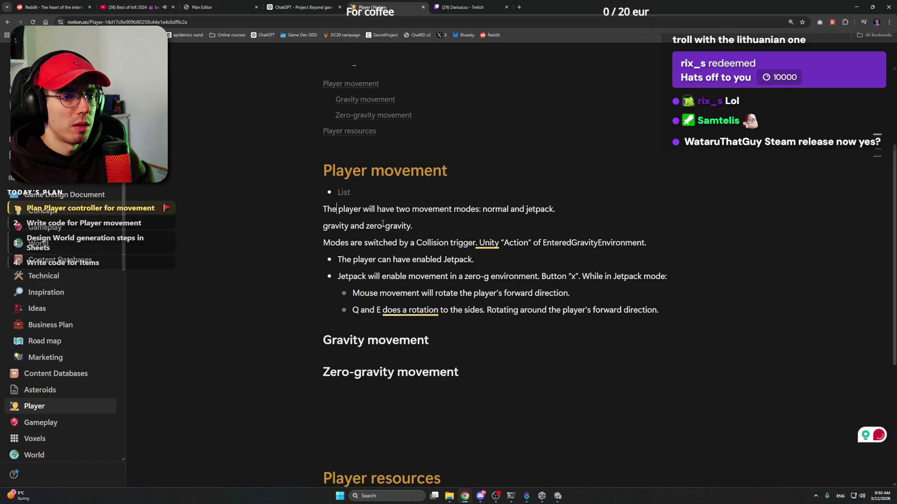
{"action": "type", "text": "-"}
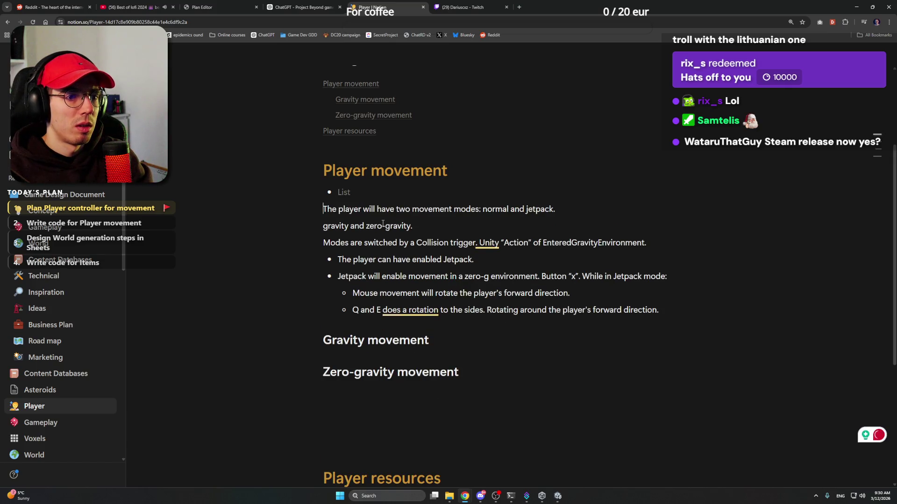
{"action": "key", "text": "Up"}
{"action": "key", "text": "Delete"}
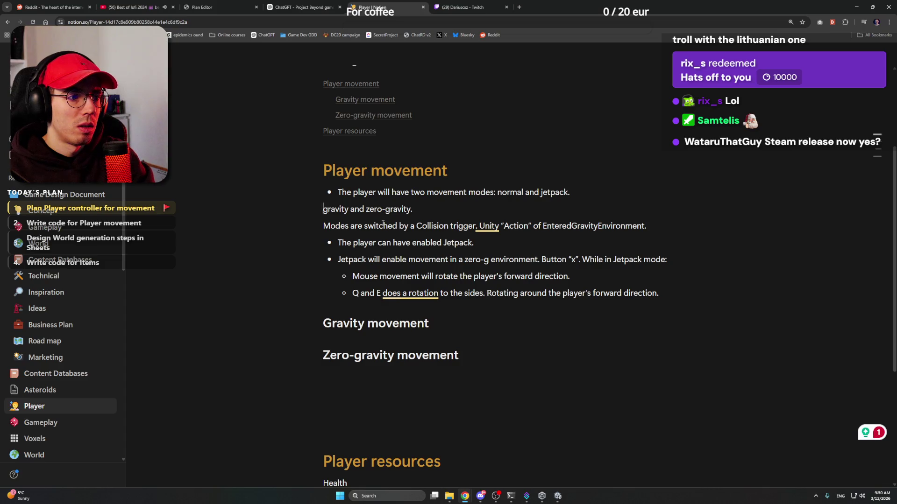
{"action": "key", "text": "Home"}
{"action": "type", "text": "-"}
{"action": "key", "text": "Home"}
{"action": "type", "text": "-"}
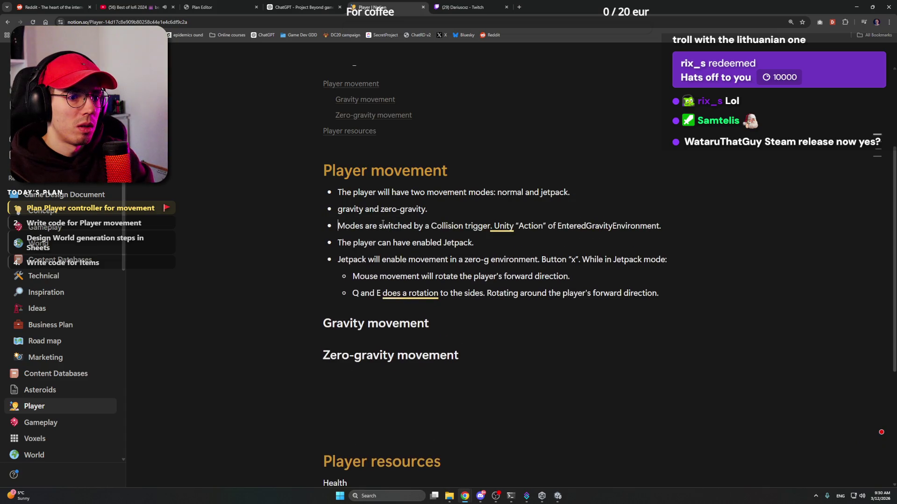
{"action": "key", "text": "BackSpace"}
{"action": "key", "text": "BackSpace"}
{"action": "key", "text": "Return"}
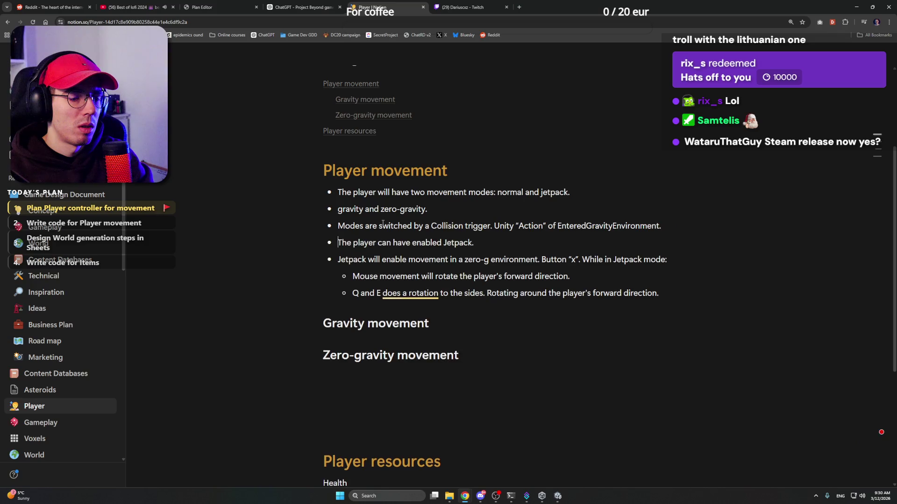
Rewrite the second bullet as 'There will be two different movement environments: gravity and zero-gravity.'
{"action": "type", "text": "."}
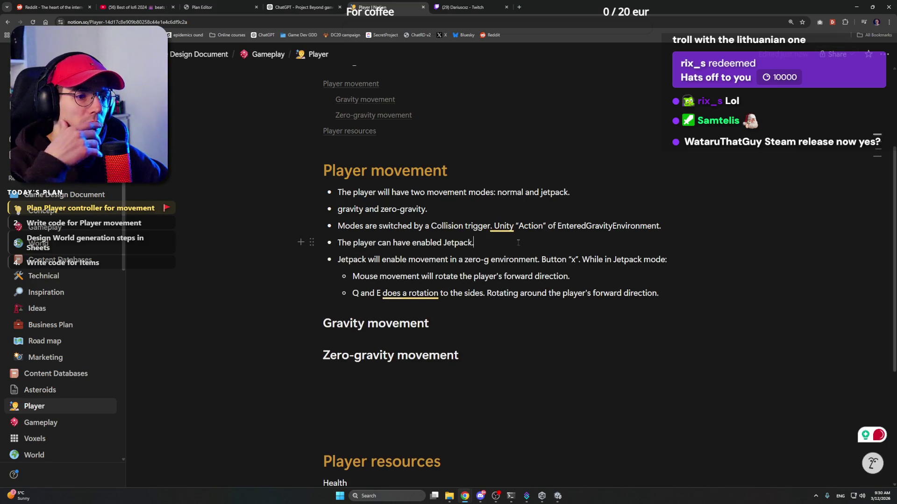
{"action": "left_click", "coordinate": [473, 210]}
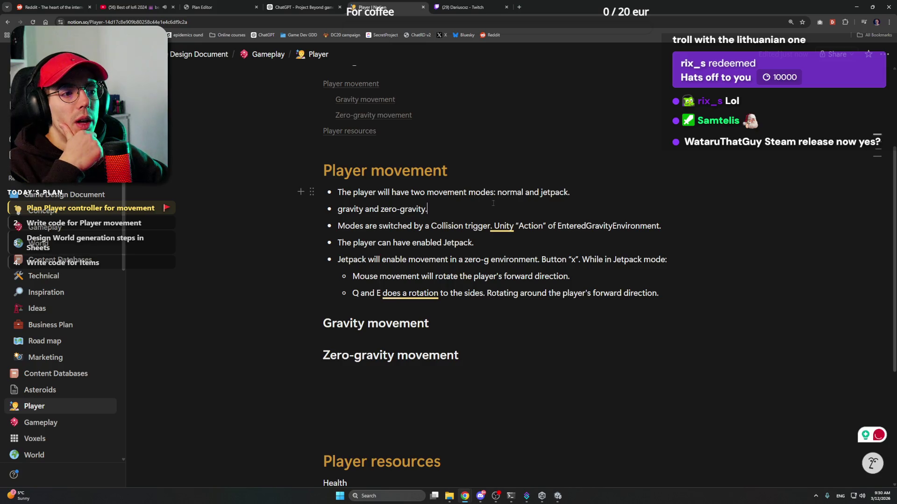
{"action": "left_click", "coordinate": [565, 192]}
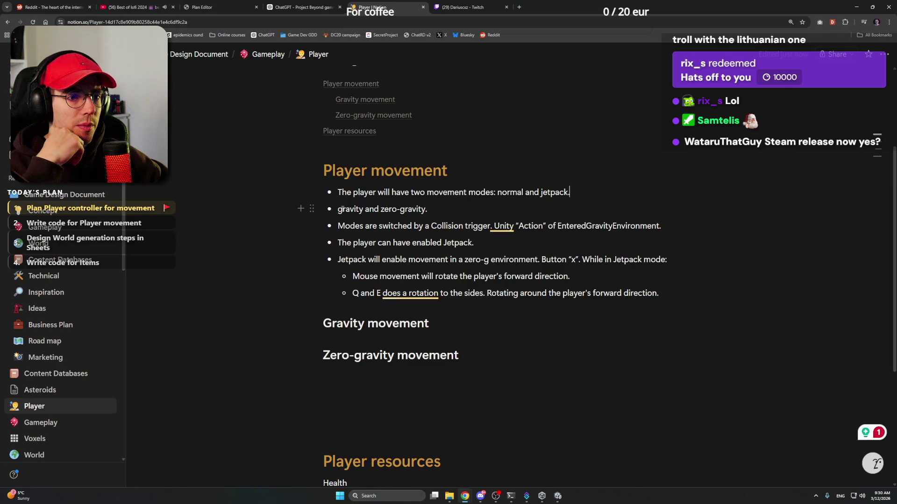
{"action": "key", "text": "Right"}
{"action": "type", "text": "The "}
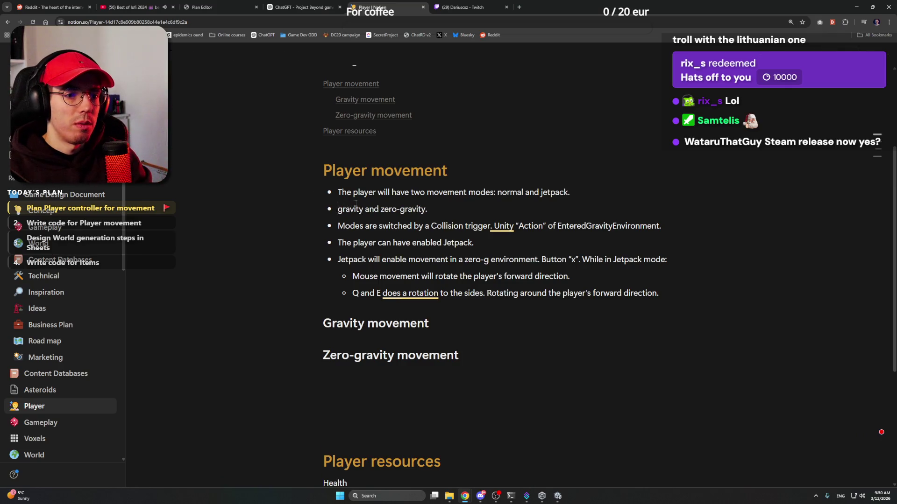
{"action": "type", "text": "re will be two"}
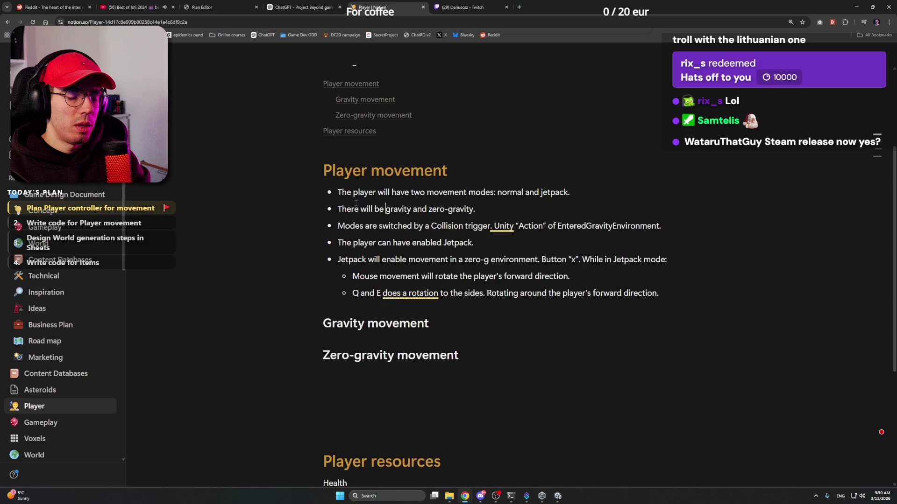
{"action": "key", "text": "BackSpace"}
{"action": "key", "text": "BackSpace"}
{"action": "key", "text": "BackSpace"}
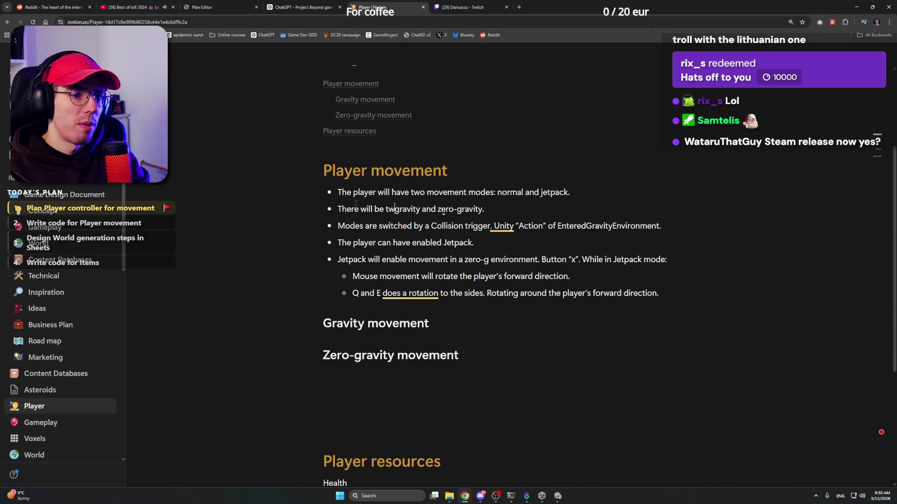
{"action": "type", "text": "three diffe"}
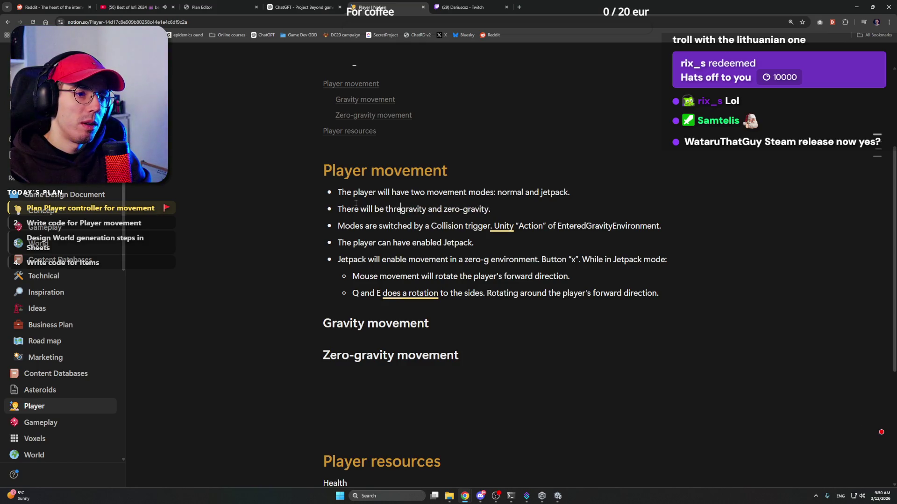
{"action": "type", "text": "rent moveme"}
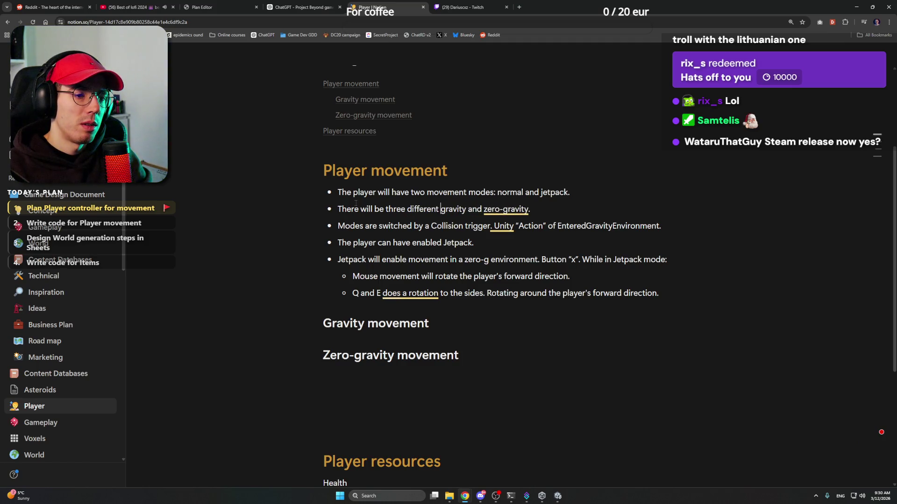
{"action": "type", "text": "nt enviro"}
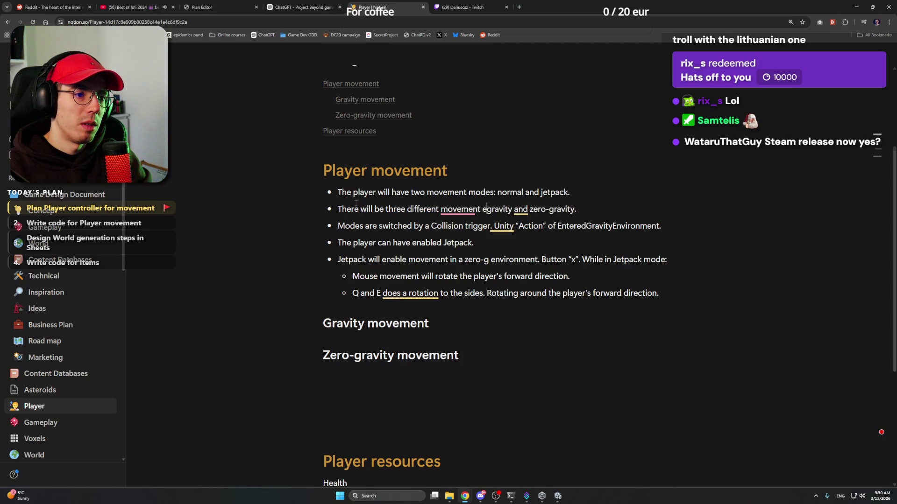
{"action": "type", "text": "nments:"}
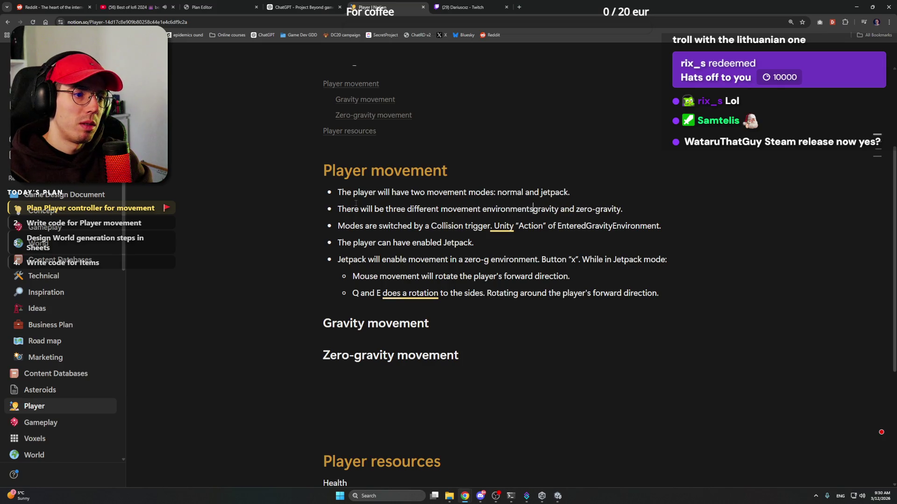
{"action": "double_click", "coordinate": [395, 209]}
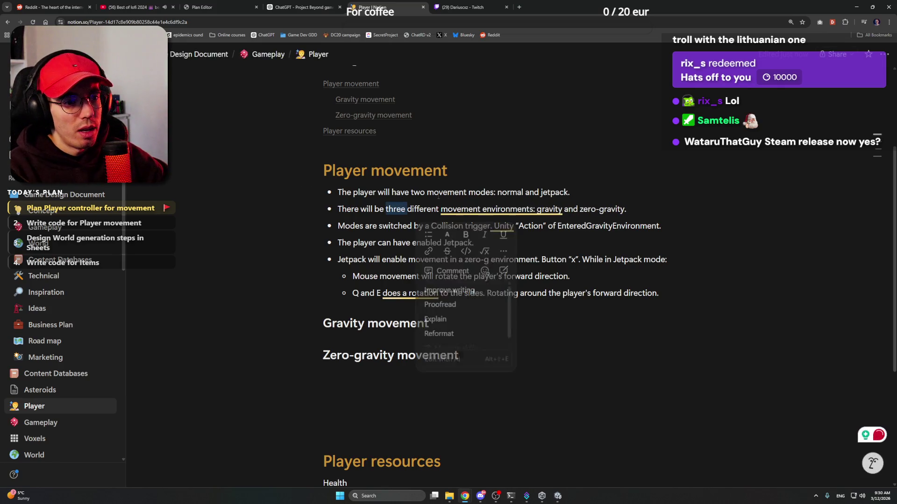
{"action": "type", "text": "two"}
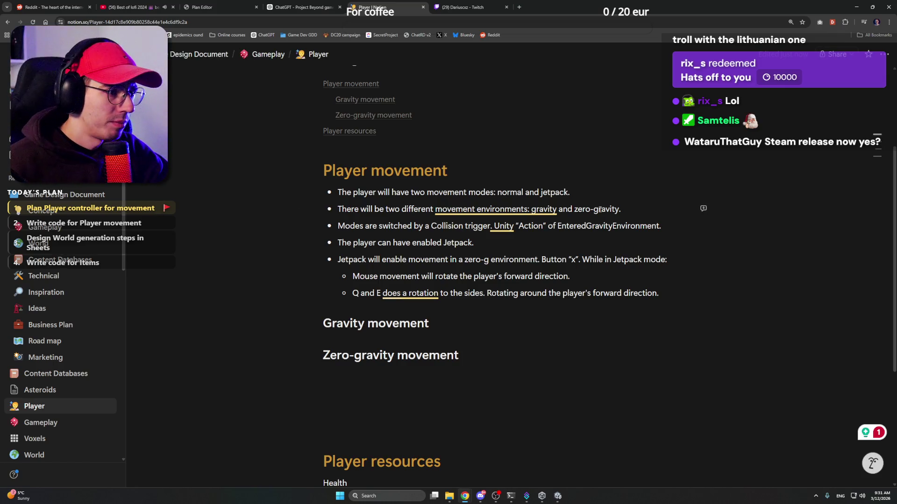
Append ' (zero-g).' after zero-gravity at the end of the second bullet
{"action": "key", "text": "BackSpace"}
{"action": "type", "text": "(0"}
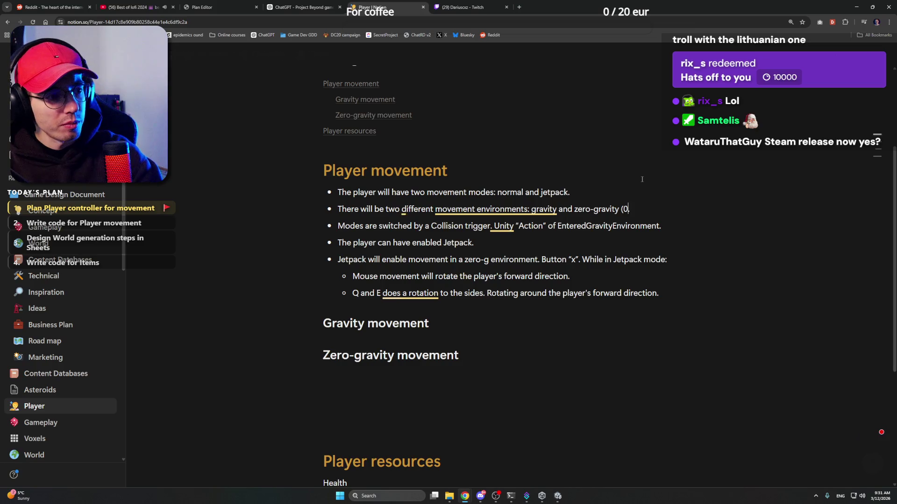
{"action": "key", "text": "BackSpace"}
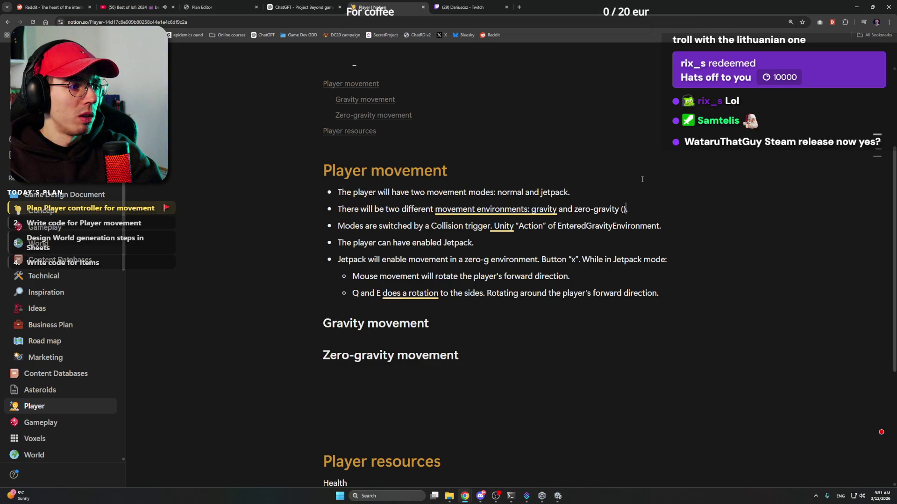
{"action": "type", "text": "zero-g)."}
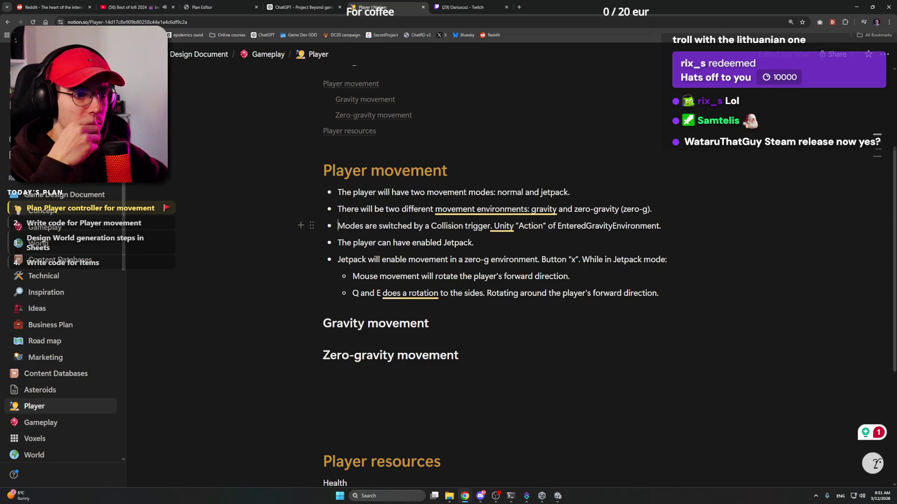
Change 'Modes are' at the start of the third bullet to 'Environment is'
{"action": "left_click_drag", "start_coordinate": [338, 226], "coordinate": [364, 226]}
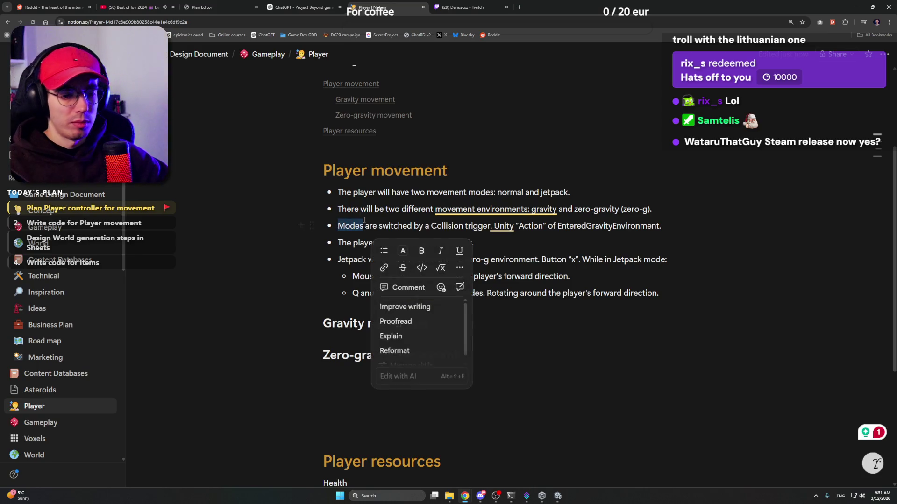
{"action": "type", "text": "Envoironment"}
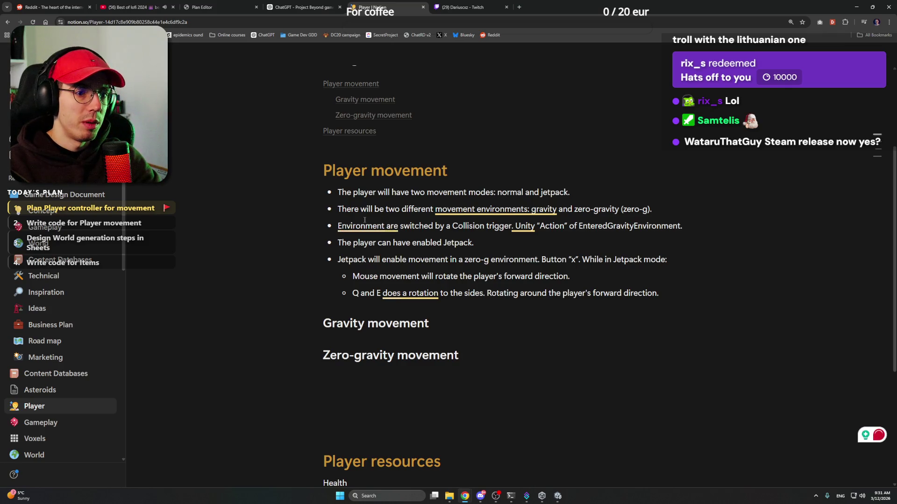
{"action": "key", "text": "ctrl+shift+Right"}
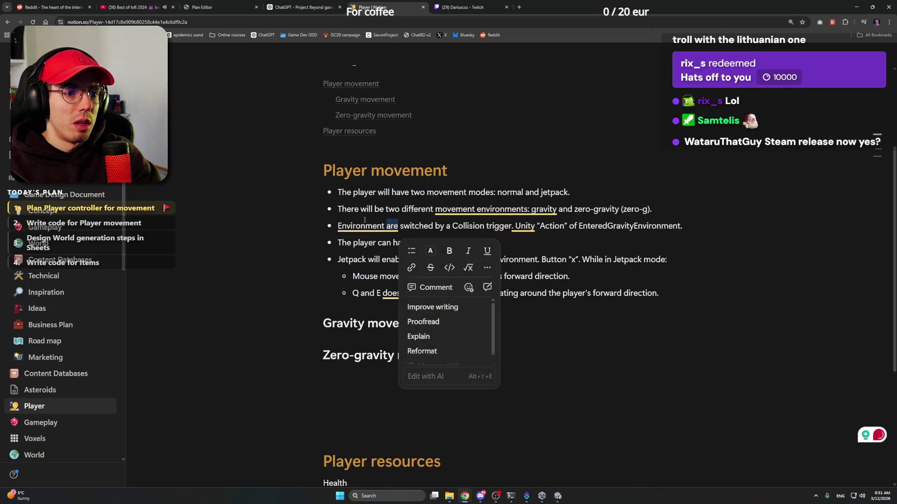
{"action": "type", "text": "is"}
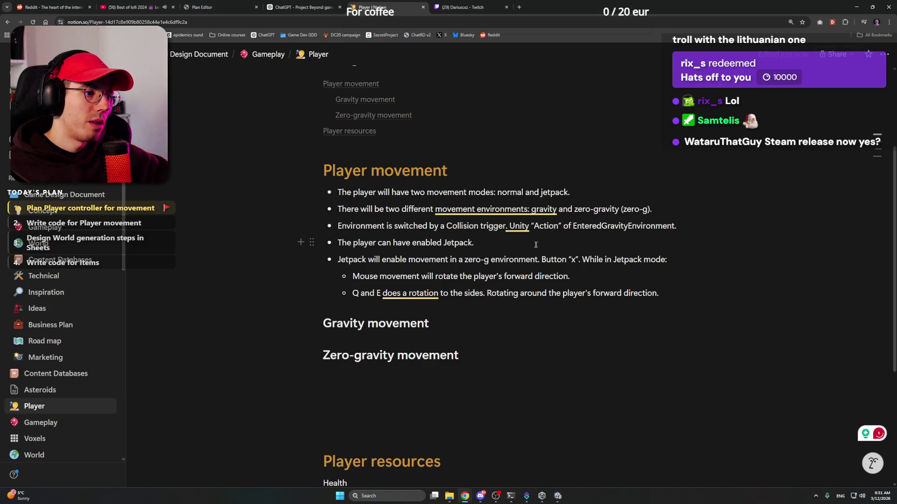
Add 'and ExitedGravityEnvironment.' after EnteredGravityEnvironment in the third bullet, reusing the copied event name
{"action": "left_click", "coordinate": [677, 226]}
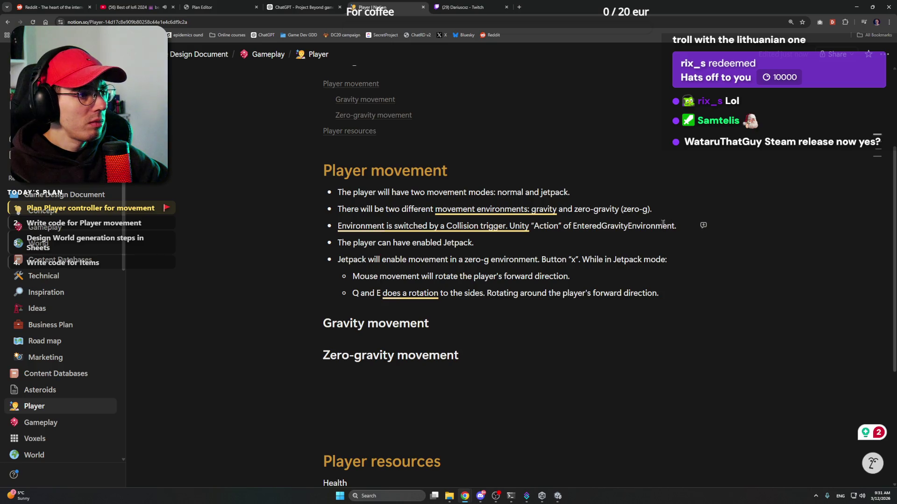
{"action": "double_click", "coordinate": [661, 225]}
{"action": "key", "text": "ctrl+c"}
{"action": "left_click", "coordinate": [677, 225]}
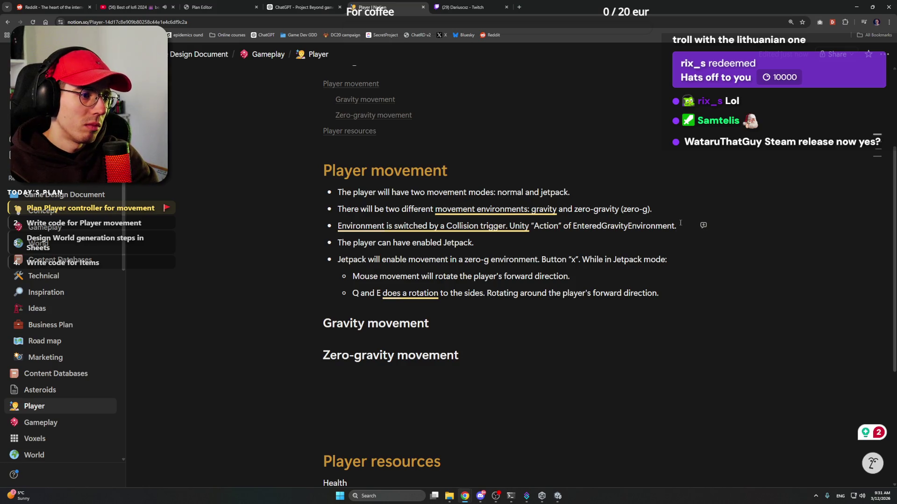
{"action": "key", "text": "BackSpace"}
{"action": "type", "text": "and "}
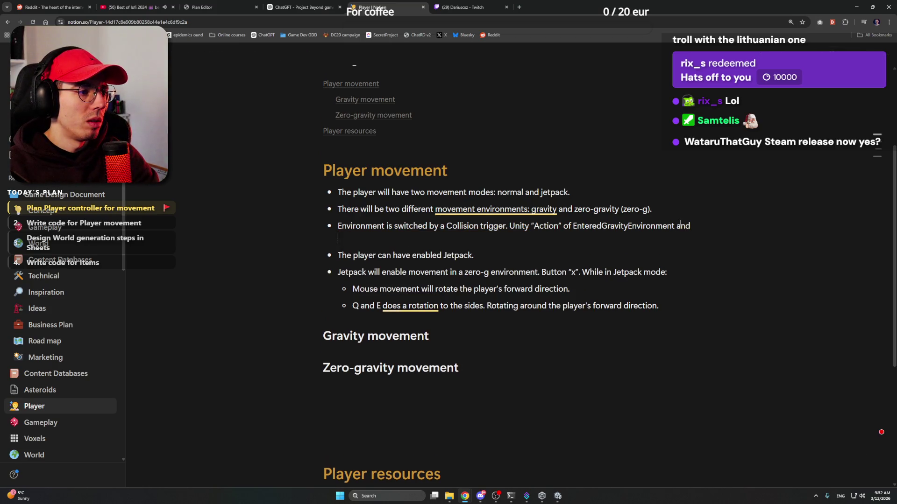
{"action": "type", "text": "Exited"}
{"action": "key", "text": "ctrl+v"}
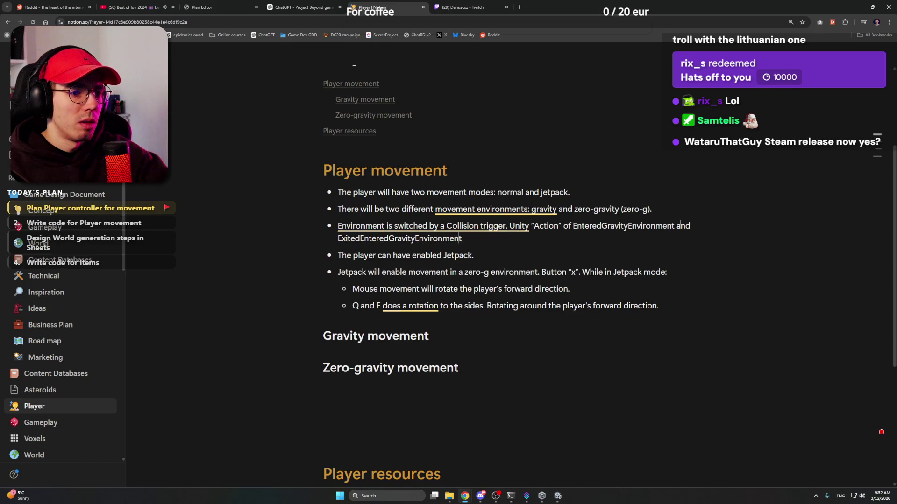
{"action": "left_click_drag", "start_coordinate": [389, 239], "coordinate": [361, 236]}
{"action": "key", "text": "BackSpace"}
{"action": "left_click", "coordinate": [442, 239]}
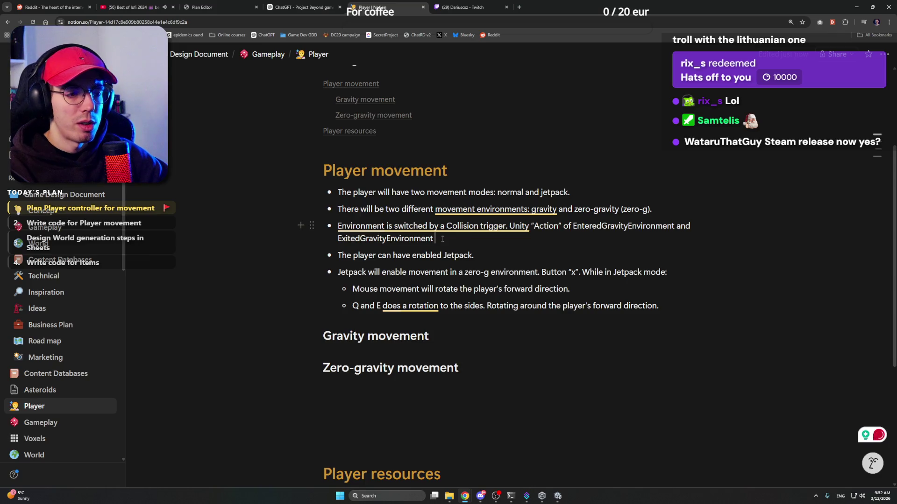
{"action": "type", "text": "."}
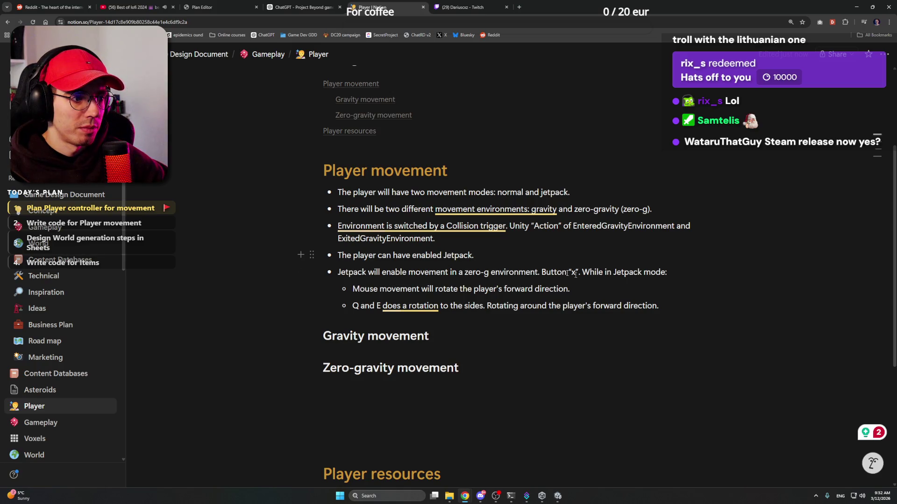
Reword the Jetpack bullet's ending to 'with a button "x".' with the period outside the quotes
{"action": "left_click_drag", "start_coordinate": [538, 273], "coordinate": [583, 273]}
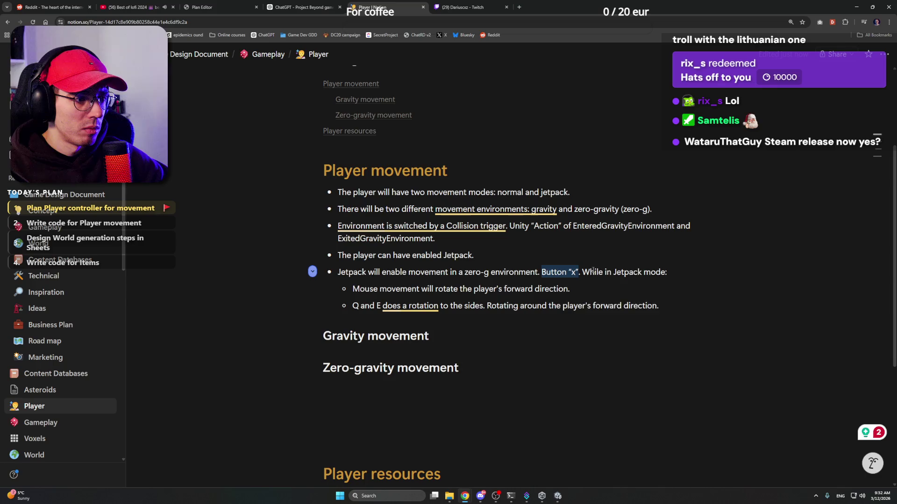
{"action": "key", "text": "BackSpace"}
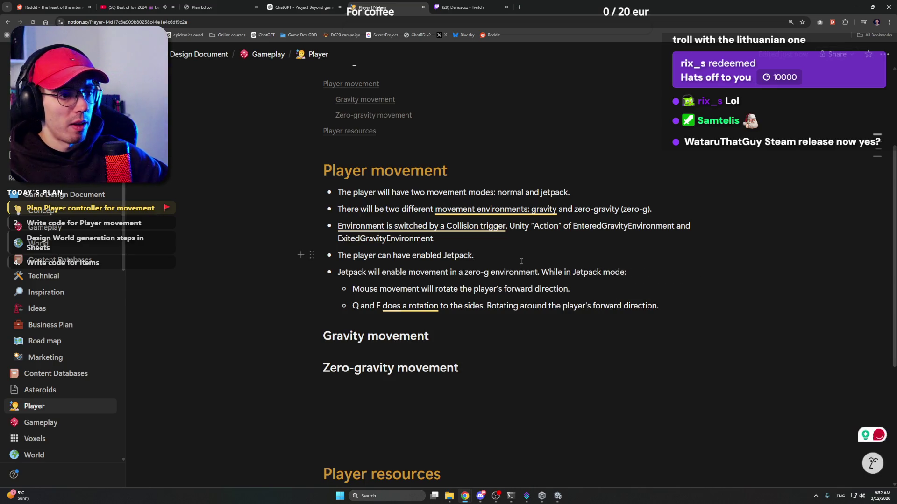
{"action": "left_click", "coordinate": [521, 261]}
{"action": "key", "text": "BackSpace"}
{"action": "type", "text": "with "}
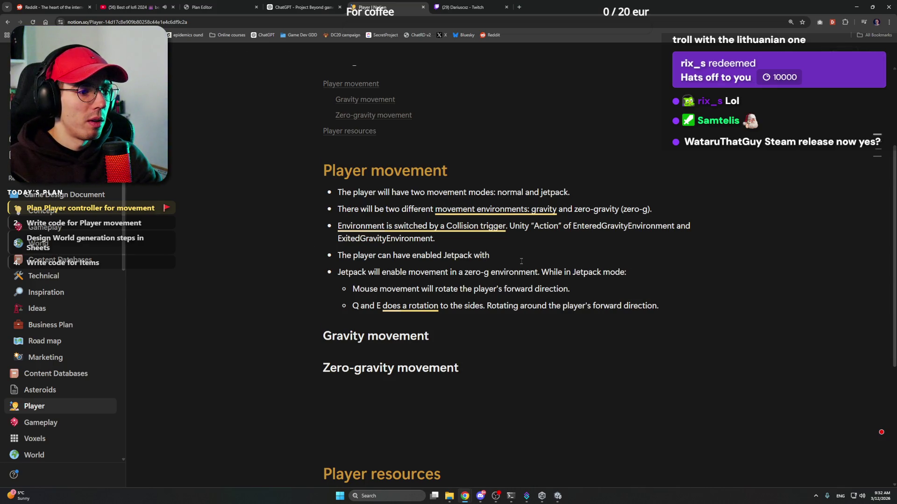
{"action": "type", "text": "Button \"x\""}
{"action": "key", "text": "ctrl+Left"}
{"action": "key", "text": "ctrl+Left"}
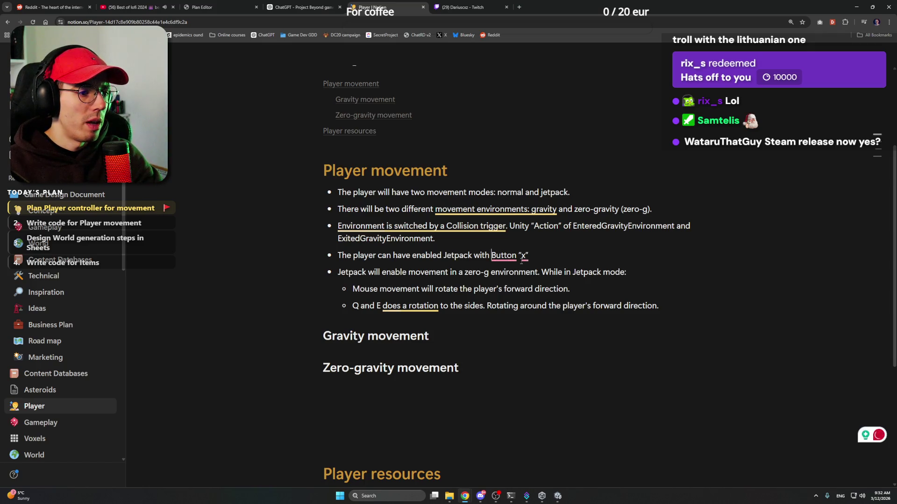
{"action": "key", "text": "Delete"}
{"action": "type", "text": "a b"}
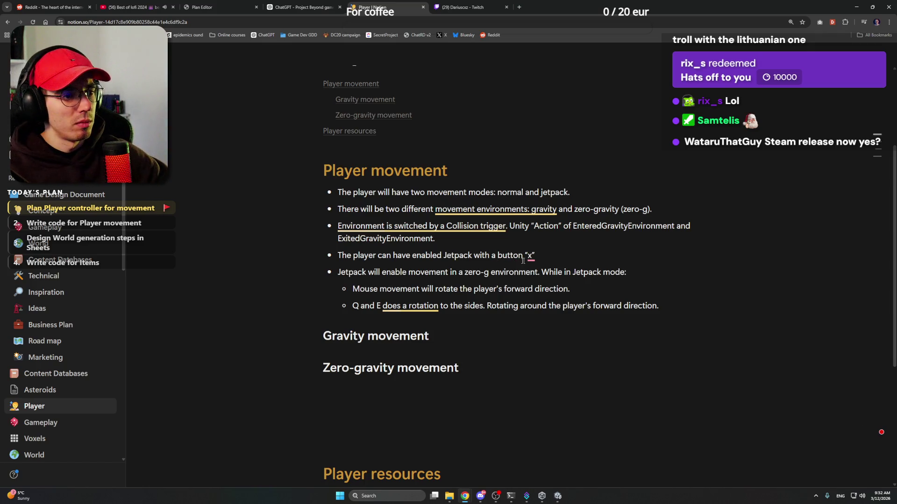
{"action": "mouse_move", "coordinate": [531, 257]}
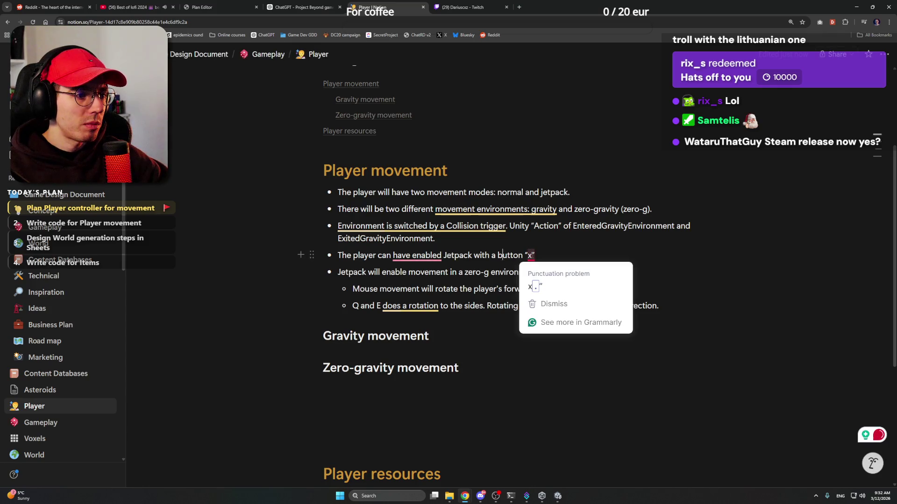
{"action": "left_click", "coordinate": [542, 280]}
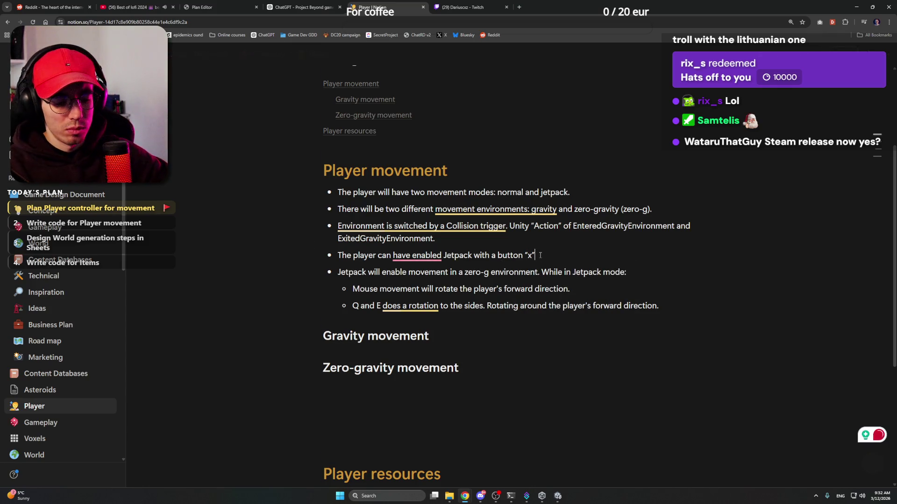
{"action": "key", "text": "BackSpace"}
{"action": "key", "text": "Right"}
{"action": "type", "text": "."}
{"action": "key", "text": "Left"}
{"action": "key", "text": "Left"}
Change 'a button' in the Jetpack bullet to 'an InputAction'
{"action": "key", "text": "ctrl+Left"}
{"action": "key", "text": "ctrl+Left"}
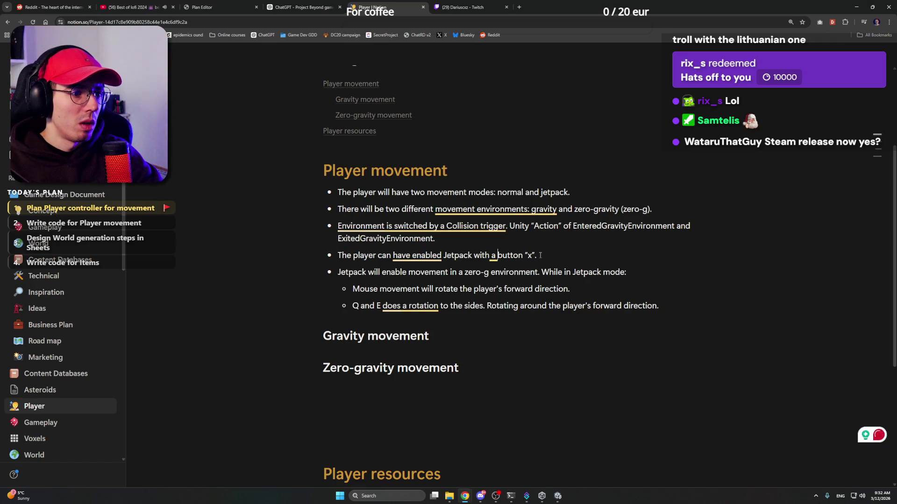
{"action": "key", "text": "ctrl+shift+Right"}
{"action": "key", "text": "BackSpace"}
{"action": "key", "text": "BackSpace"}
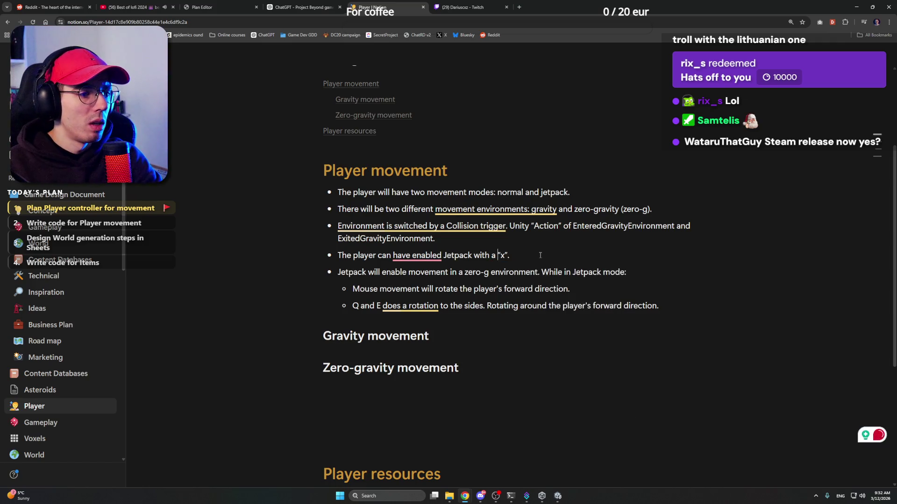
{"action": "type", "text": "n Input"}
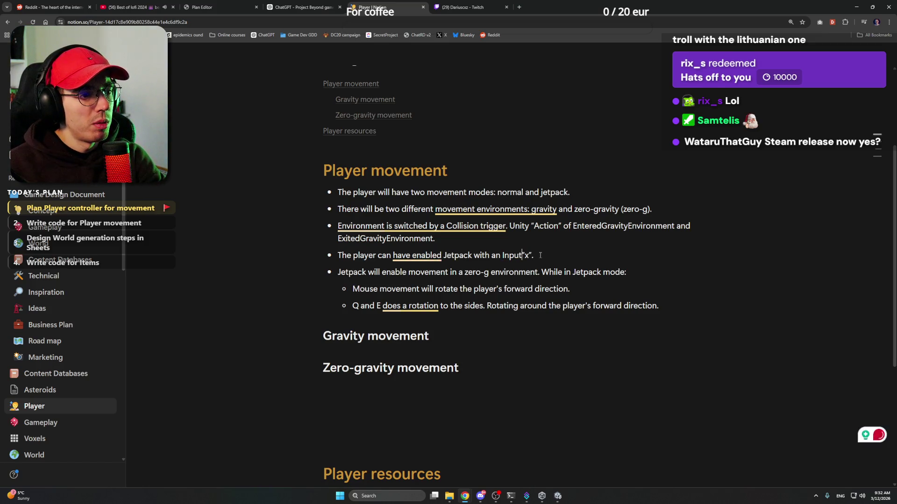
{"action": "type", "text": "Action"}
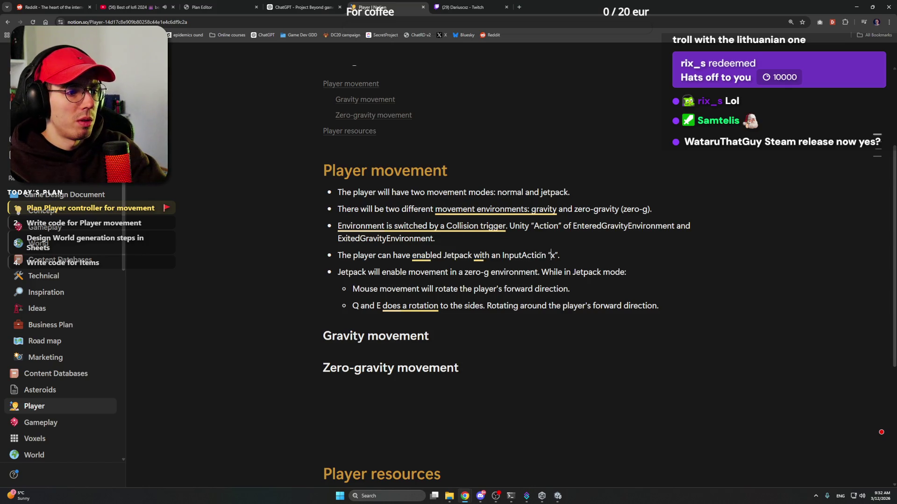
Name the InputAction "ToggleJetpack" in quotes, followed by the x key in parentheses
{"action": "key", "text": "Right"}
{"action": "key", "text": "shift+Right"}
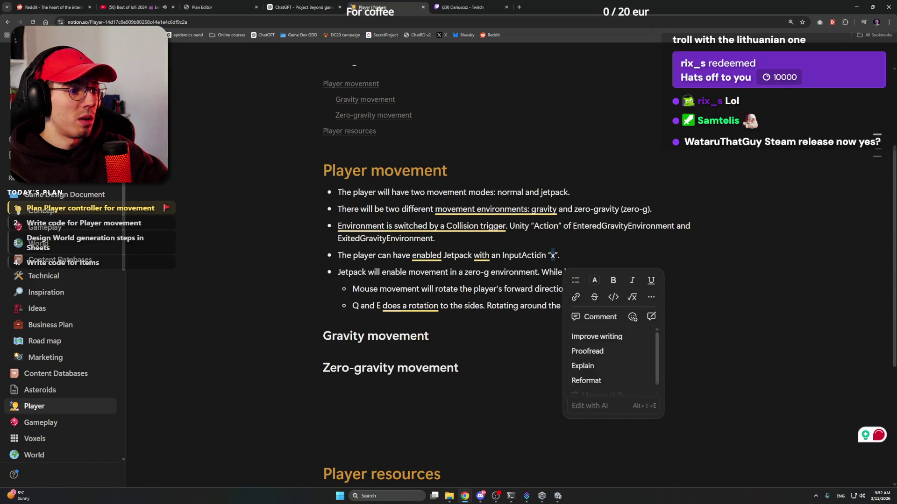
{"action": "key", "text": "Left"}
{"action": "key", "text": "Left"}
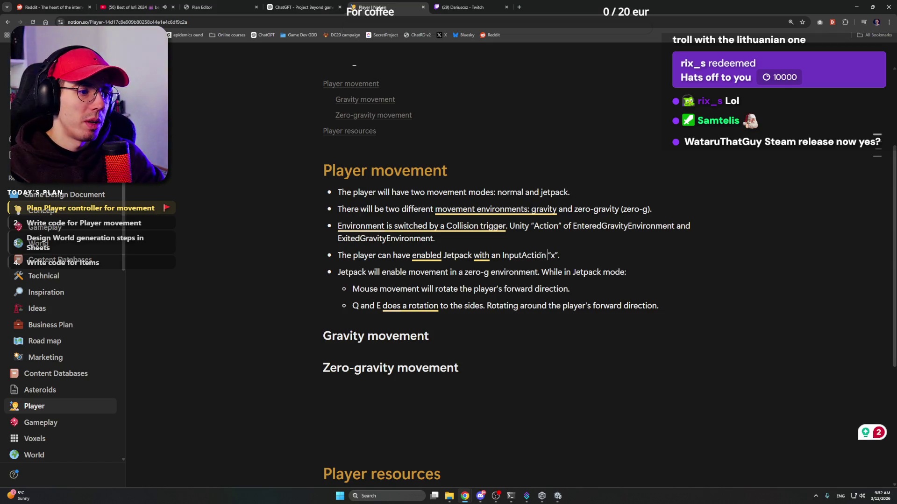
{"action": "type", "text": "\"\""}
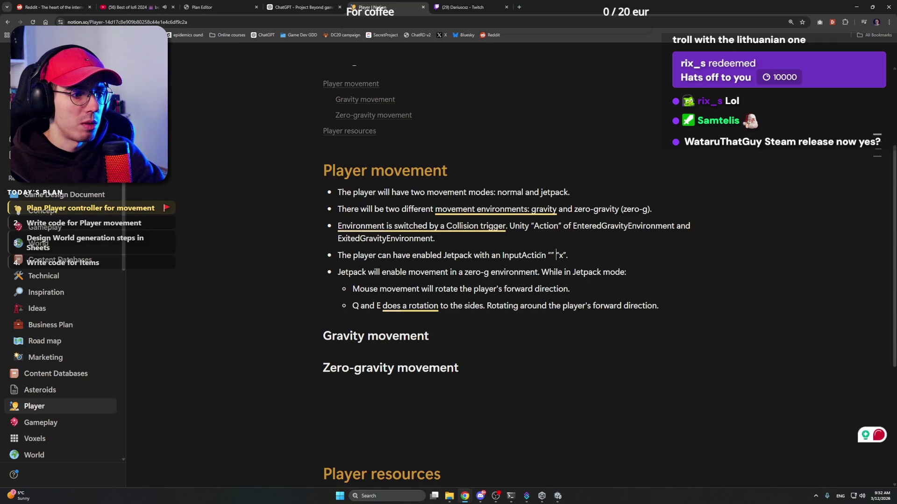
{"action": "key", "text": "shift+Right"}
{"action": "key", "text": "shift+Right"}
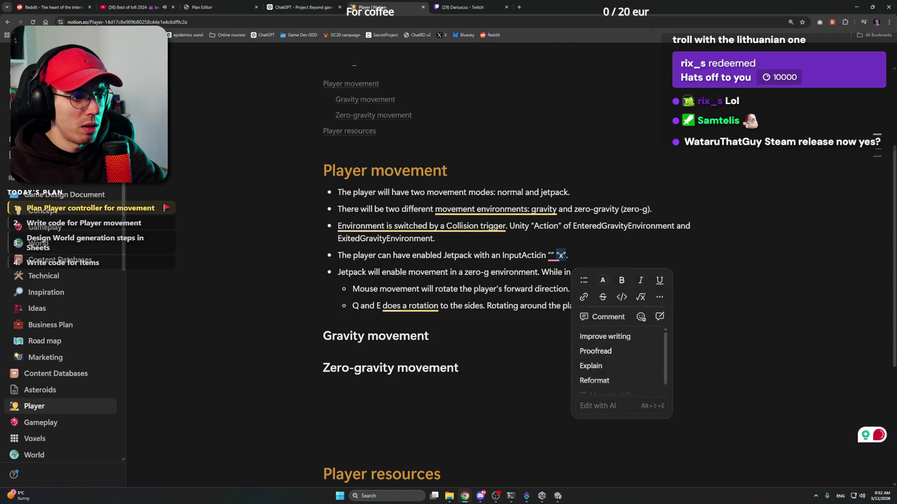
{"action": "type", "text": "(x"}
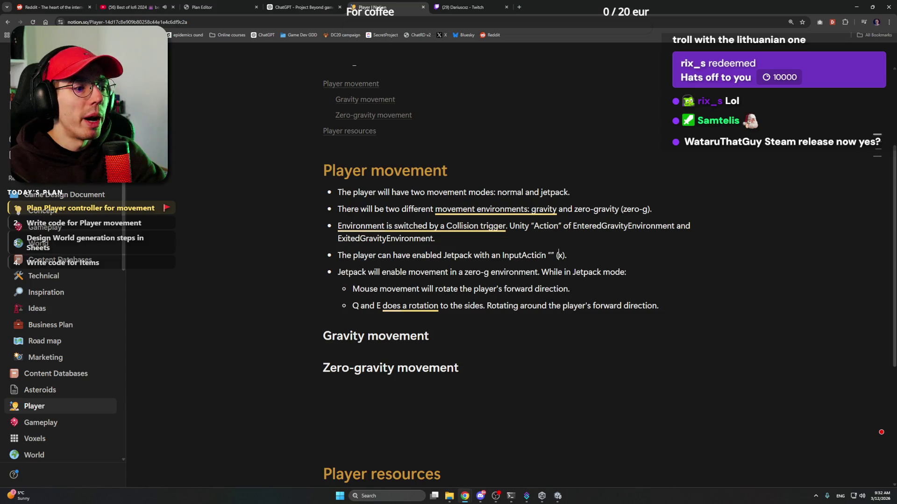
{"action": "key", "text": "Left"}
{"action": "key", "text": "Left"}
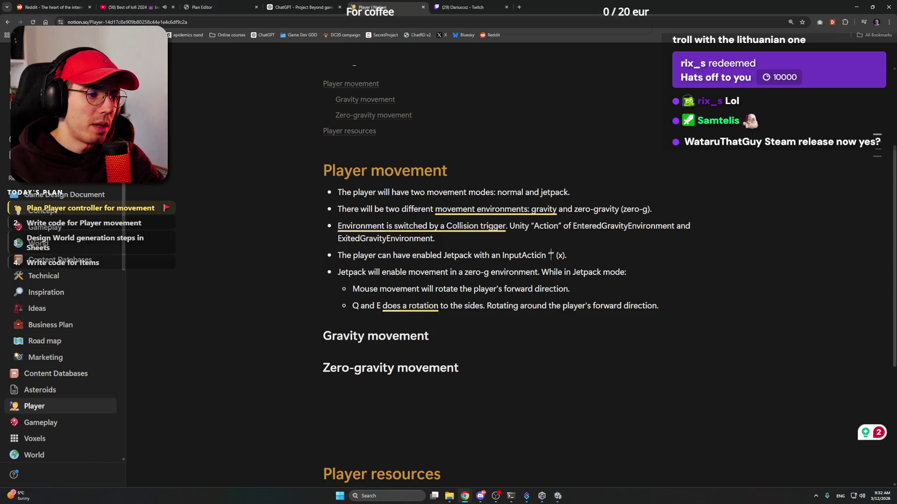
{"action": "type", "text": "Jump"}
{"action": "key", "text": "BackSpace"}
{"action": "key", "text": "BackSpace"}
{"action": "key", "text": "BackSpace"}
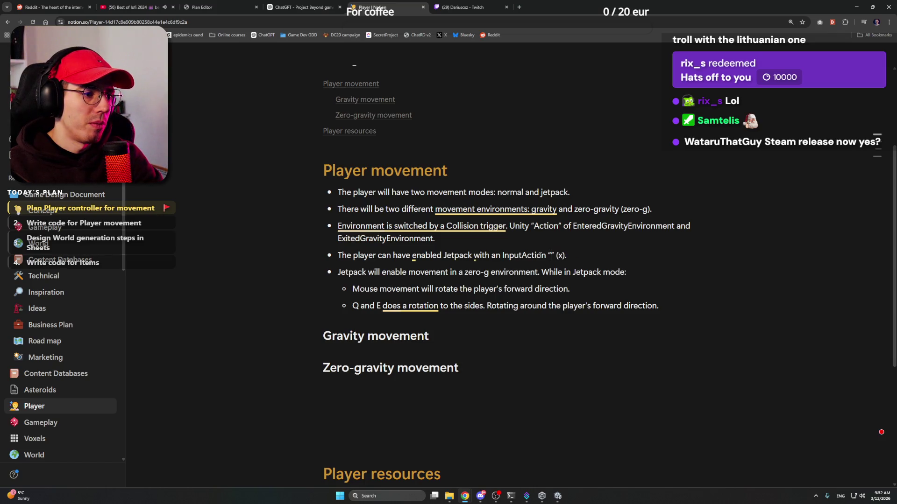
{"action": "type", "text": "ToggleJept"}
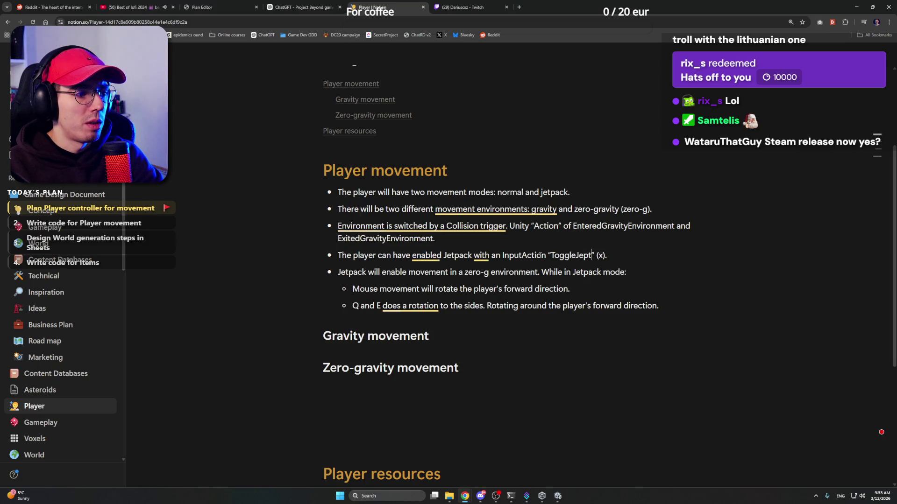
{"action": "key", "text": "BackSpace"}
{"action": "type", "text": "tpack"}
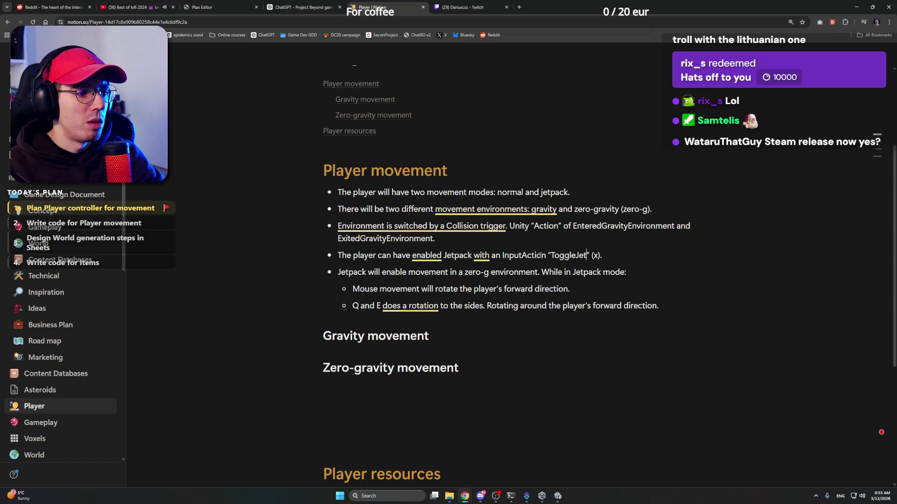
{"action": "double_click", "coordinate": [581, 255]}
{"action": "left_click", "coordinate": [637, 259]}
{"action": "double_click", "coordinate": [583, 255]}
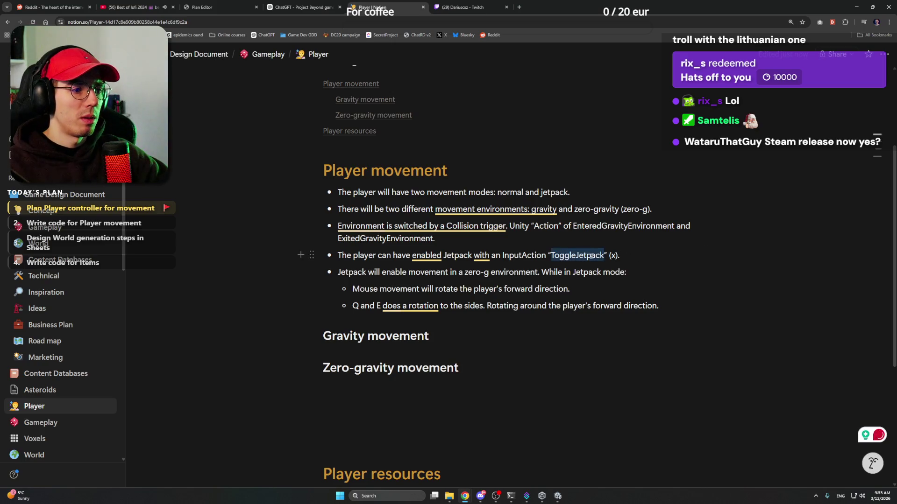
{"action": "left_click", "coordinate": [628, 258]}
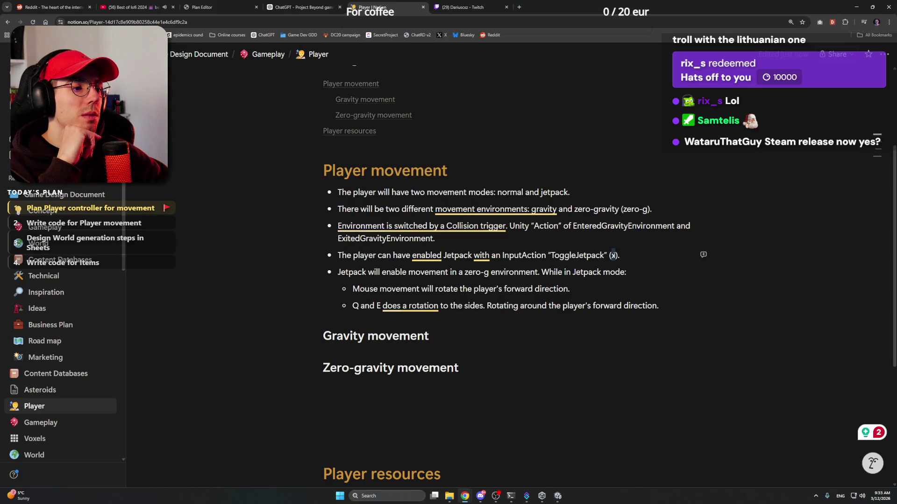
{"action": "left_click", "coordinate": [623, 256]}
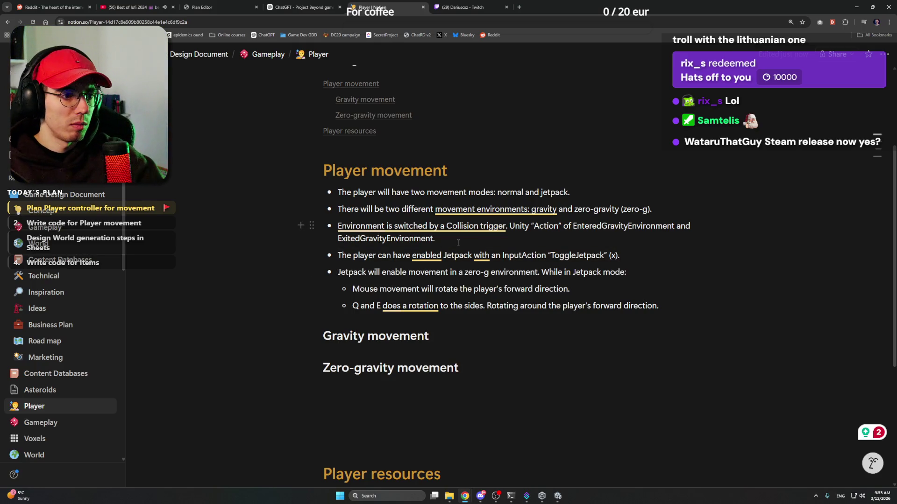
Add a bullet 'Normal movement will be similar to Minecraft, Hytale or Vintage Story movement'
{"action": "key", "text": "Return"}
{"action": "type", "text": "Normal "}
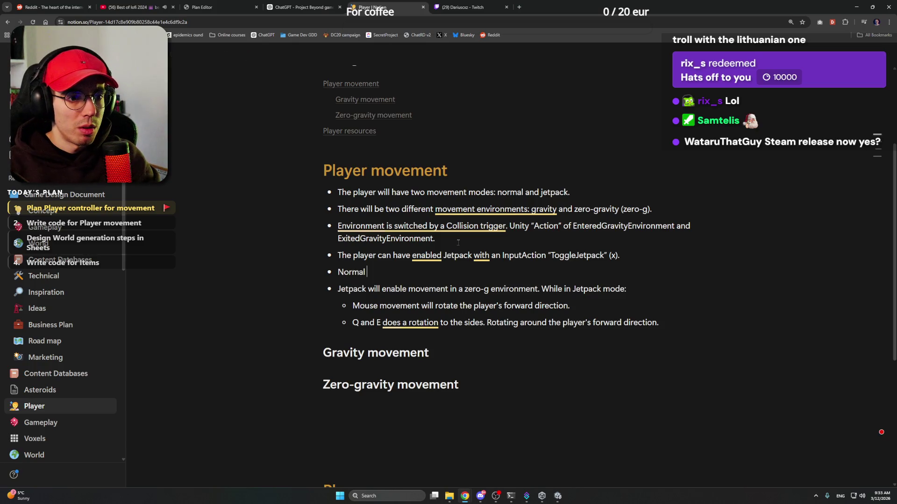
{"action": "type", "text": "movement will "}
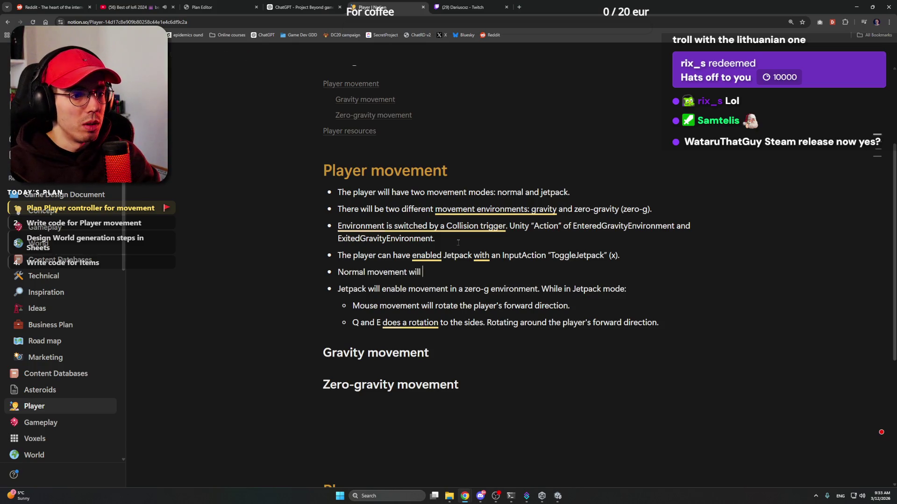
{"action": "type", "text": "be similar to "}
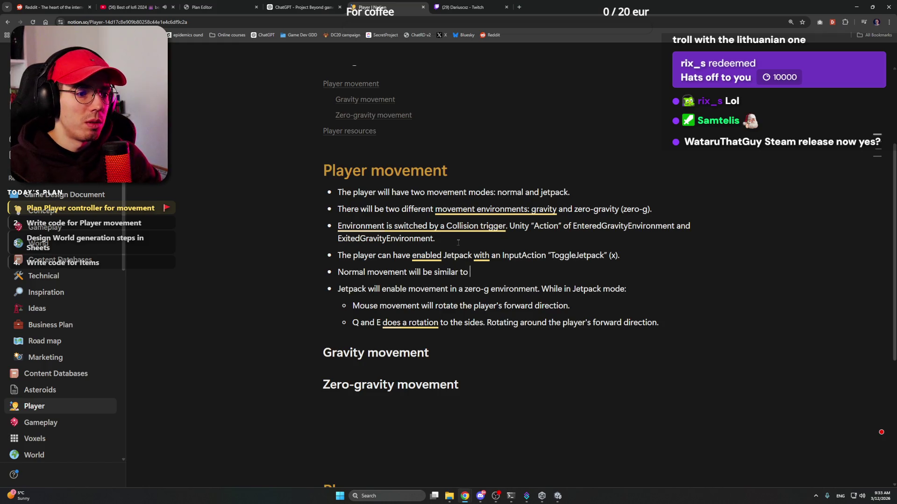
{"action": "type", "text": "Mine"}
{"action": "key", "text": "BackSpace"}
{"action": "key", "text": "BackSpace"}
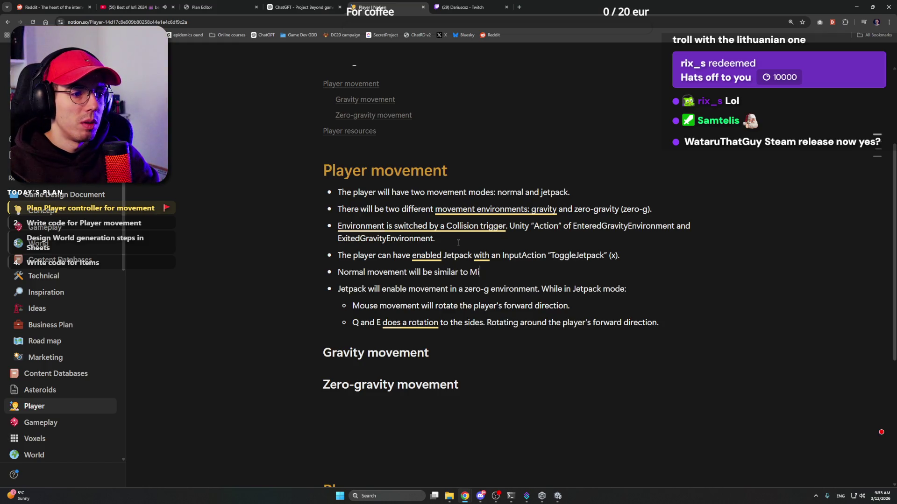
{"action": "type", "text": "necraft, "}
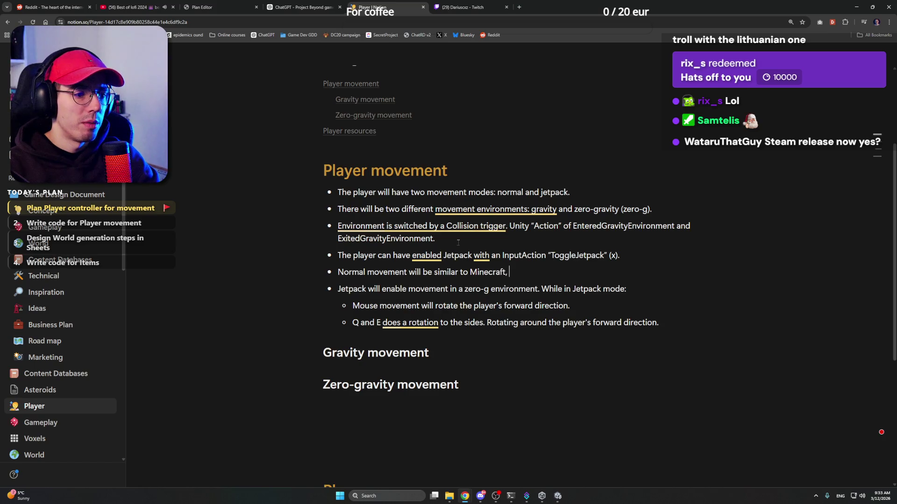
{"action": "type", "text": "Hytale or "}
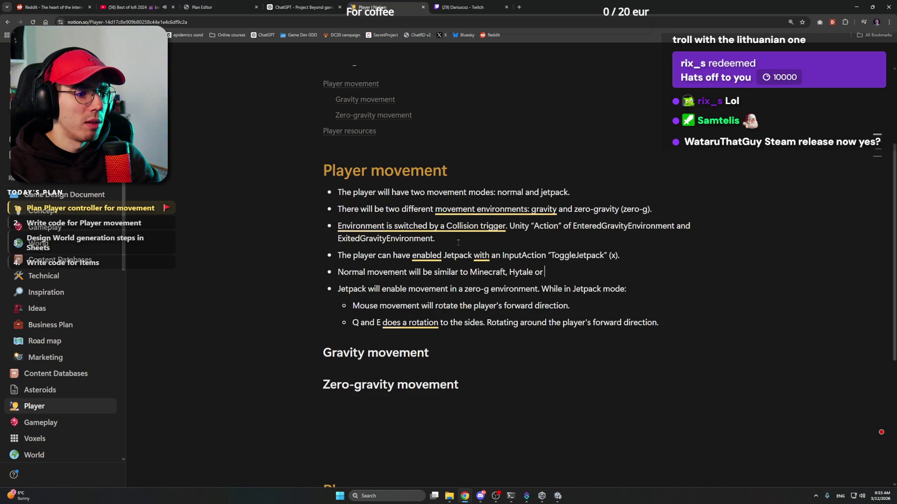
{"action": "type", "text": "Vintage"}
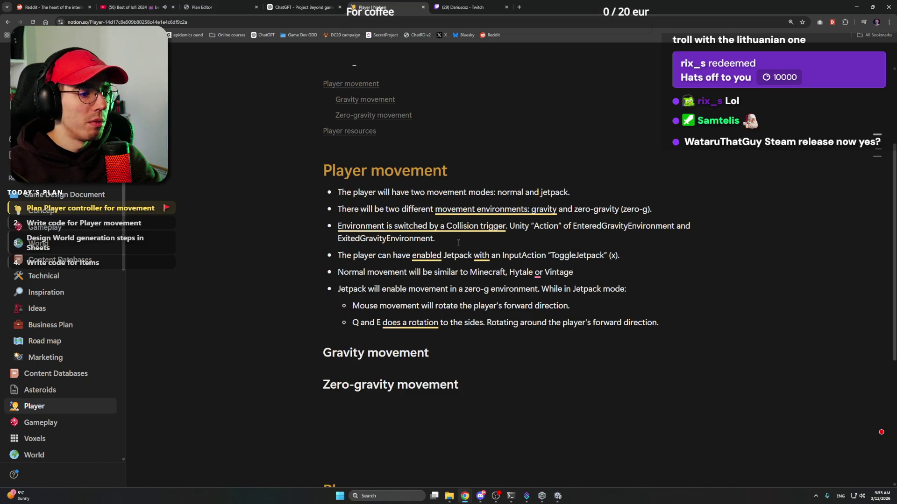
{"action": "type", "text": "Story"}
{"action": "key", "text": "BackSpace"}
{"action": "key", "text": "BackSpace"}
{"action": "key", "text": "BackSpace"}
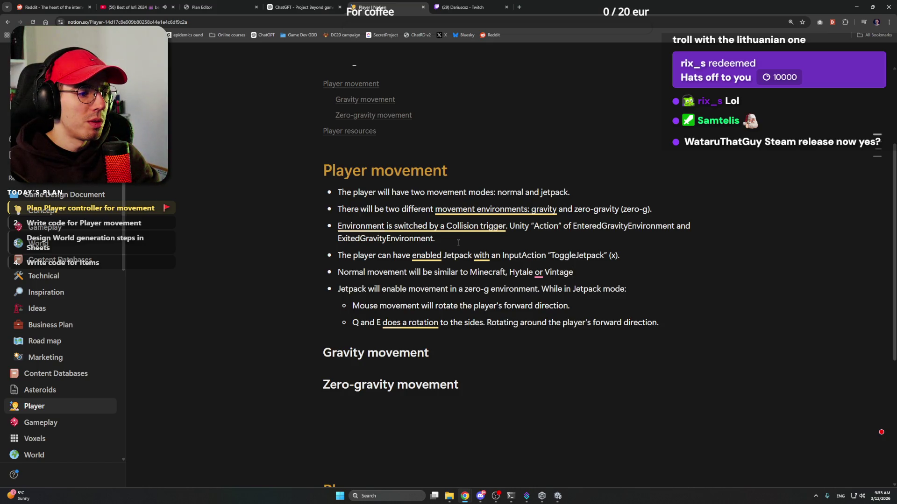
{"action": "key", "text": "BackSpace"}
{"action": "type", "text": "Story "}
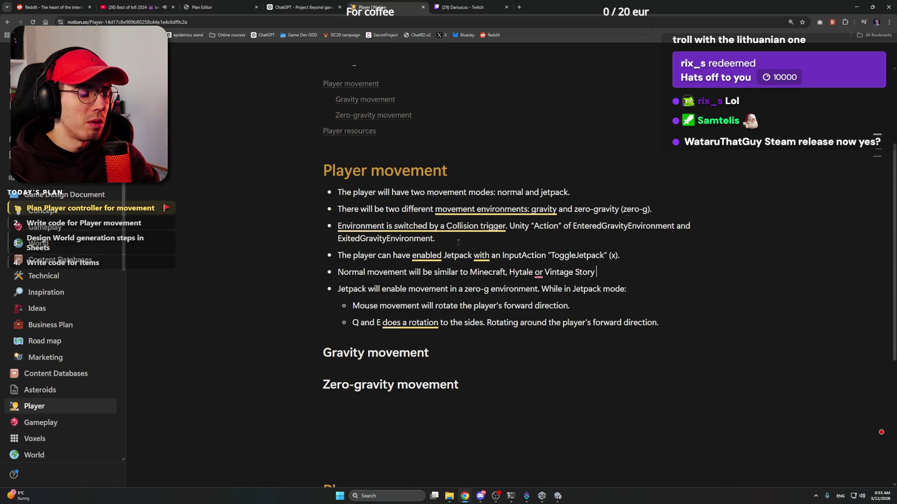
{"action": "type", "text": "movement"}
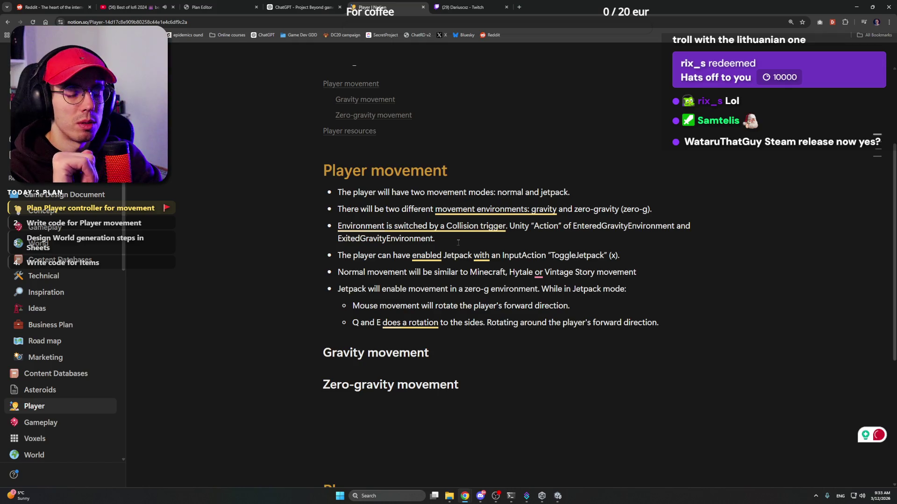
{"action": "type", "text": ";"}
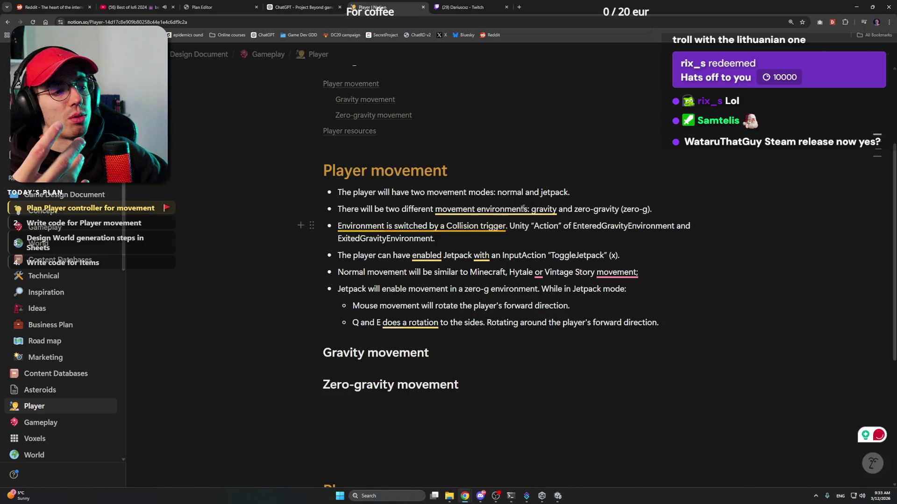
Accept the comma-after-Hytale and ending-period grammar fixes, then start an empty sub-bullet beneath
{"action": "left_click", "coordinate": [539, 272]}
{"action": "left_click", "coordinate": [551, 302]}
{"action": "type", "text": ","}
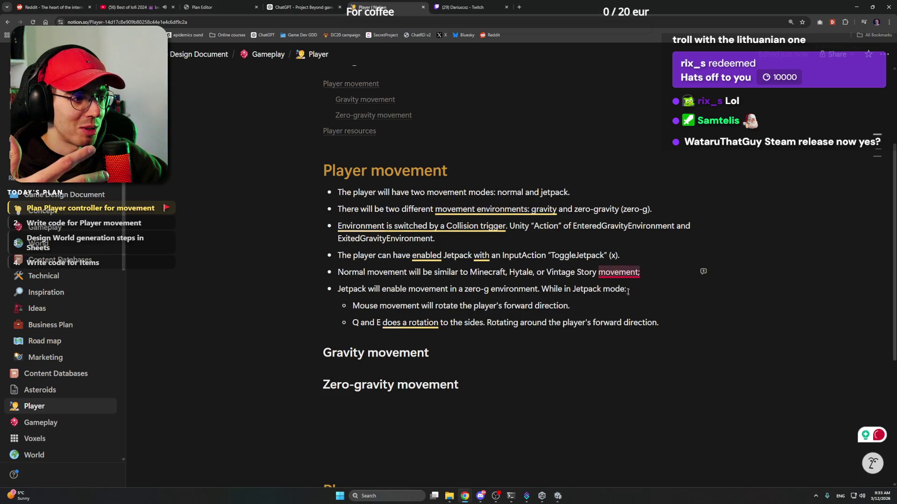
{"action": "mouse_move", "coordinate": [626, 275]}
{"action": "left_click", "coordinate": [631, 292]}
{"action": "type", "text": "."}
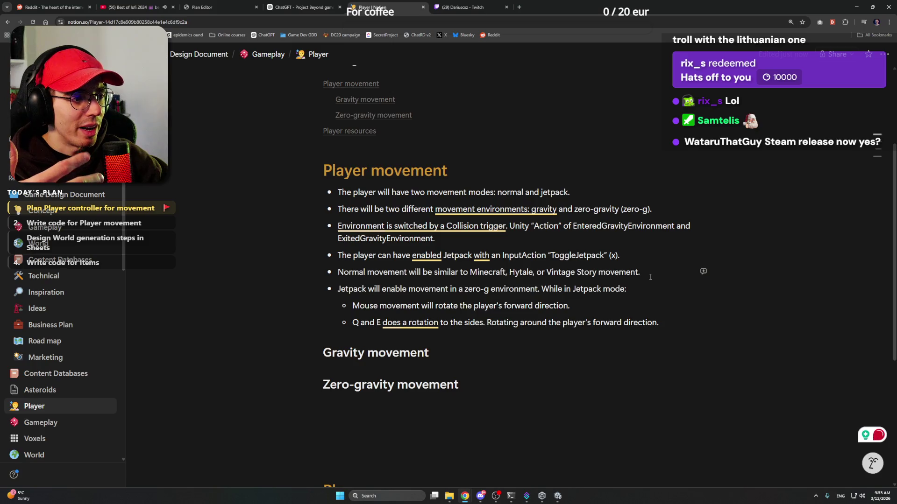
{"action": "key", "text": "Return"}
{"action": "key", "text": "Tab"}
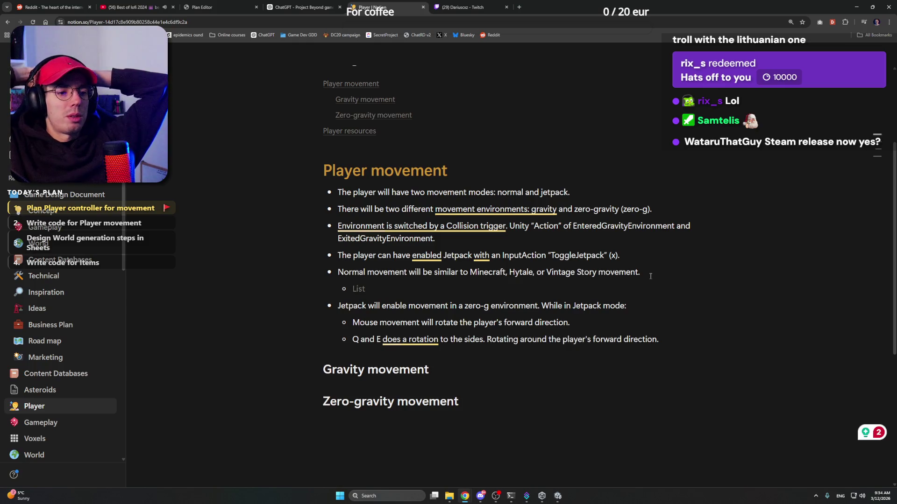
Type 'WASD for translocation in a surface' into the new sub-bullet
{"action": "type", "text": "WAS"}
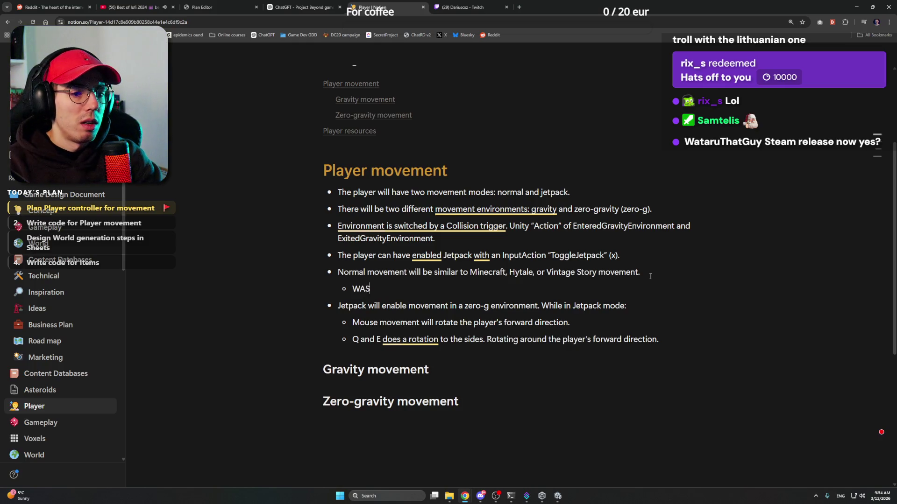
{"action": "type", "text": "D "}
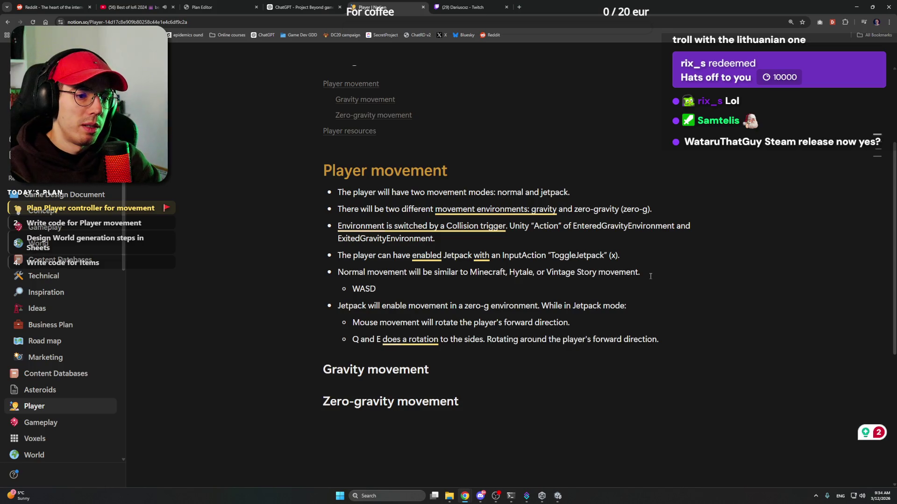
{"action": "type", "text": "for "}
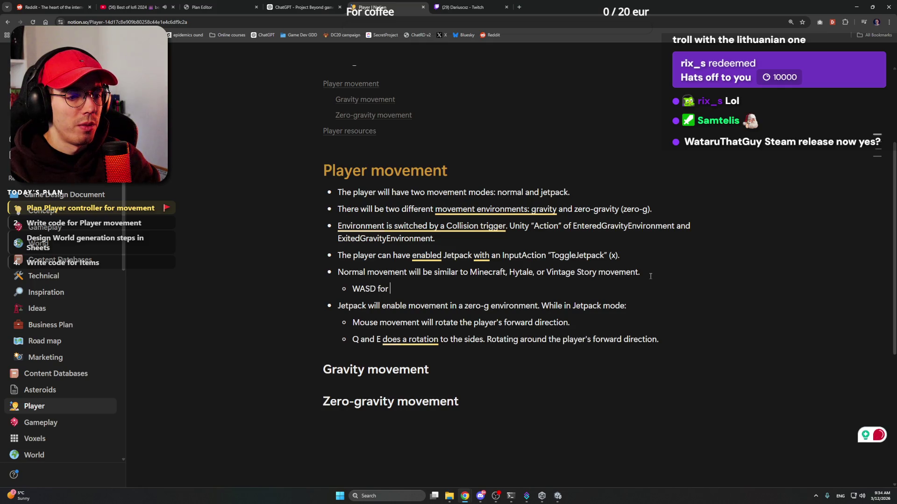
{"action": "type", "text": "translocation"}
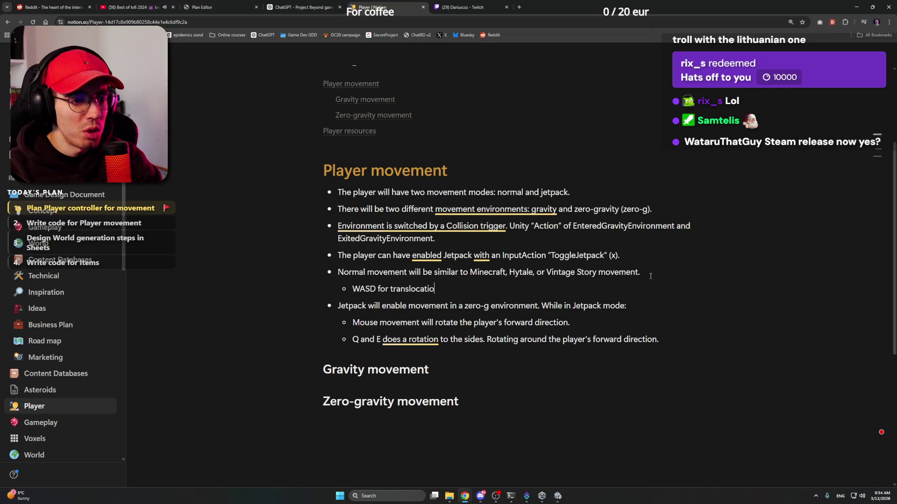
{"action": "key", "text": "ctrl+shift+Left"}
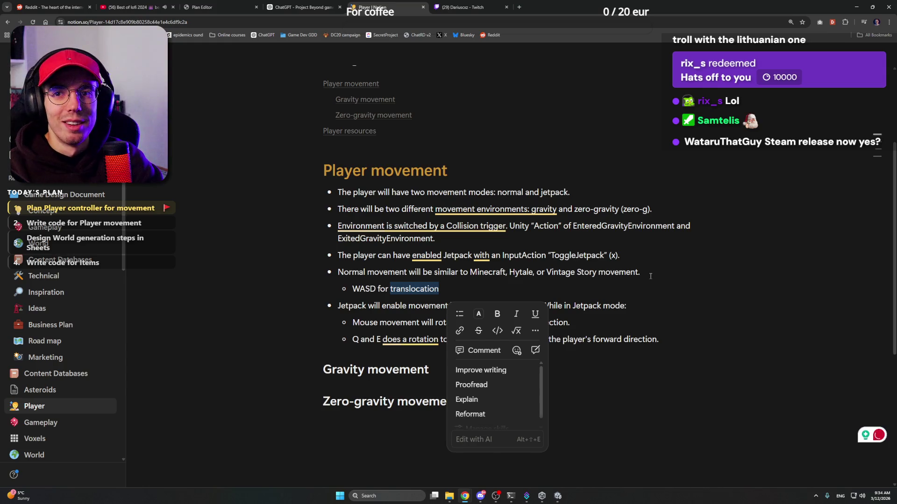
{"action": "key", "text": "Right"}
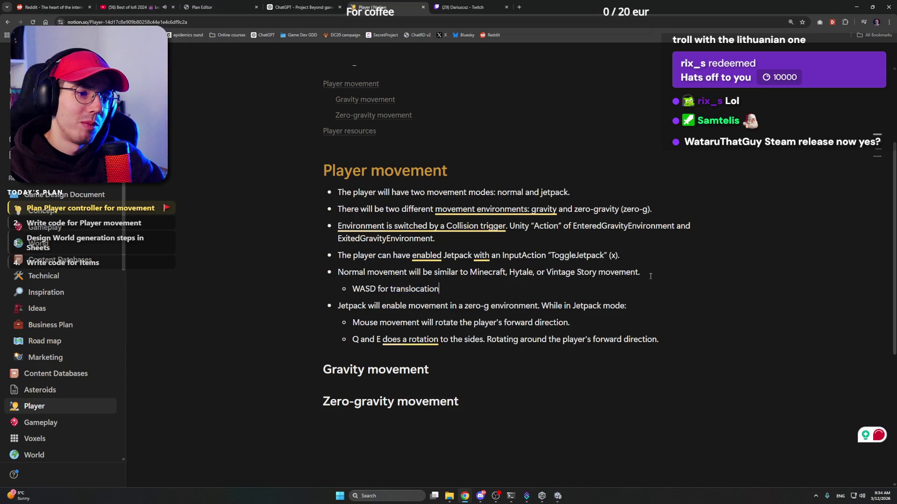
{"action": "type", "text": " i"}
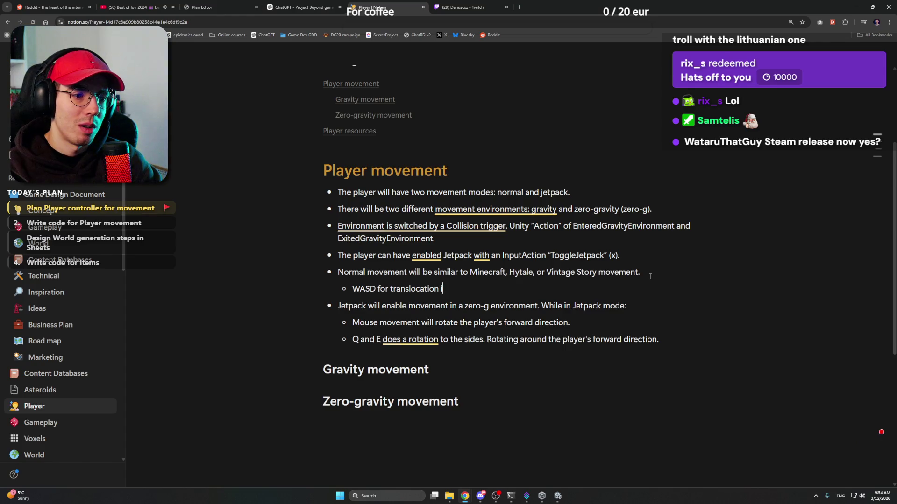
{"action": "key", "text": "BackSpace"}
{"action": "key", "text": "BackSpace"}
{"action": "type", "text": "in"}
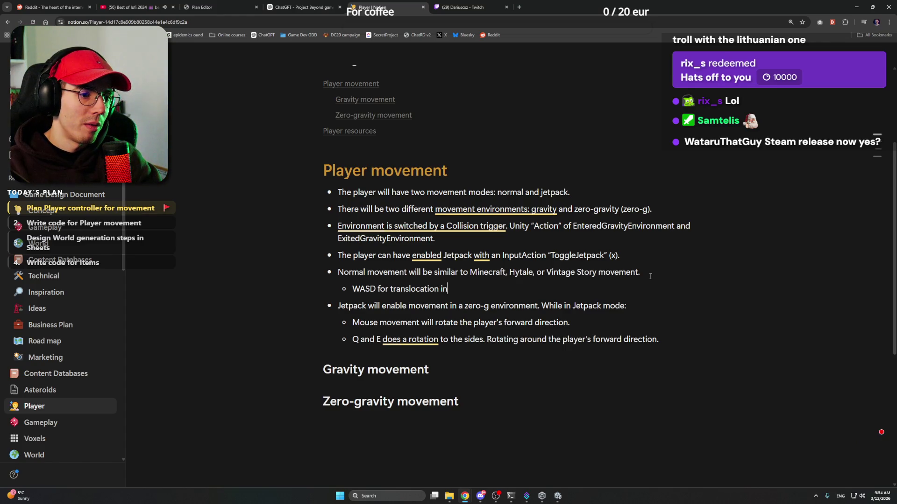
{"action": "type", "text": "a s"}
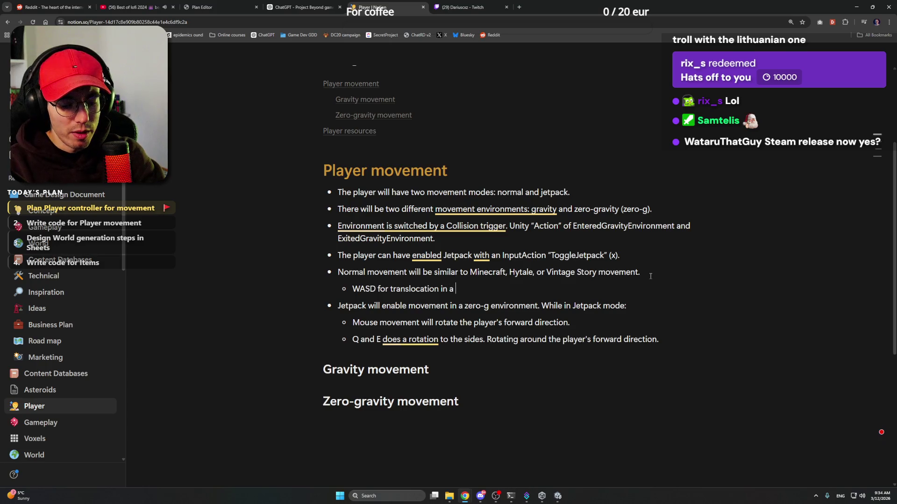
{"action": "type", "text": "urface"}
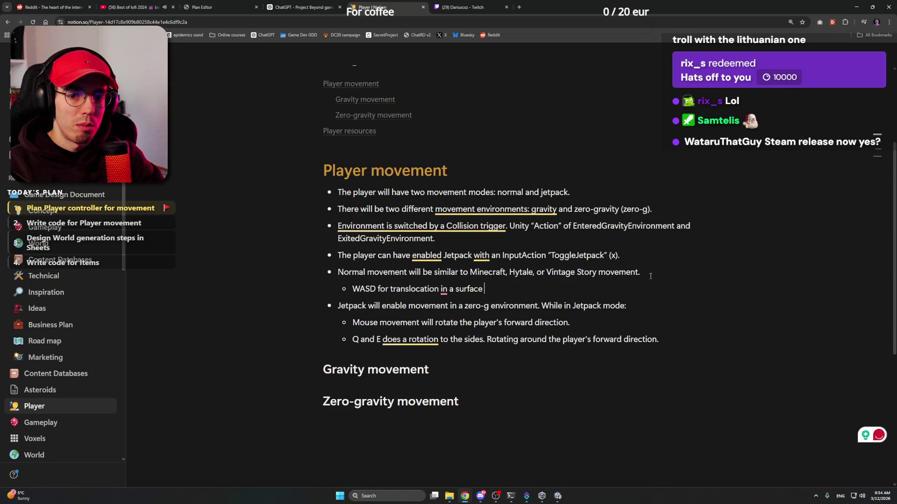
{"action": "left_click", "coordinate": [519, 7]}
{"action": "type", "text": "vertejas"}
{"action": "key", "text": "Return"}
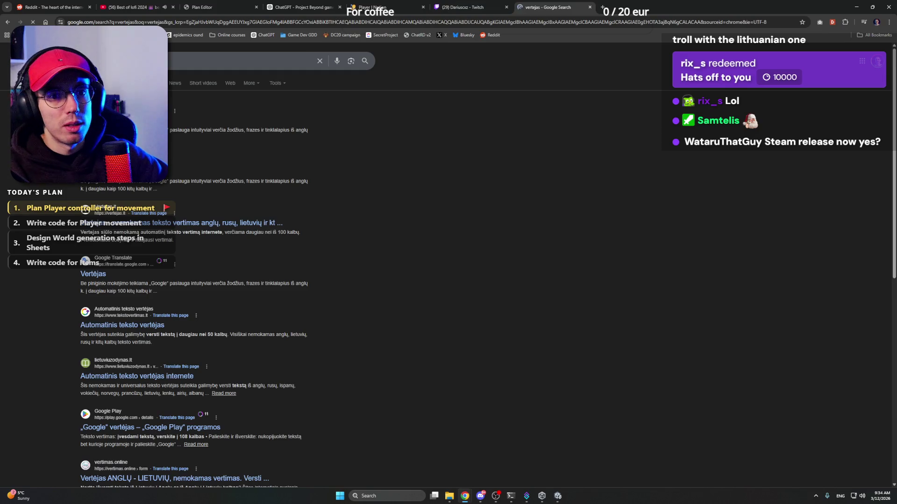
{"action": "left_click", "coordinate": [94, 121]}
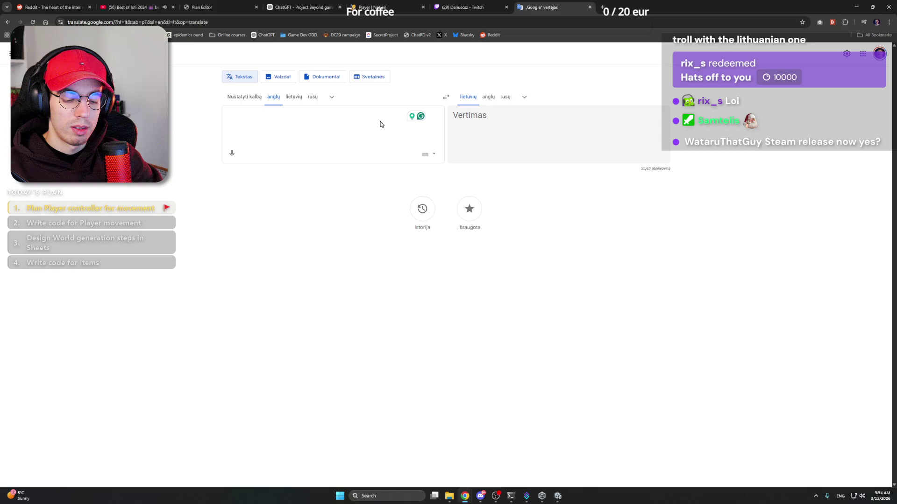
{"action": "type", "text": "perpendi"}
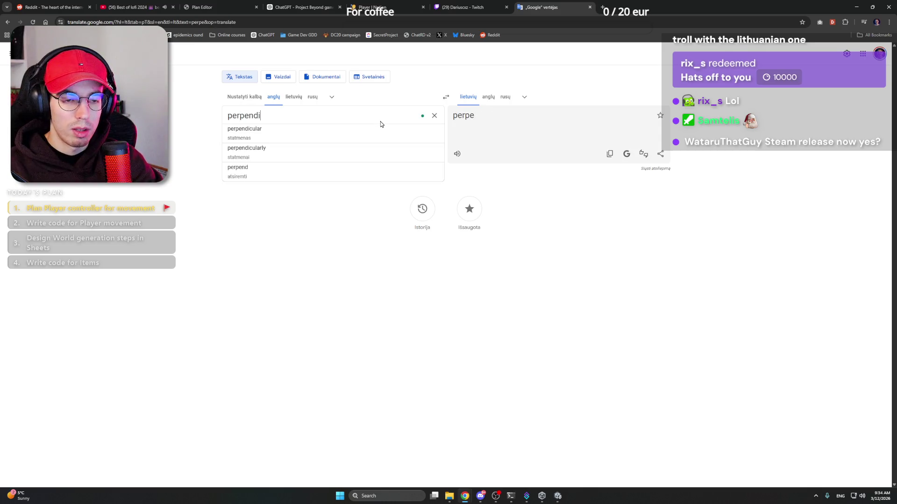
{"action": "type", "text": "cular"}
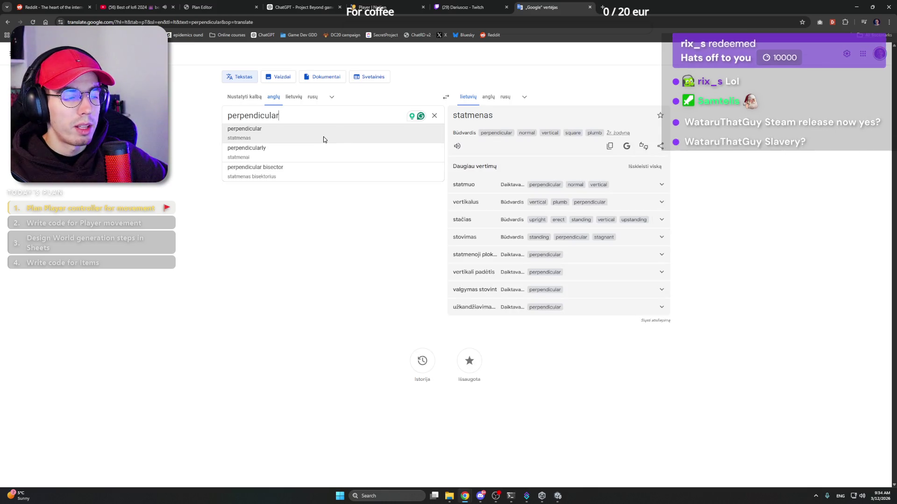
{"action": "left_click_drag", "start_coordinate": [304, 118], "coordinate": [204, 118]}
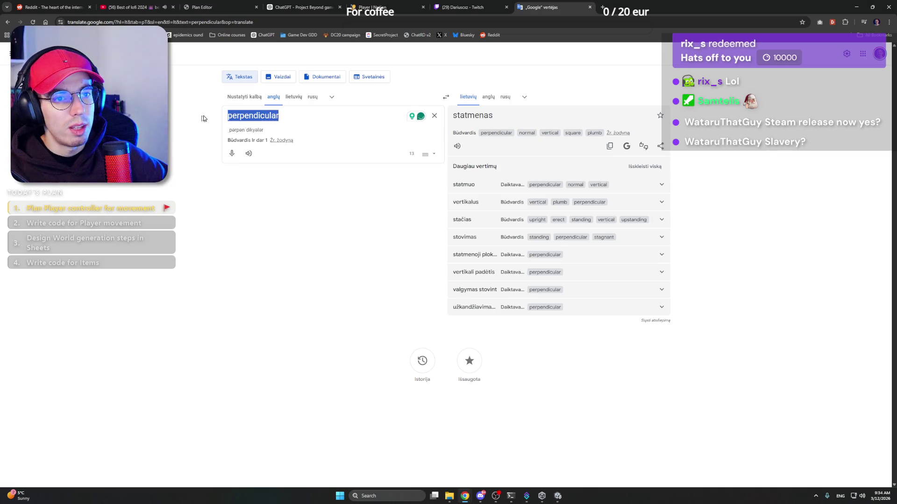
{"action": "left_click", "coordinate": [590, 7]}
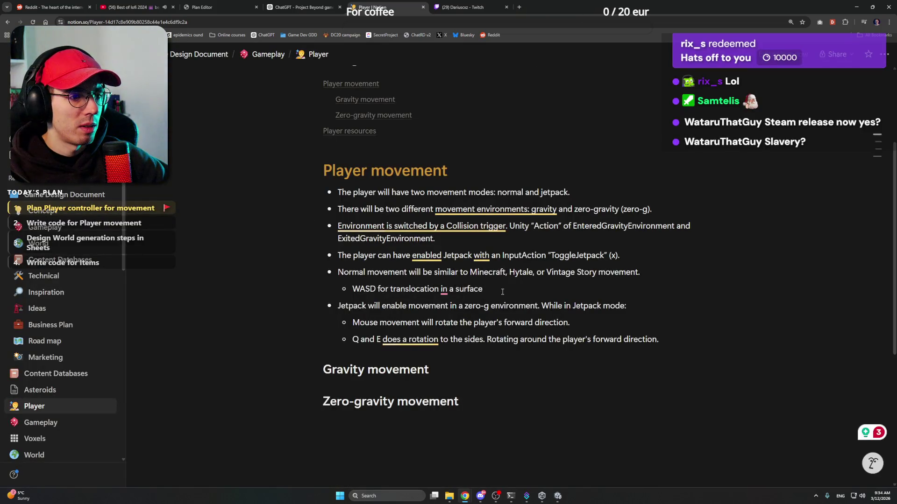
Complete the WASD line as 'on a surface perpendicular to the gravity vector.' and add a sub-bullet
{"action": "left_click", "coordinate": [490, 291]}
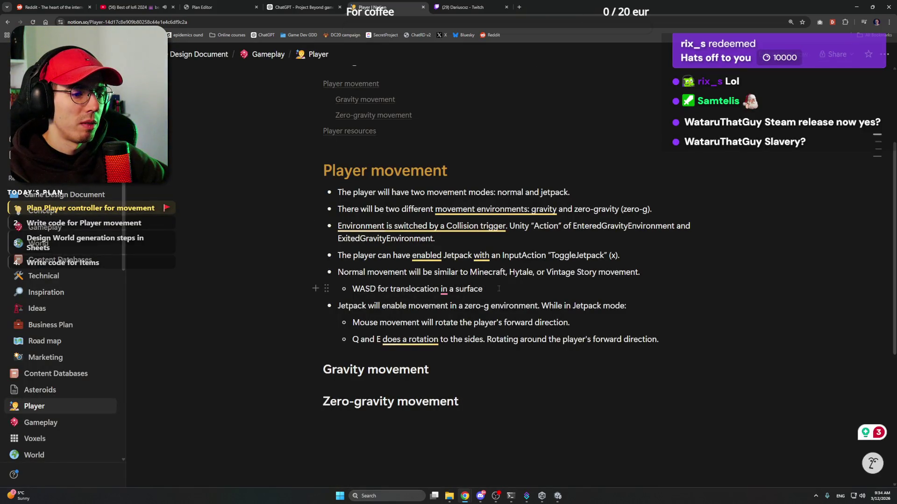
{"action": "mouse_move", "coordinate": [444, 289]}
{"action": "left_click", "coordinate": [451, 321]}
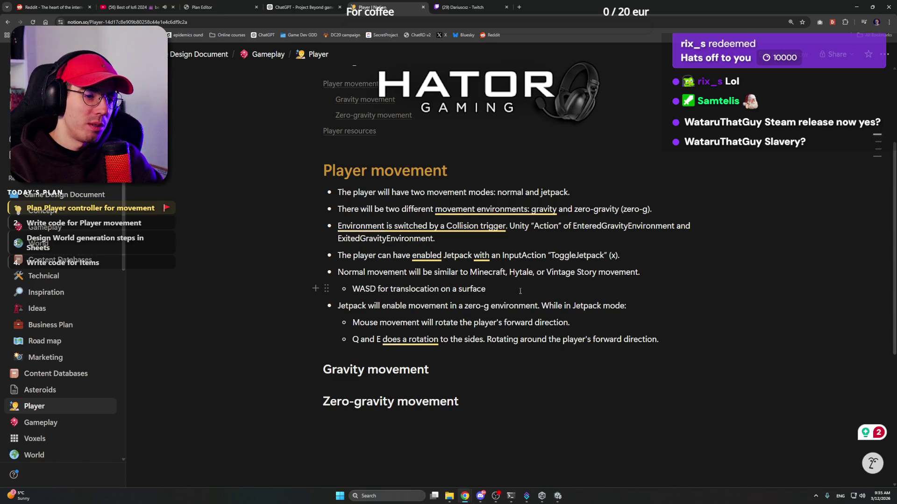
{"action": "type", "text": "perpendicular"}
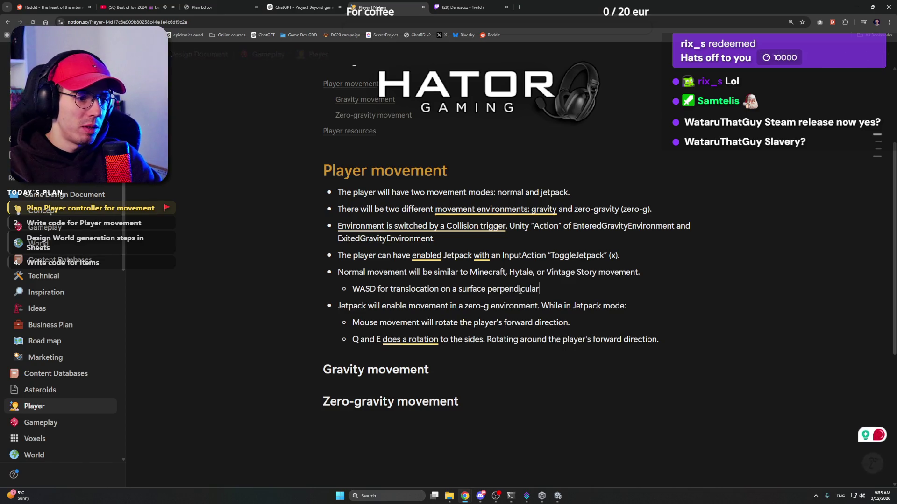
{"action": "type", "text": " to the gra"}
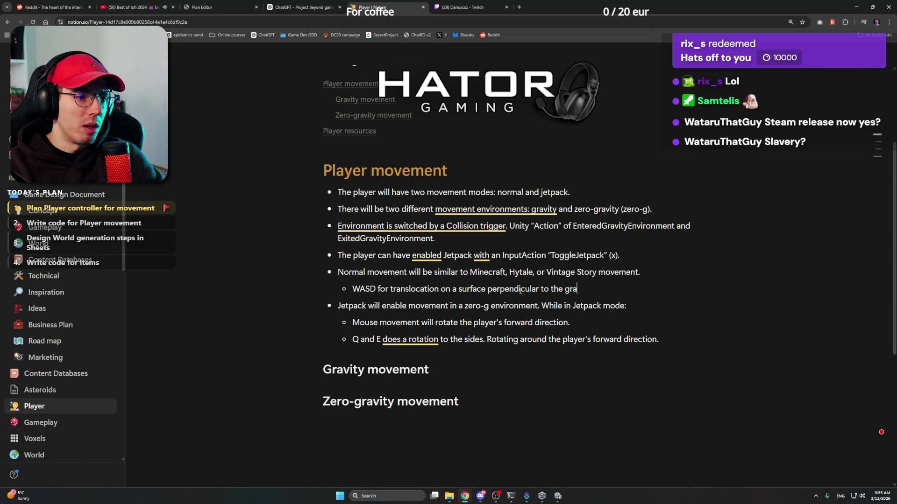
{"action": "type", "text": "vity vector"}
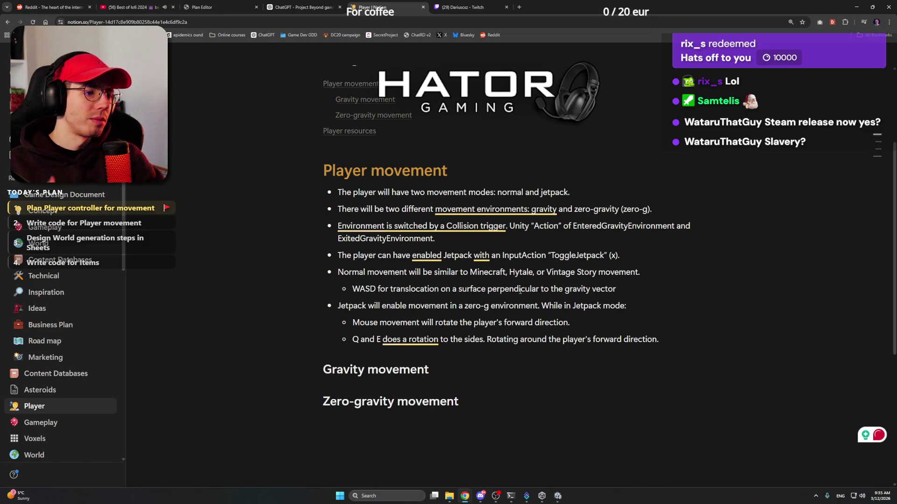
{"action": "type", "text": "."}
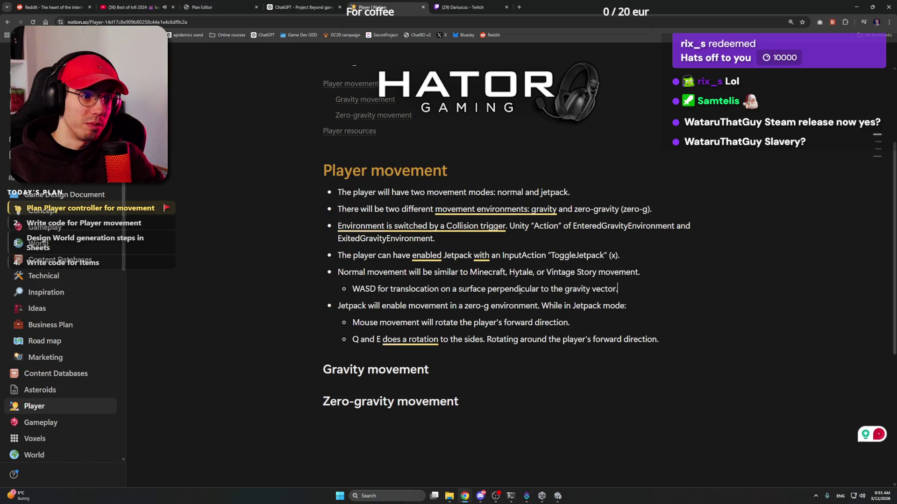
{"action": "key", "text": "Return"}
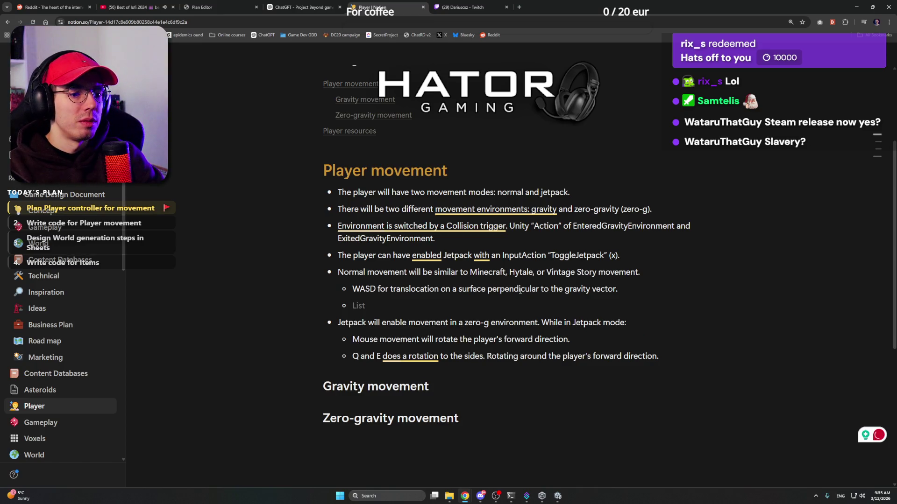
Start the new sub-bullet with '"Jump" SPACE for'
{"action": "type", "text": "SPACE for "}
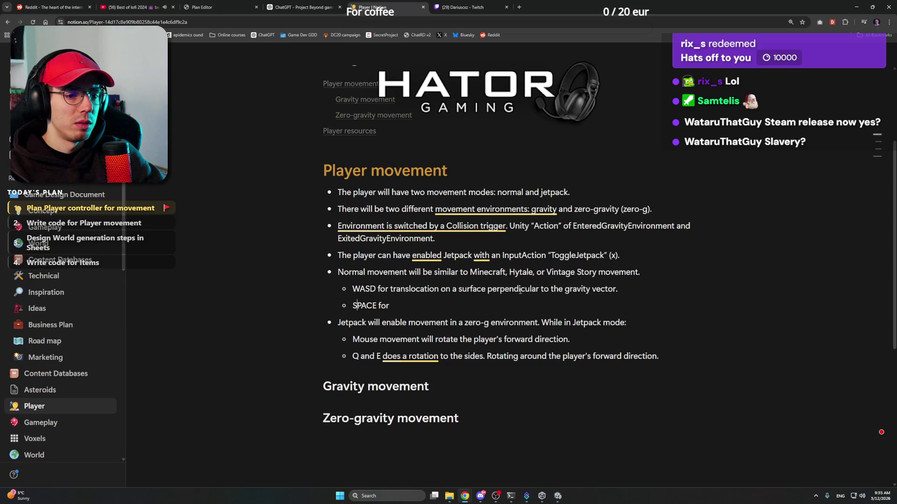
{"action": "type", "text": "\"Jump ”"}
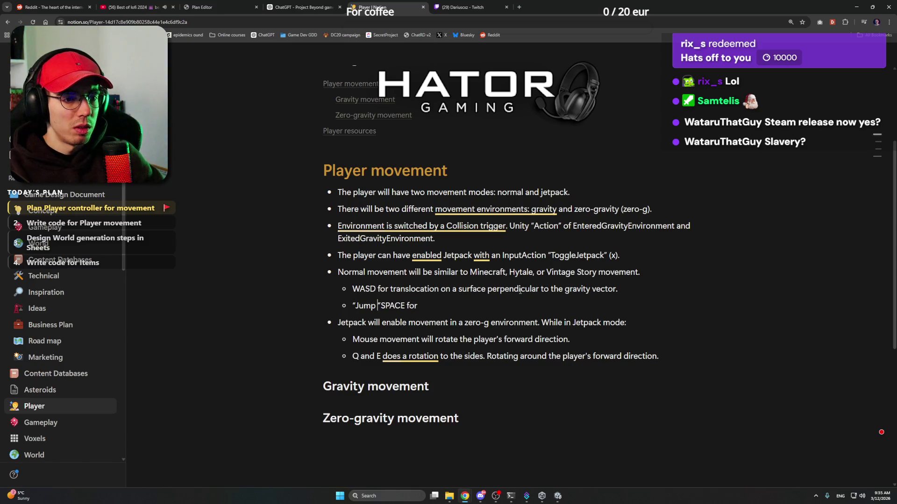
{"action": "key", "text": "BackSpace"}
{"action": "key", "text": "Right"}
Prefix the WASD sub-bullet with the label '"Move" (WASD'
{"action": "key", "text": "Up"}
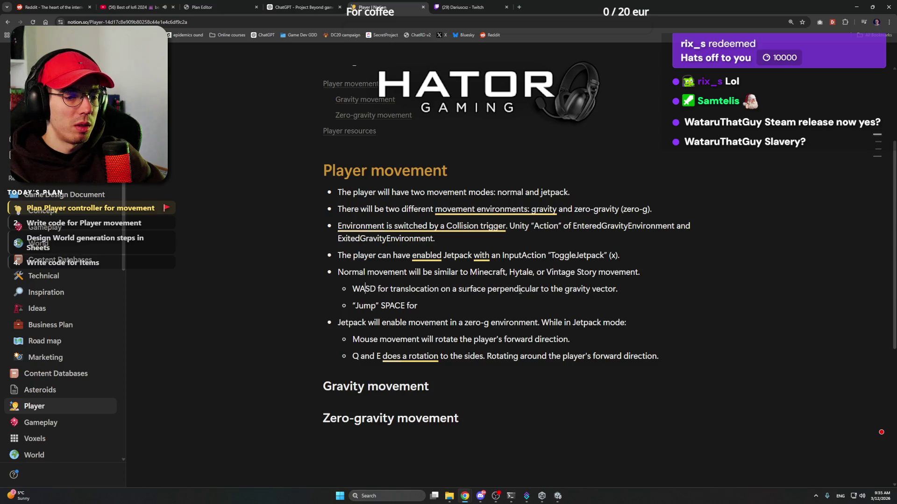
{"action": "key", "text": "Home"}
{"action": "type", "text": "\""}
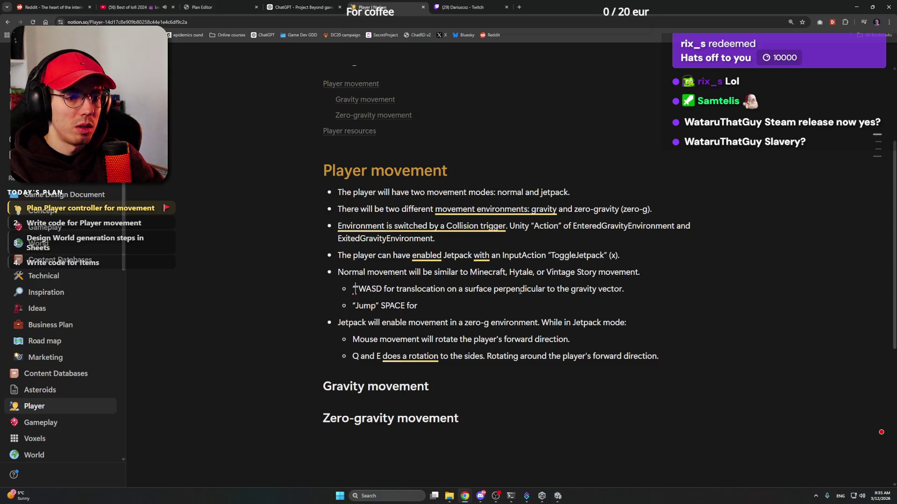
{"action": "type", "text": "Movement"}
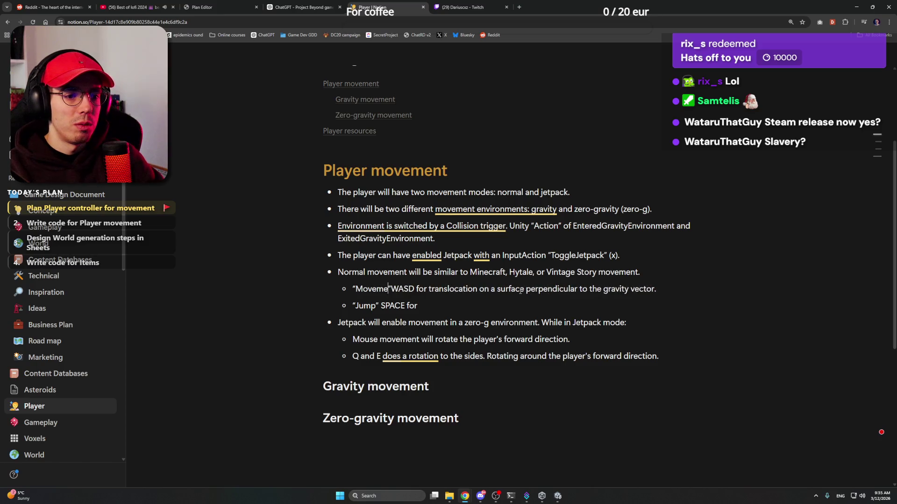
{"action": "key", "text": "BackSpace"}
{"action": "key", "text": "BackSpace"}
{"action": "key", "text": "BackSpace"}
{"action": "key", "text": "Right"}
{"action": "type", "text": "("}
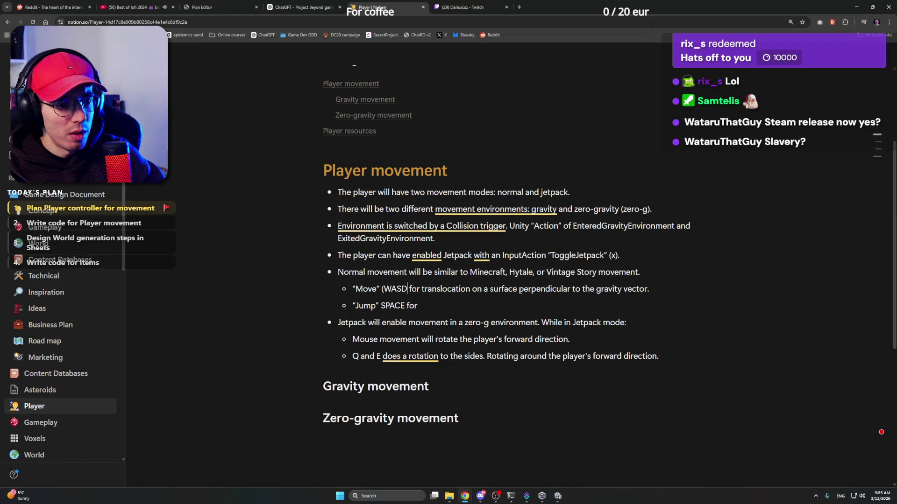
{"action": "type", "text": ")"}
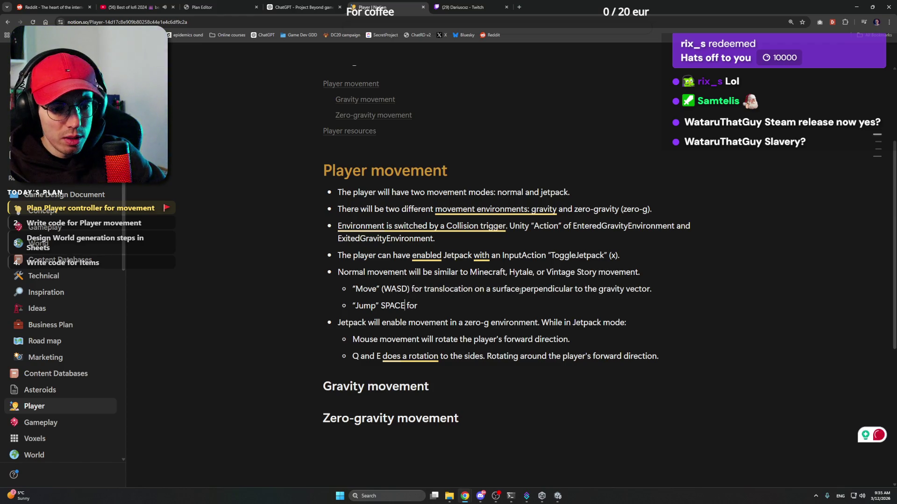
{"action": "type", "text": ")"}
{"action": "type", "text": "("}
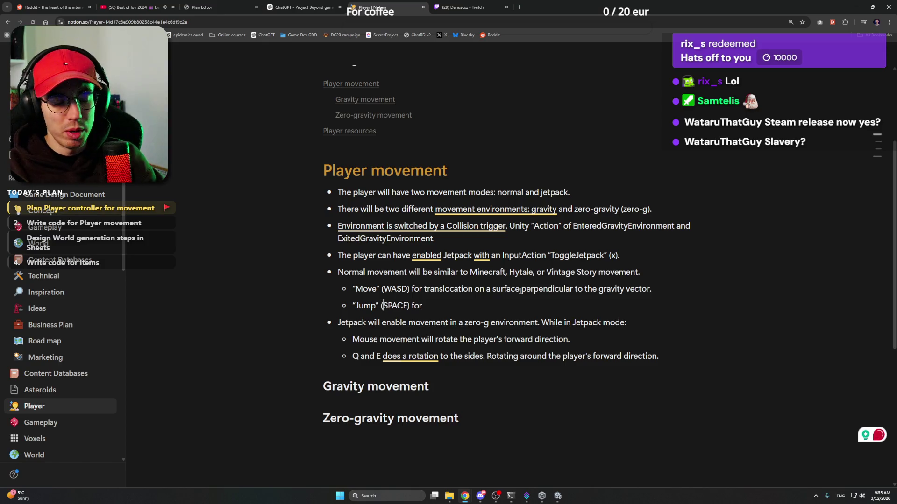
{"action": "key", "text": "alt+Tab"}
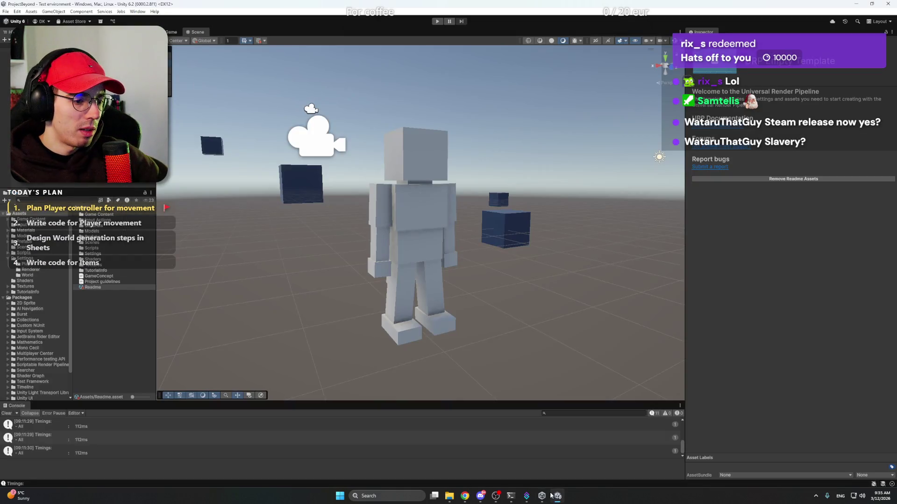
{"action": "scroll", "coordinate": [37, 275], "scroll_direction": "up", "scroll_amount": 2}
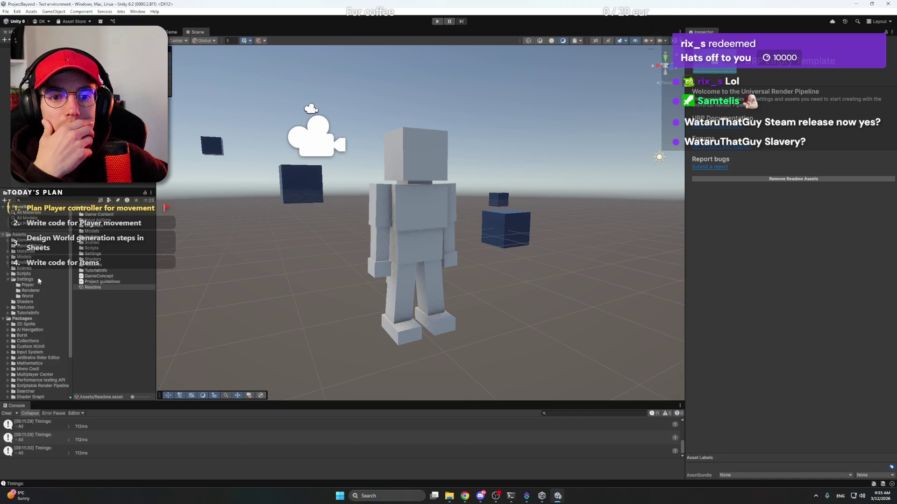
{"action": "left_click", "coordinate": [56, 246]}
{"action": "double_click", "coordinate": [103, 215]}
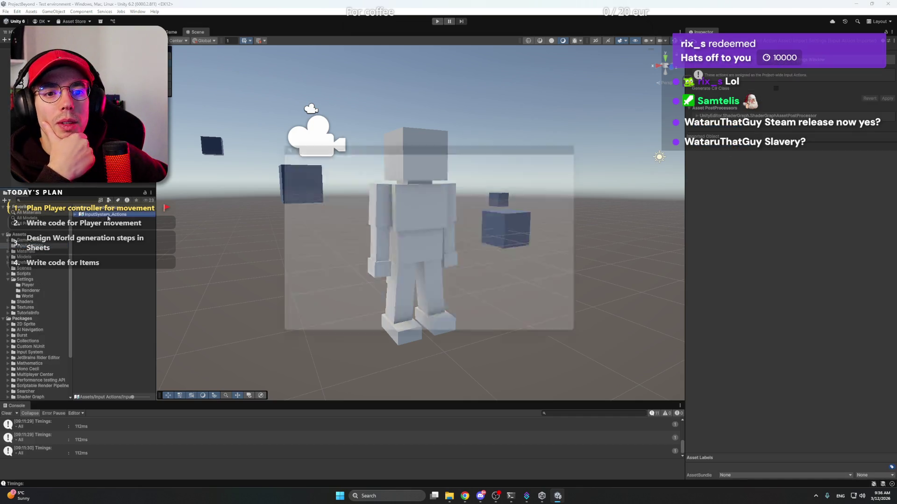
{"action": "left_click", "coordinate": [367, 174]}
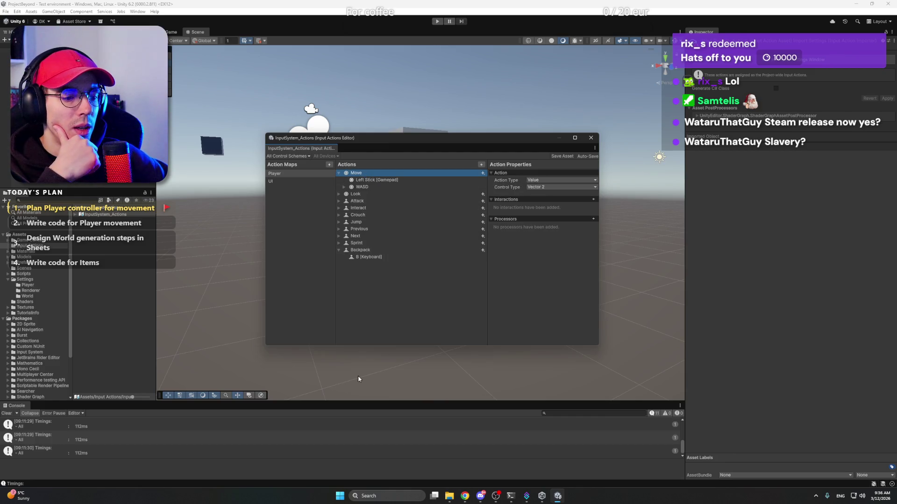
{"action": "mouse_move", "coordinate": [464, 498]}
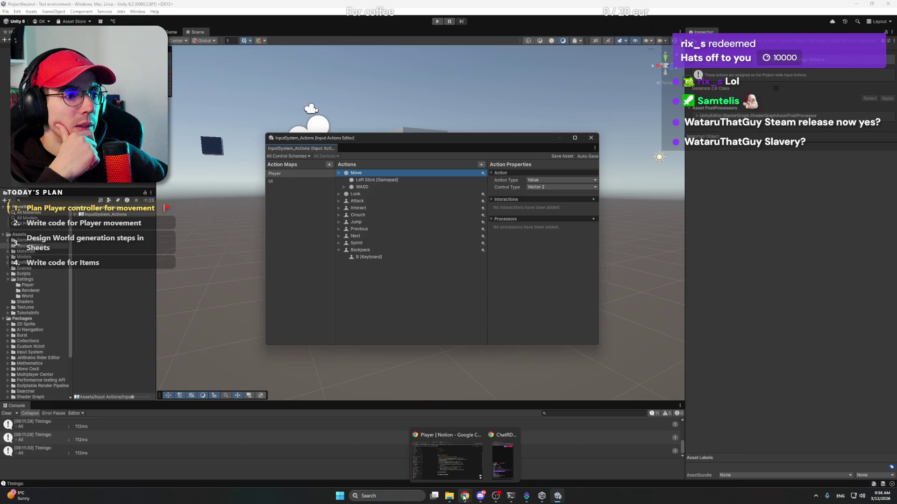
{"action": "left_click", "coordinate": [446, 460]}
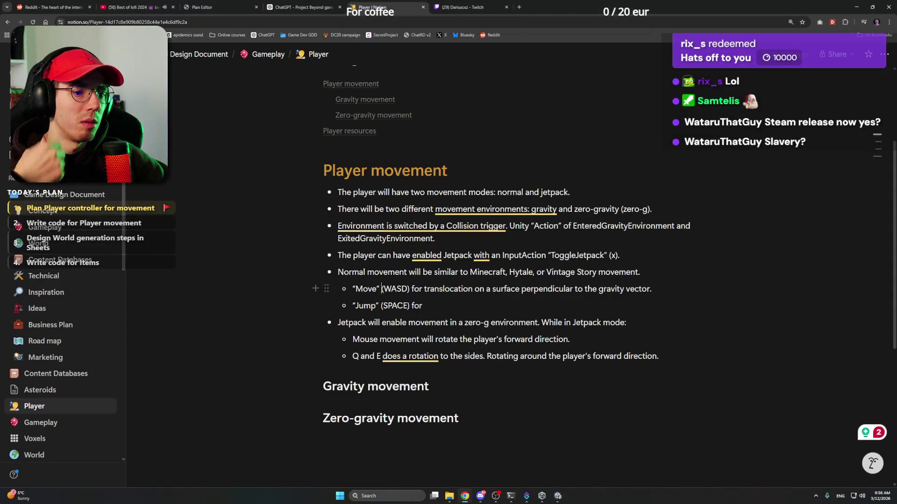
Add Vector2 to the Move line and make Jump read "Jump" Button (SPACE) for jumping
{"action": "type", "text": "Vect"}
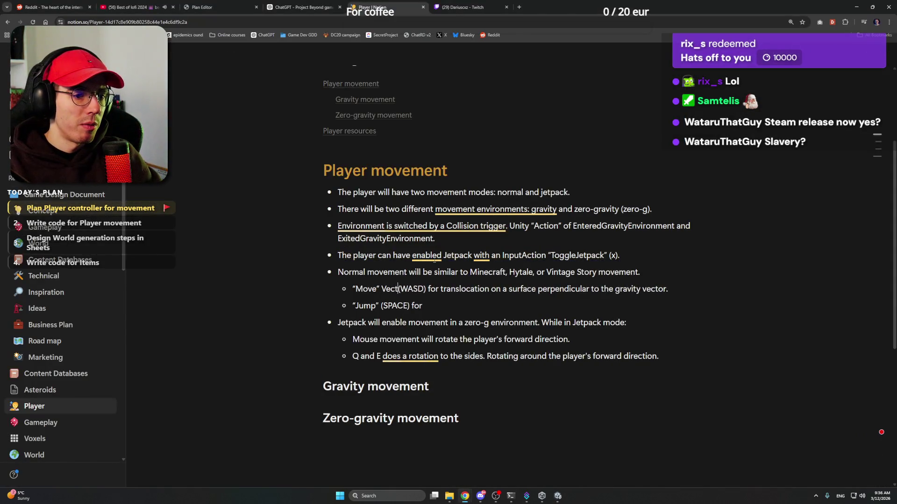
{"action": "type", "text": "or2"}
{"action": "key", "text": "Down"}
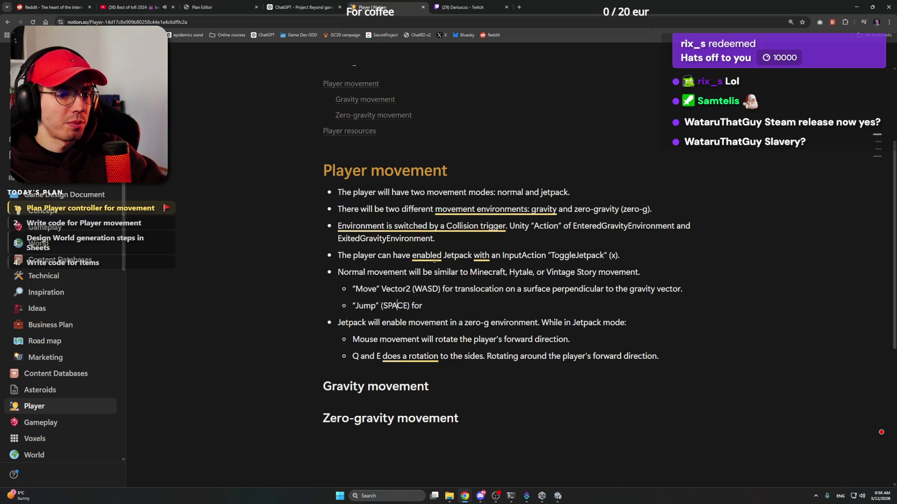
{"action": "key", "text": "Left"}
{"action": "key", "text": "Left"}
{"action": "key", "text": "Left"}
{"action": "type", "text": "Button"}
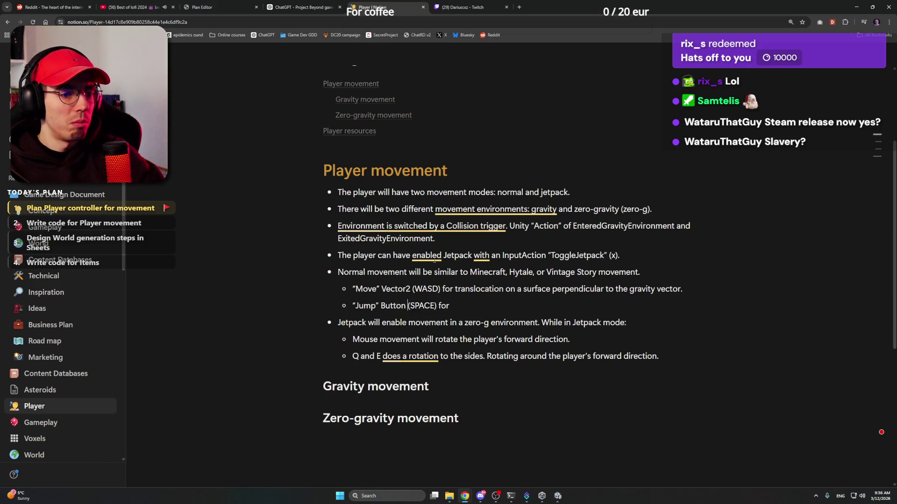
{"action": "key", "text": "Right"}
{"action": "key", "text": "Right"}
{"action": "key", "text": "Right"}
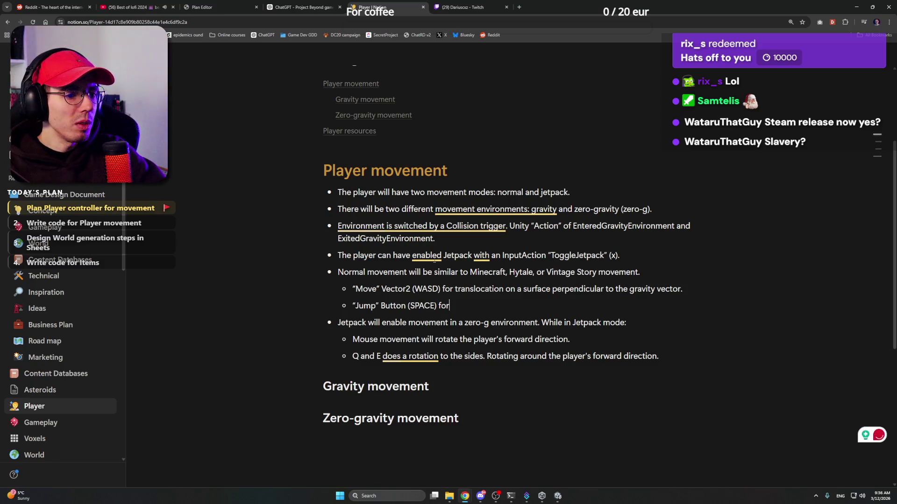
{"action": "type", "text": " jumping"}
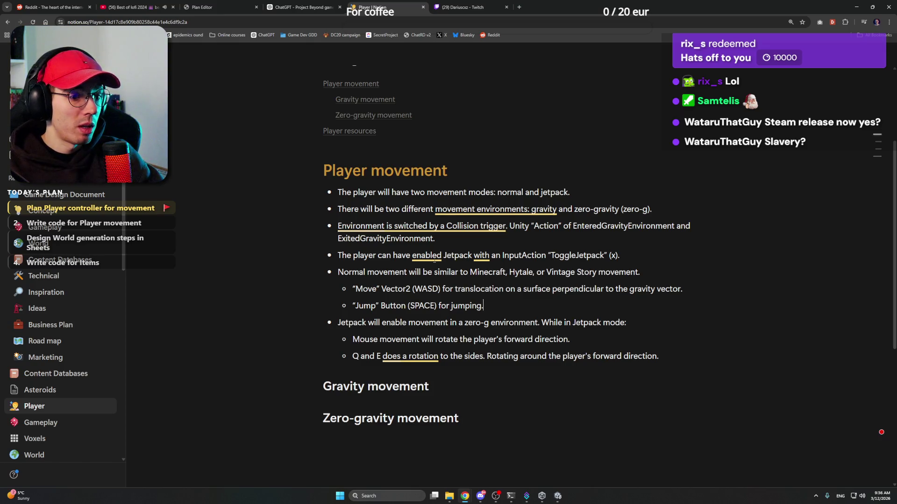
{"action": "type", "text": "."}
Start an empty sub-bullet below Jump, clearing the briefly typed word 'Mouse'
{"action": "key", "text": "Return"}
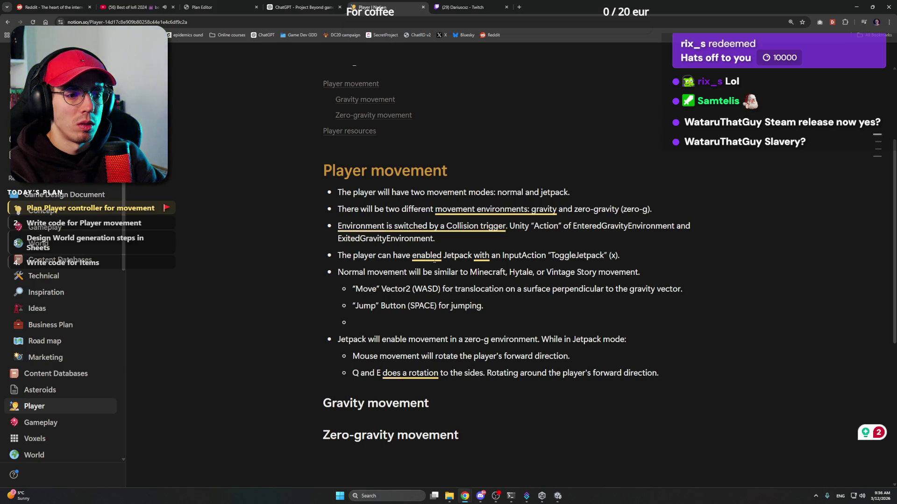
{"action": "type", "text": "Mouse"}
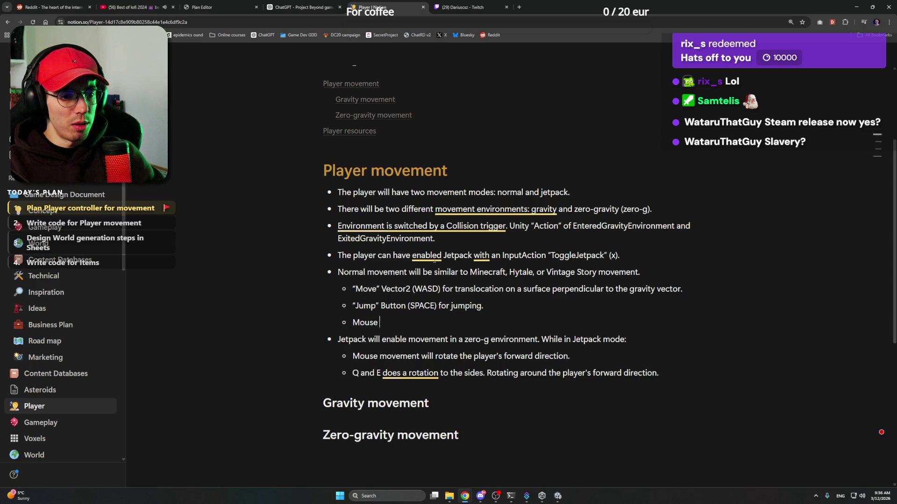
{"action": "key", "text": "BackSpace"}
{"action": "key", "text": "BackSpace"}
{"action": "key", "text": "BackSpace"}
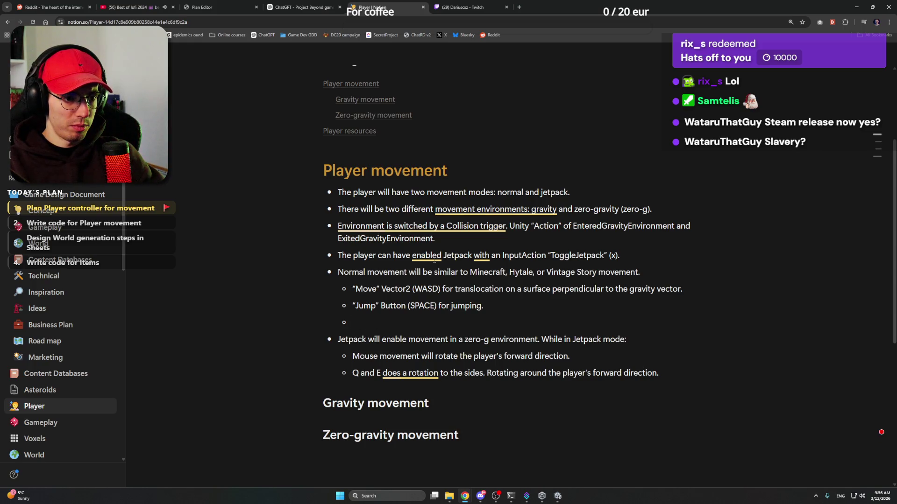
In Unity's Input Actions Editor, expand the Look action and inspect its Delta [Pointer] binding
{"action": "left_click", "coordinate": [558, 497]}
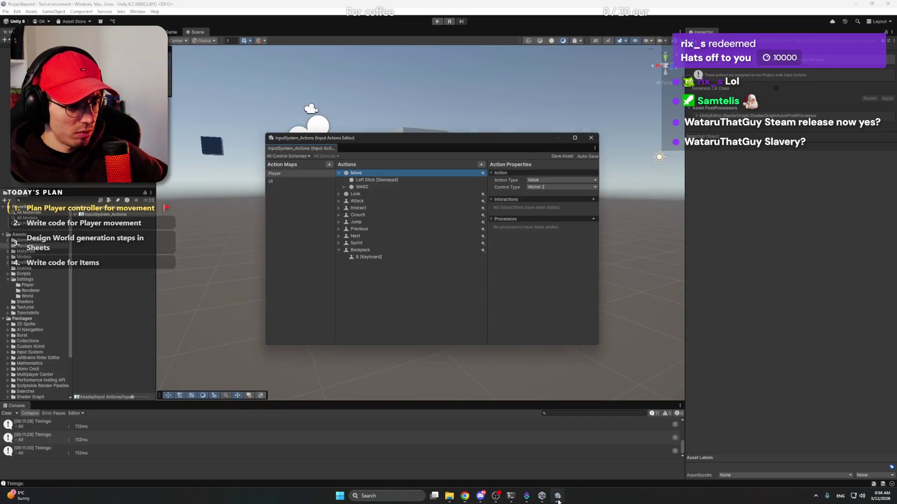
{"action": "left_click", "coordinate": [364, 195]}
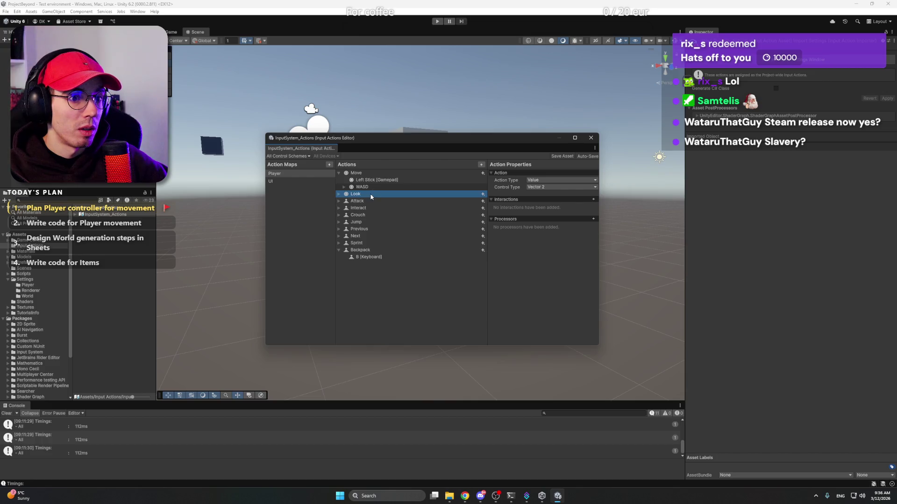
{"action": "left_click", "coordinate": [373, 194]}
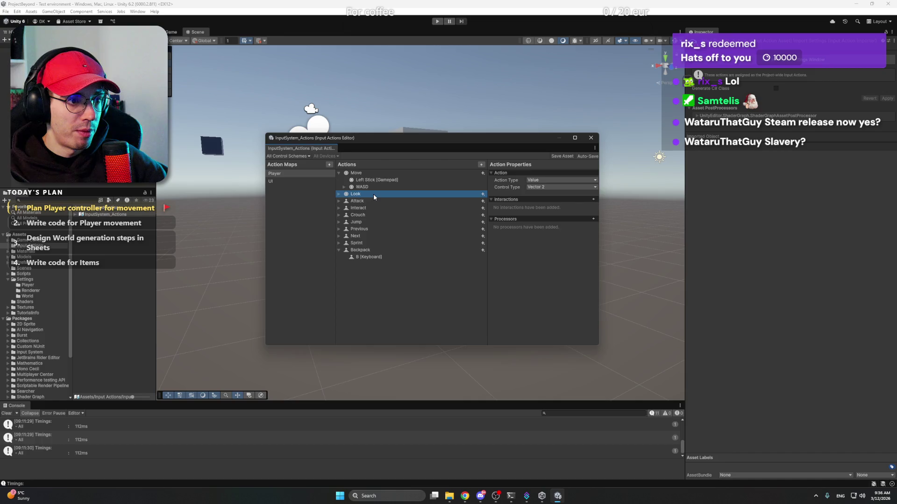
{"action": "left_click", "coordinate": [339, 194]}
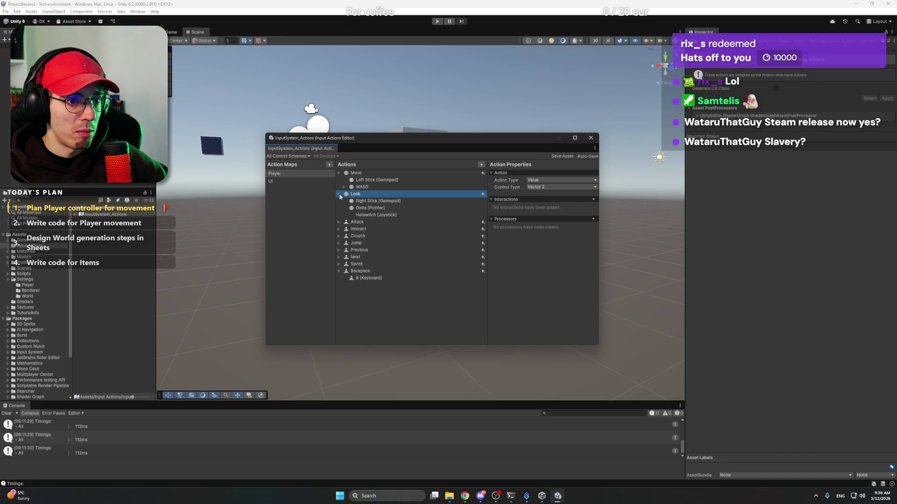
{"action": "left_click", "coordinate": [395, 208]}
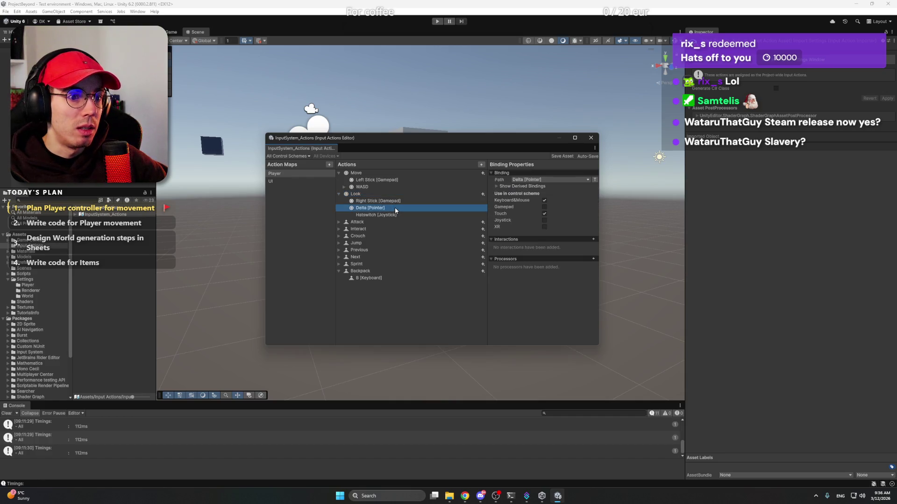
{"action": "left_click", "coordinate": [339, 195]}
{"action": "left_click", "coordinate": [369, 202]}
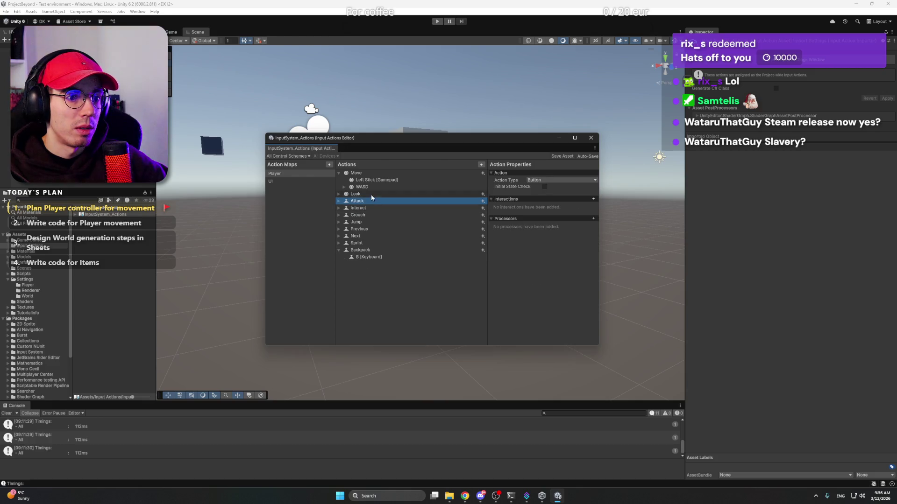
{"action": "left_click", "coordinate": [371, 194]}
Leave Unity and return to the Notion Player page through the taskbar
{"action": "mouse_move", "coordinate": [465, 496]}
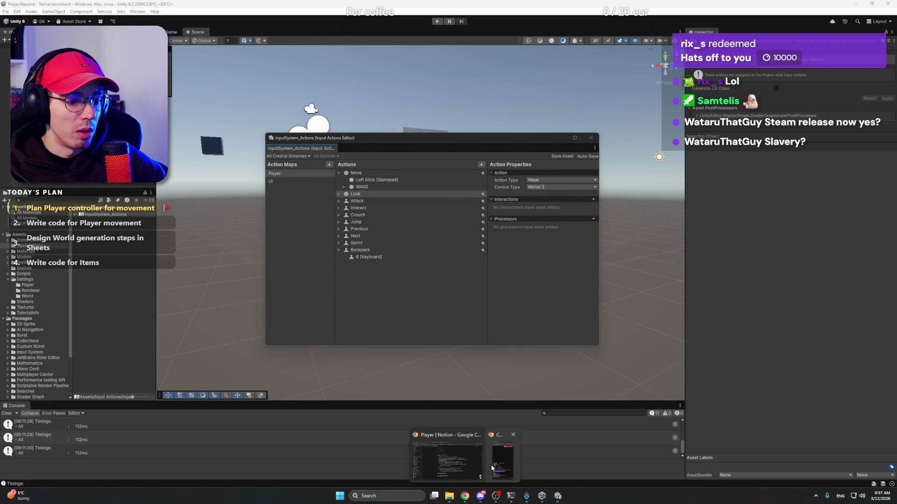
{"action": "left_click", "coordinate": [541, 497]}
{"action": "left_click", "coordinate": [542, 497]}
{"action": "left_click", "coordinate": [527, 497]}
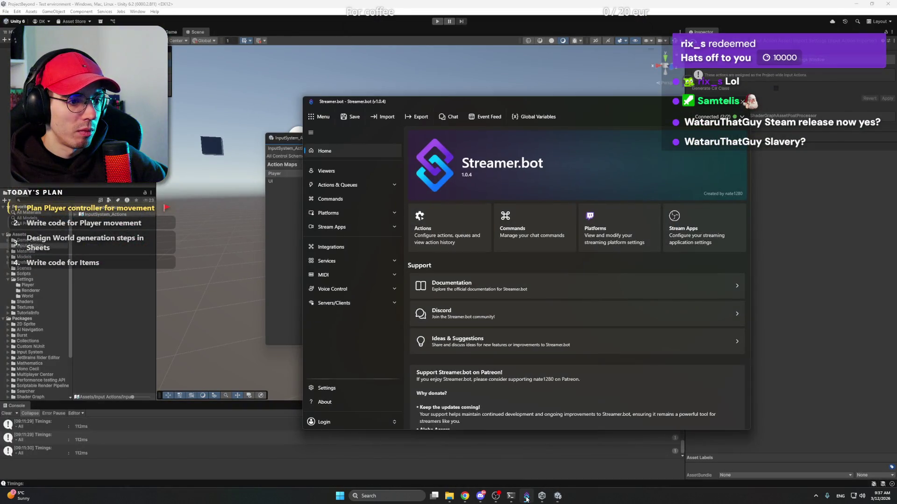
{"action": "left_click", "coordinate": [526, 497]}
{"action": "mouse_move", "coordinate": [465, 496]}
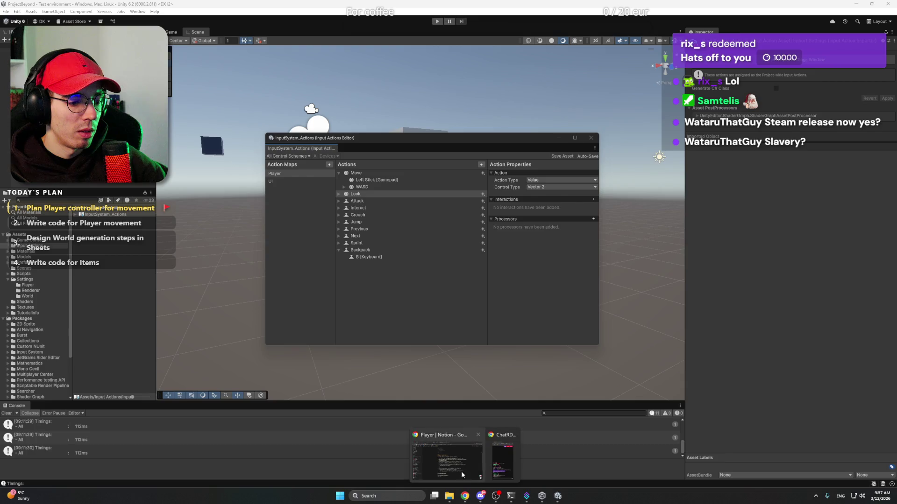
{"action": "left_click", "coordinate": [447, 462]}
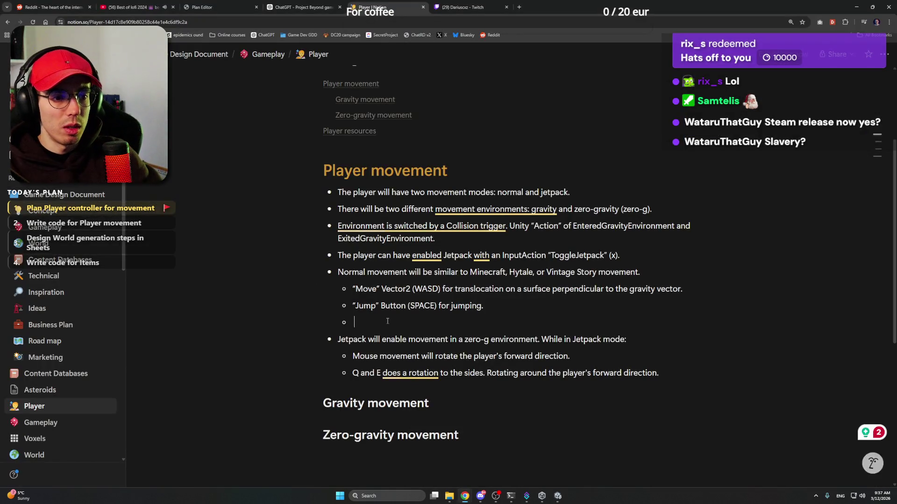
Write the Look sub-bullet: Vector2 (mouse) for looking around; horizontal movement rotates the player around UP direction
{"action": "type", "text": "\"Look\" "}
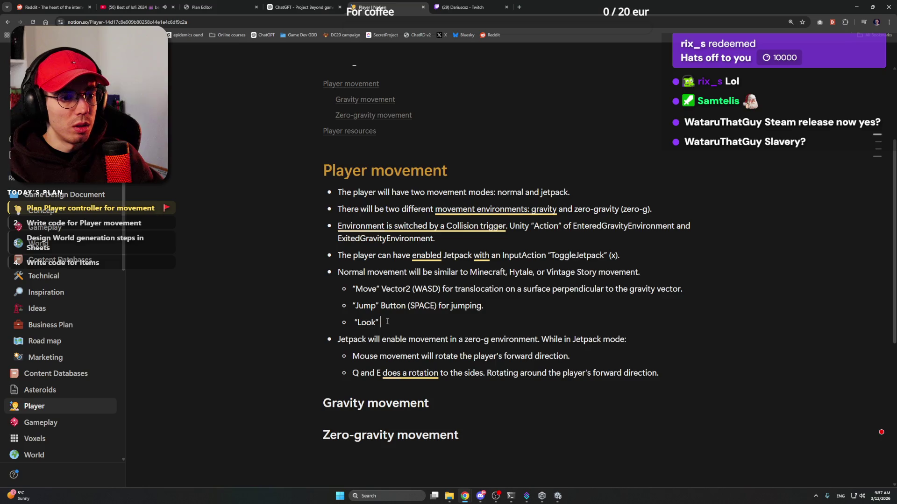
{"action": "type", "text": "Vector2"}
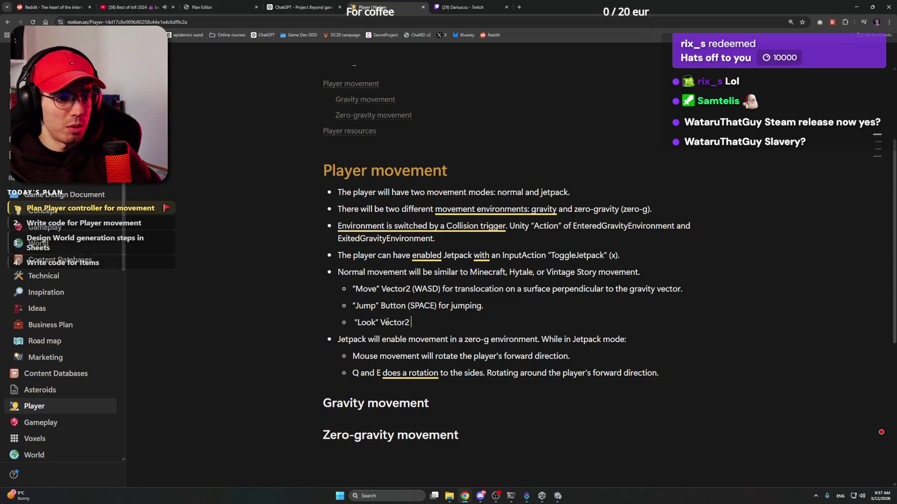
{"action": "type", "text": "("}
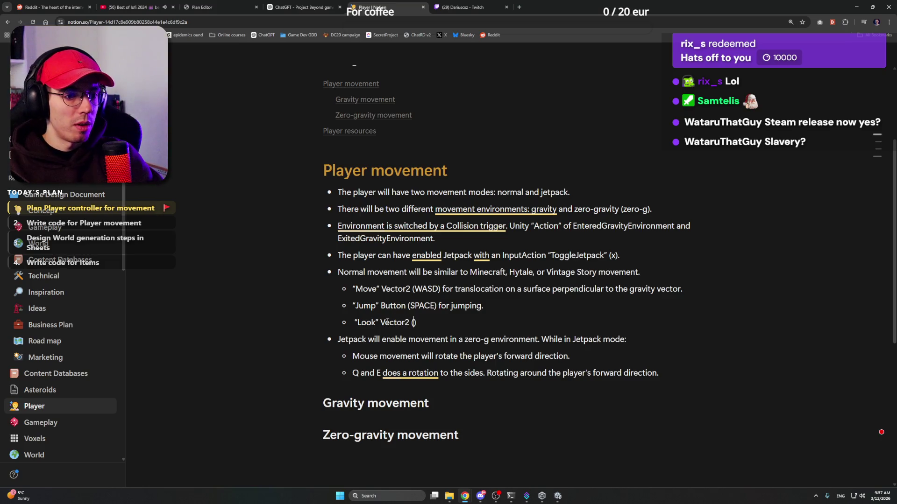
{"action": "type", "text": "mouse"}
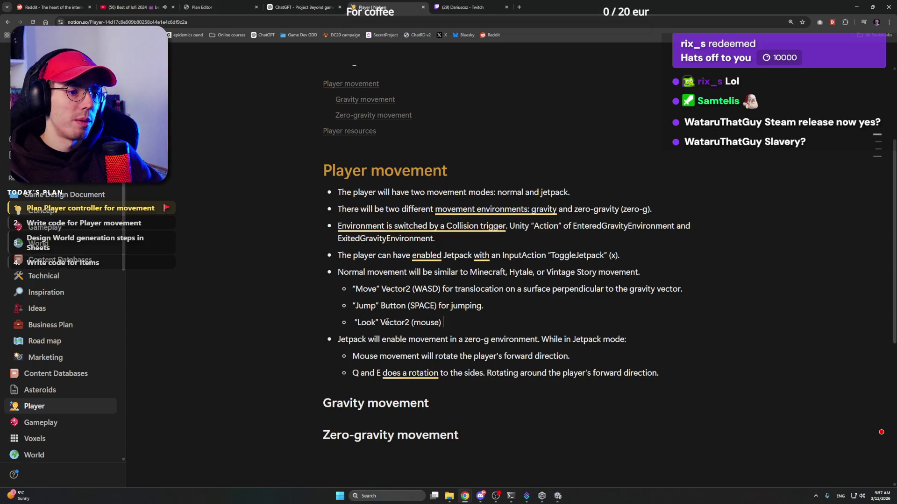
{"action": "type", "text": "for looking ar"}
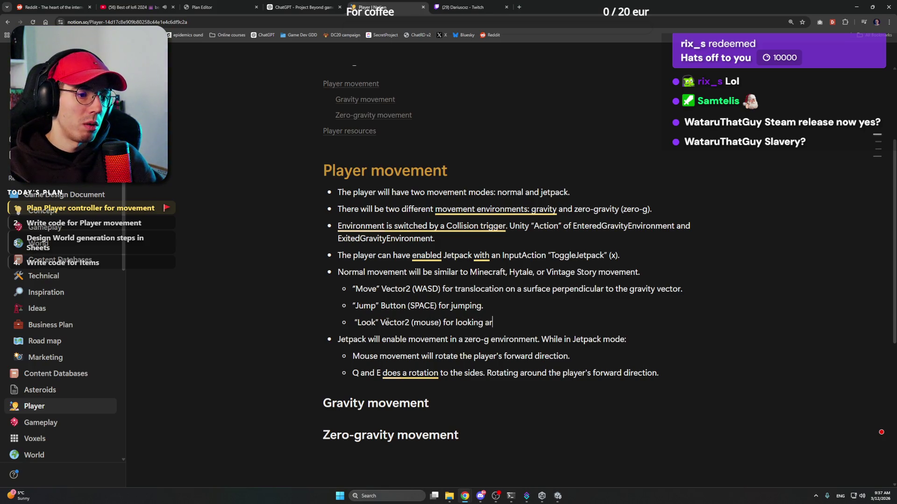
{"action": "type", "text": "ound"}
{"action": "type", "text": ". Hori"}
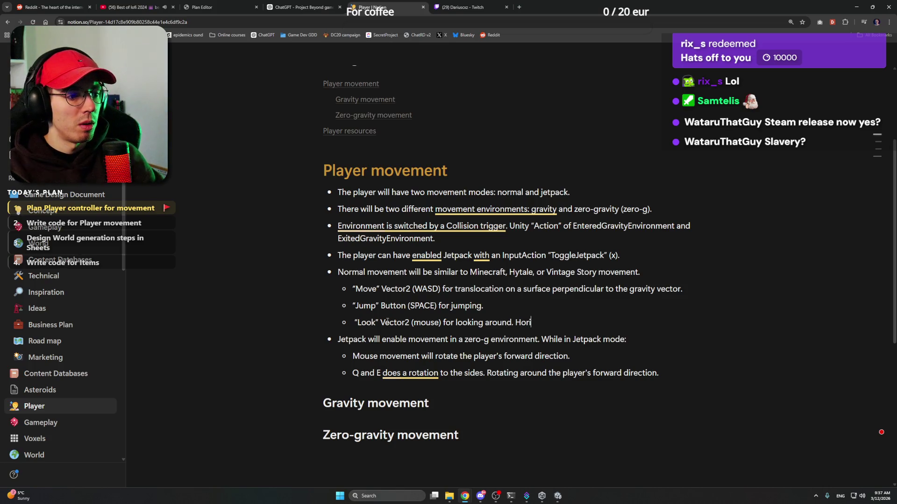
{"action": "type", "text": "zontal movement "}
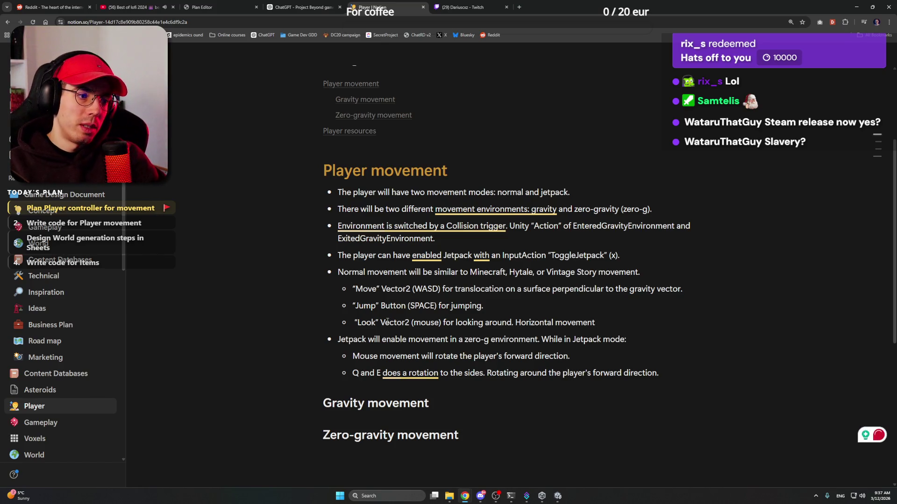
{"action": "type", "text": "rotates"}
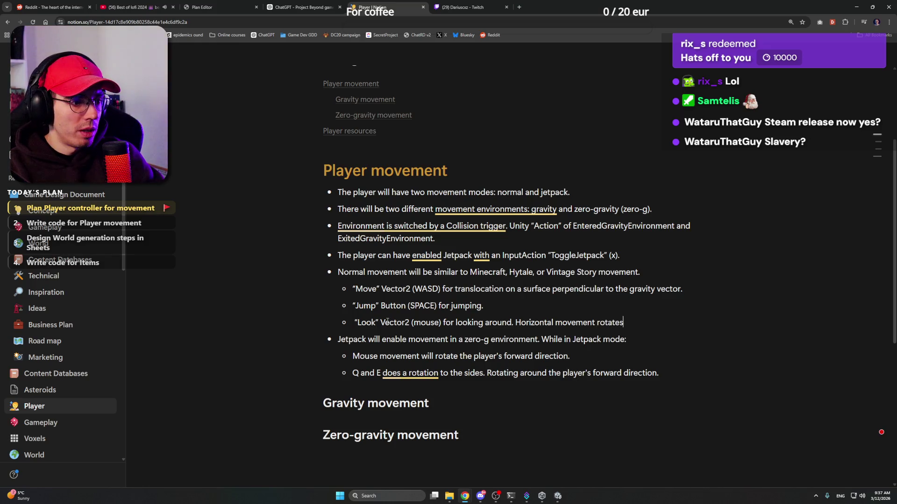
{"action": "type", "text": " the player in"}
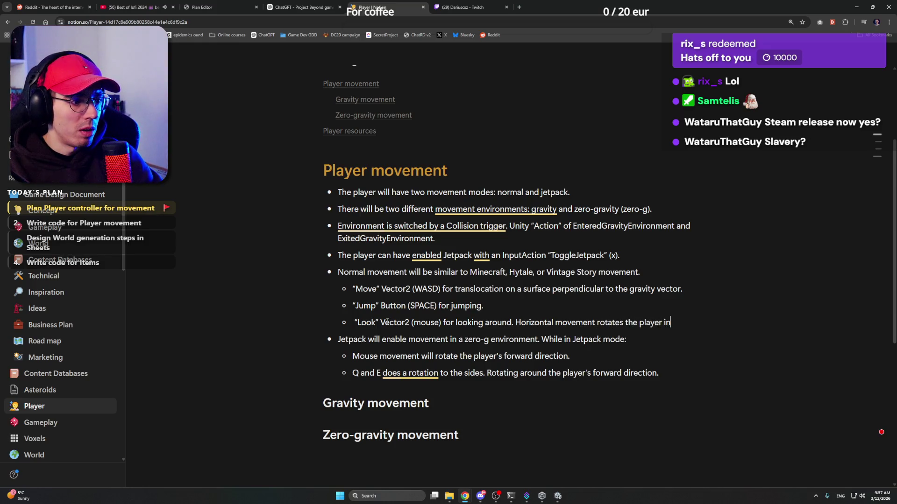
{"action": "key", "text": "BackSpace"}
{"action": "key", "text": "BackSpace"}
{"action": "type", "text": "around "}
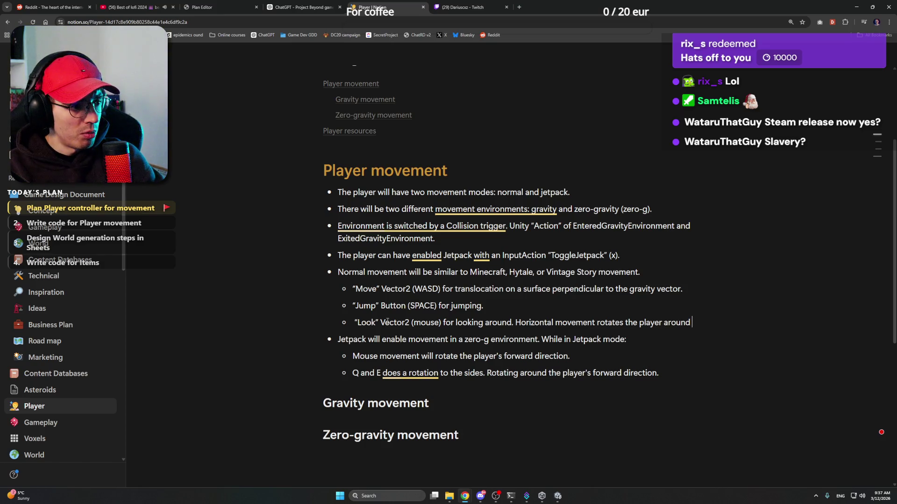
{"action": "type", "text": "UP direction"}
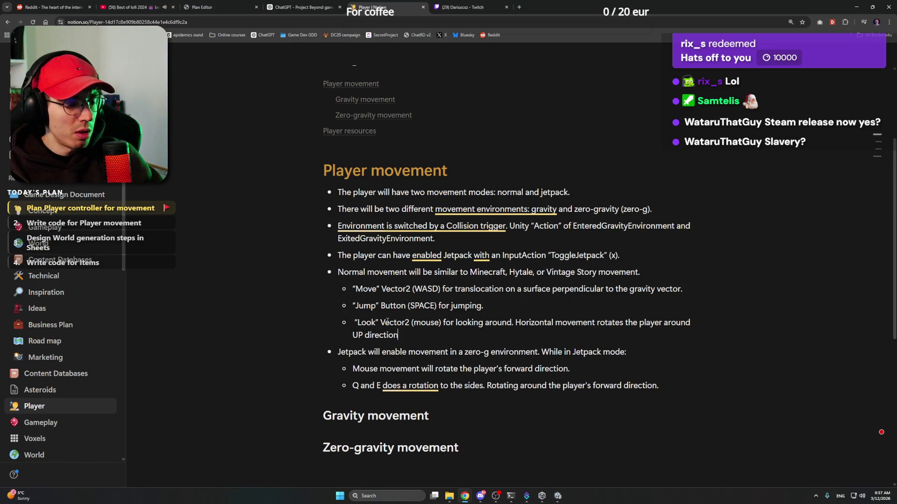
{"action": "type", "text": ". In the"}
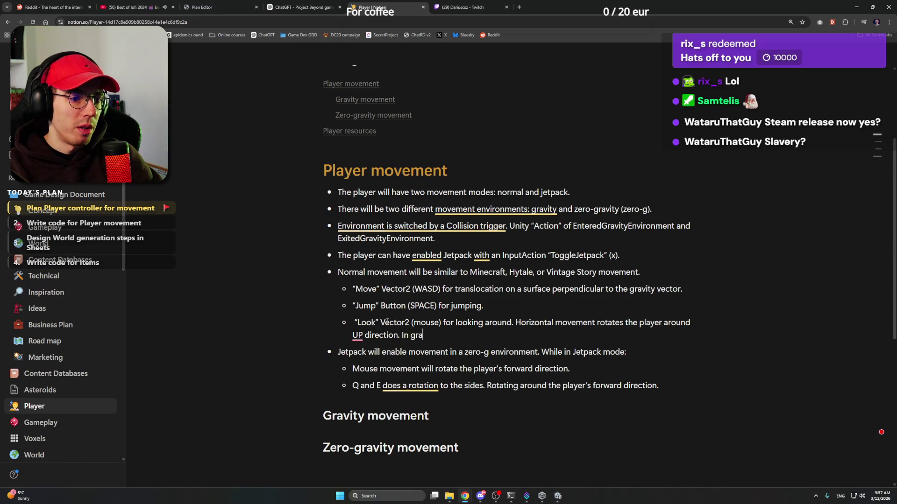
{"action": "key", "text": "BackSpace"}
{"action": "key", "text": "BackSpace"}
{"action": "key", "text": "BackSpace"}
{"action": "type", "text": "Gravit"}
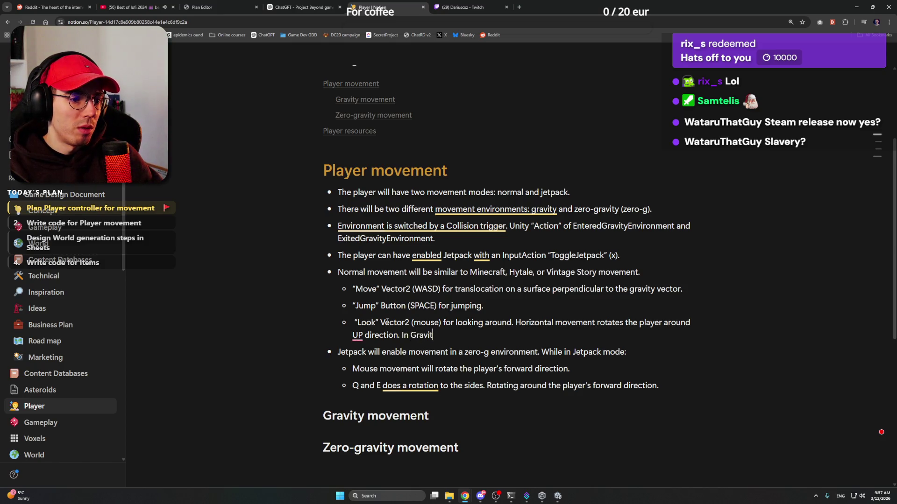
{"action": "type", "text": "y wh"}
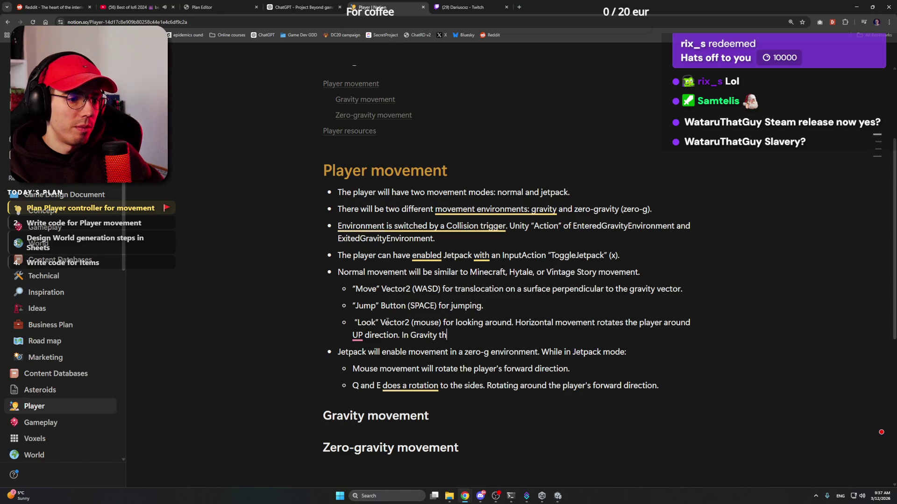
{"action": "key", "text": "BackSpace"}
{"action": "key", "text": "BackSpace"}
{"action": "key", "text": "BackSpace"}
{"action": "key", "text": "BackSpace"}
{"action": "key", "text": "BackSpace"}
{"action": "key", "text": "BackSpace"}
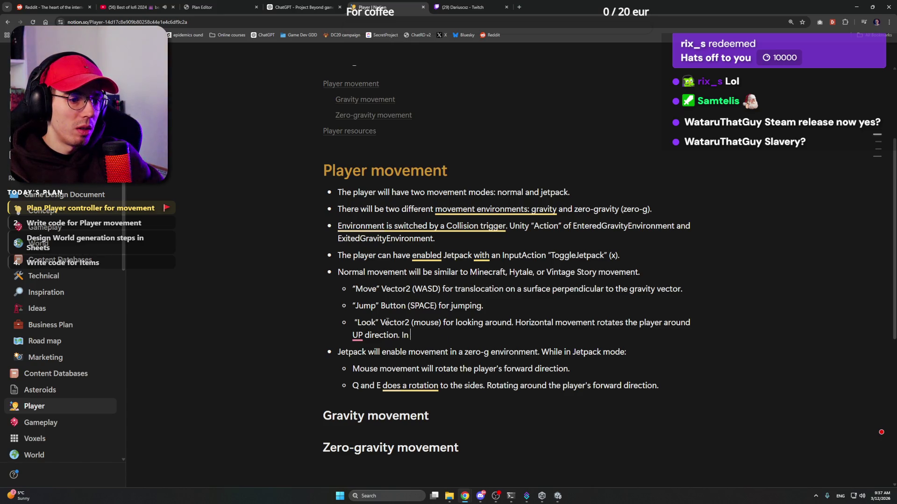
{"action": "type", "text": "gravityt en"}
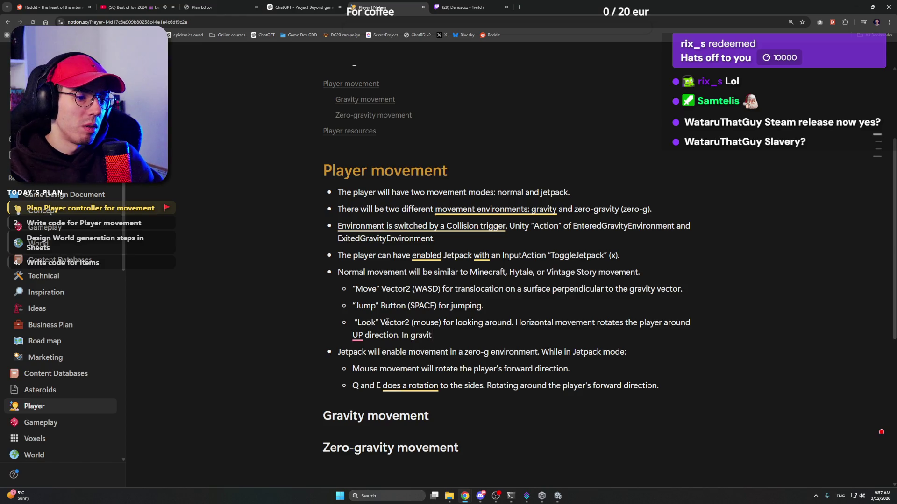
{"action": "key", "text": "BackSpace"}
{"action": "key", "text": "BackSpace"}
{"action": "key", "text": "BackSpace"}
{"action": "type", "text": "envi"}
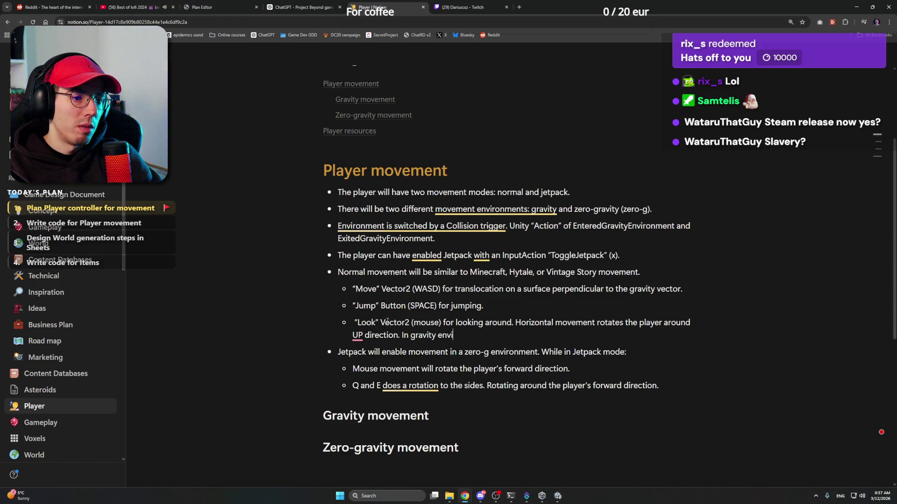
{"action": "type", "text": "ronment e"}
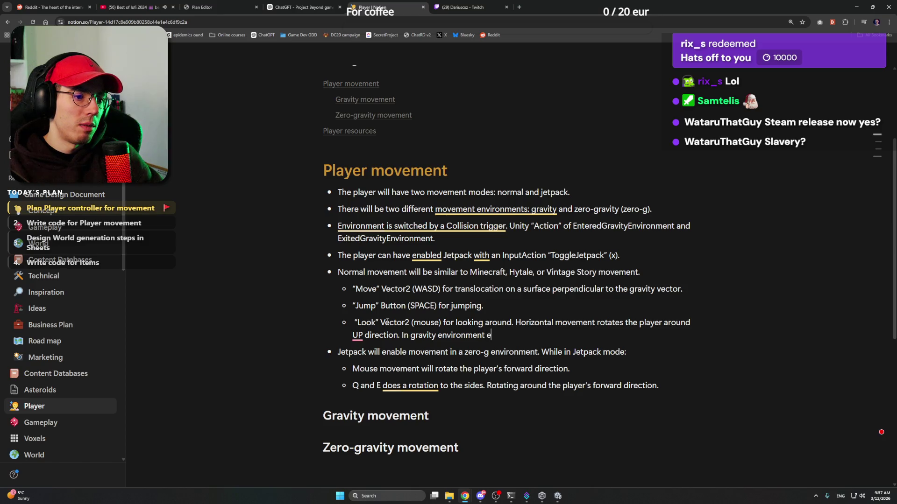
{"action": "key", "text": "BackSpace"}
{"action": "type", "text": "thats "}
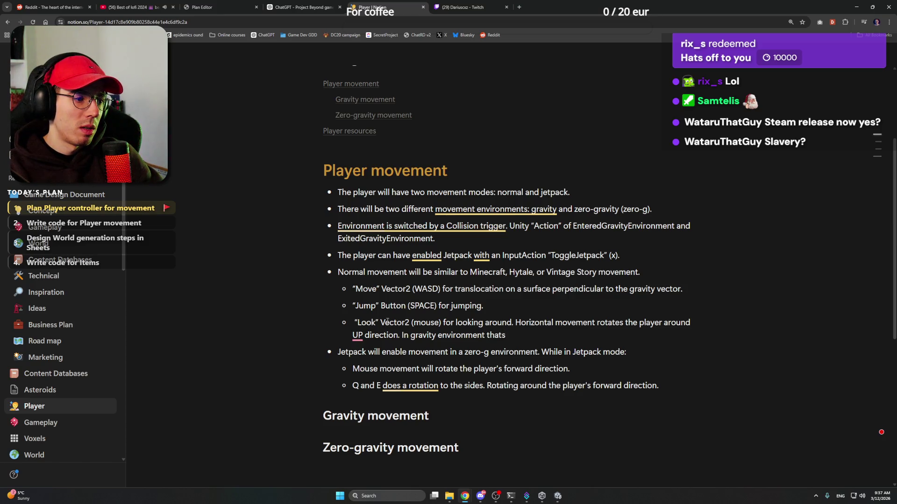
{"action": "type", "text": "vra"}
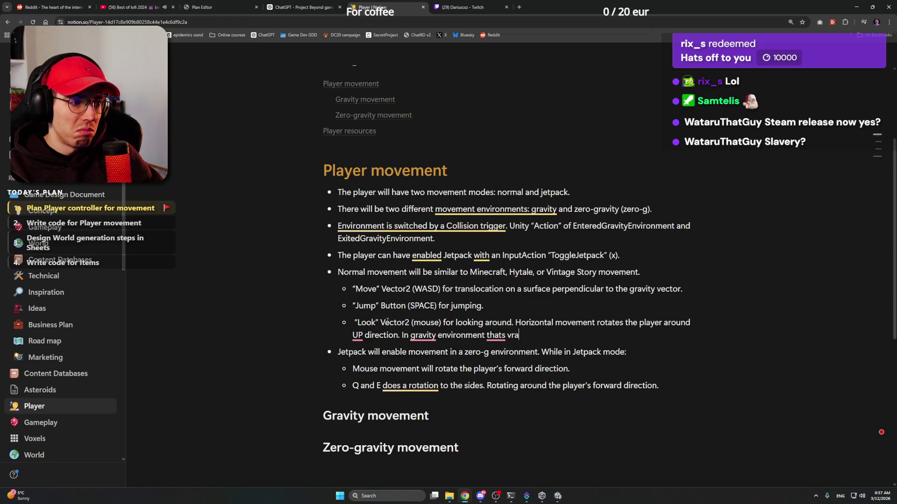
{"action": "key", "text": "BackSpace"}
{"action": "key", "text": "BackSpace"}
{"action": "key", "text": "BackSpace"}
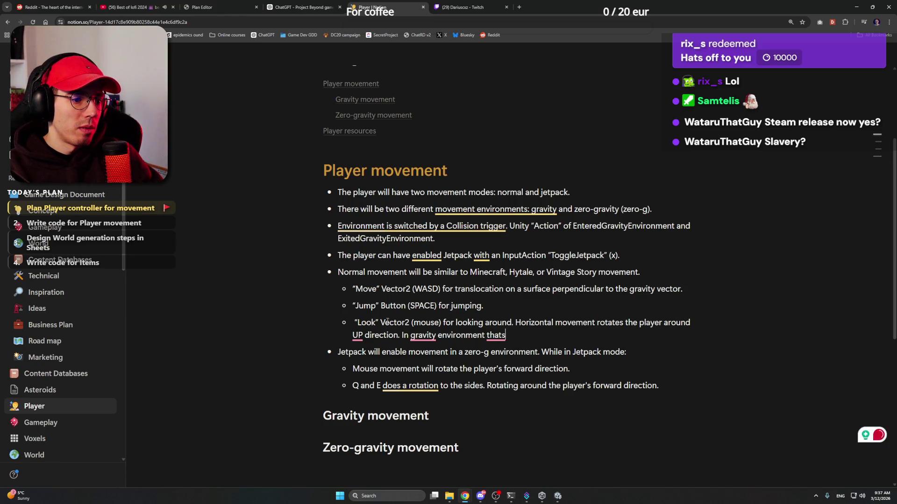
{"action": "type", "text": "g"}
{"action": "key", "text": "BackSpace"}
{"action": "key", "text": "BackSpace"}
{"action": "key", "text": "BackSpace"}
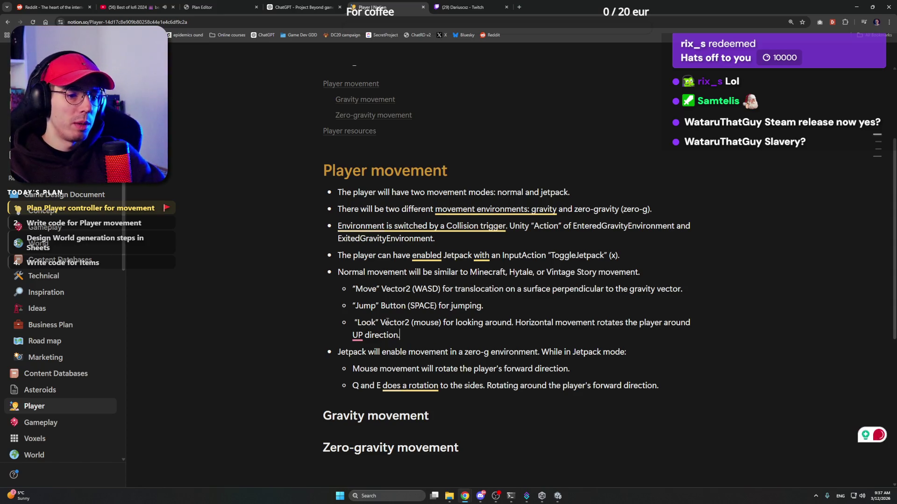
Change the wording to 'the UP direction' and add '(opposite of the gravity vector' after it
{"action": "mouse_move", "coordinate": [358, 335]}
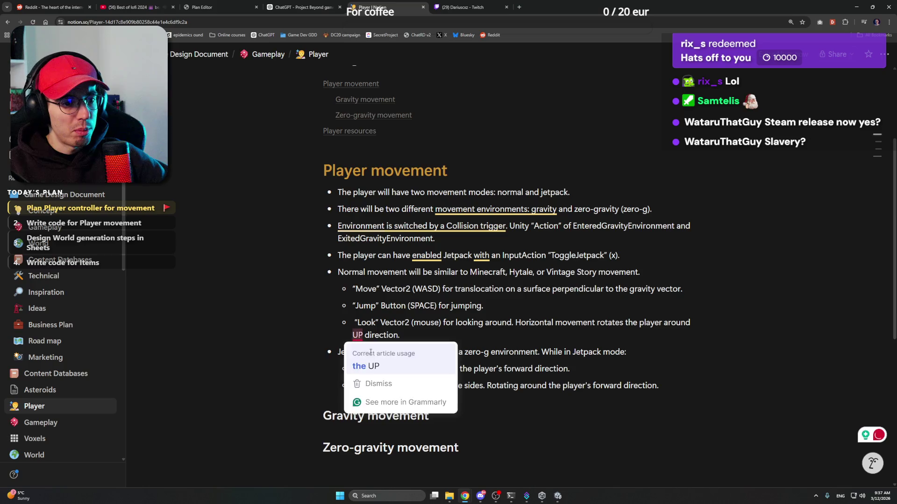
{"action": "left_click", "coordinate": [365, 366]}
{"action": "left_click", "coordinate": [443, 339]}
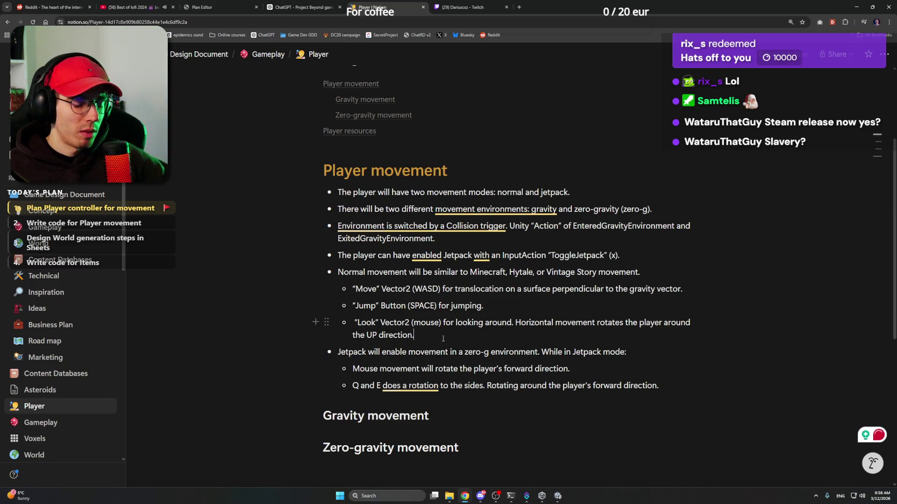
{"action": "type", "text": "(oppo"}
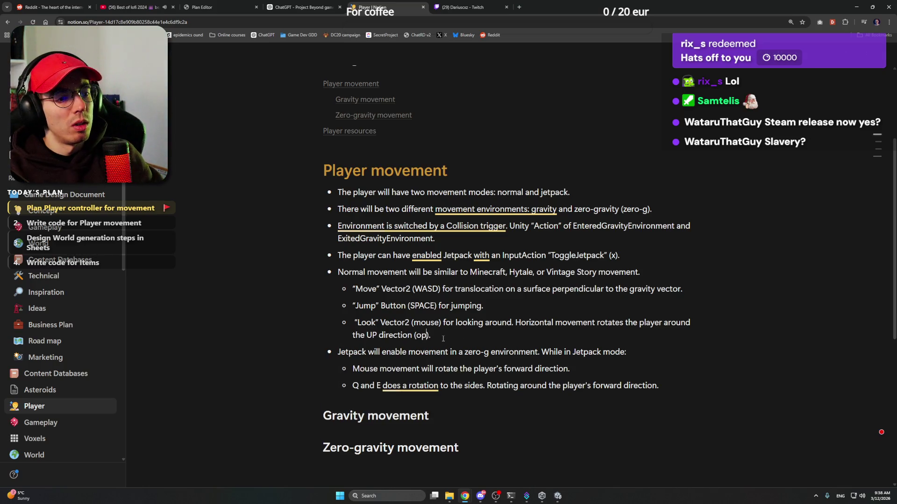
{"action": "type", "text": "site of the g"}
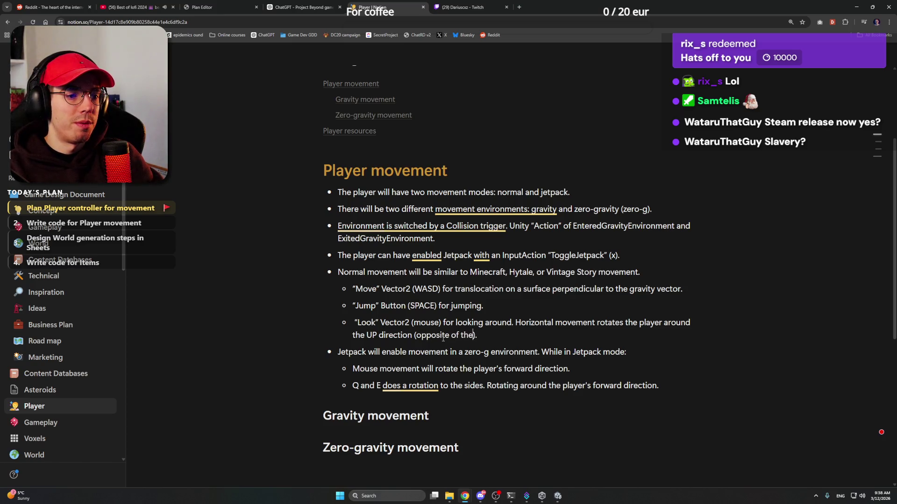
{"action": "type", "text": "ravity ve"}
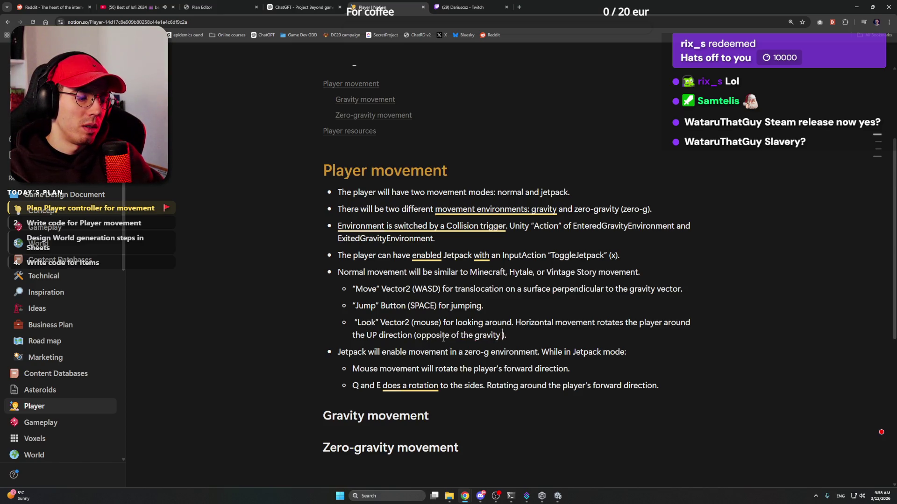
{"action": "type", "text": "ctor"}
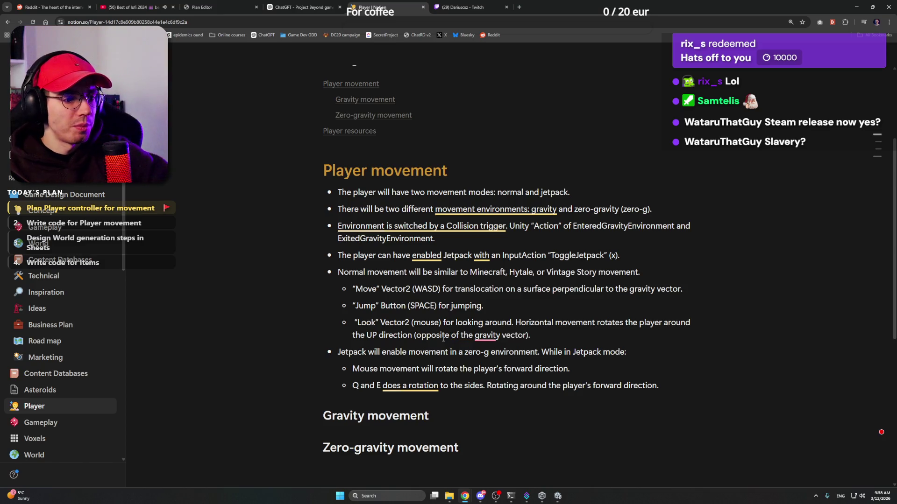
Fix the misspelled 'gravity' in the Look sub-bullet's parenthetical
{"action": "right_click", "coordinate": [486, 336]}
{"action": "left_click", "coordinate": [491, 364]}
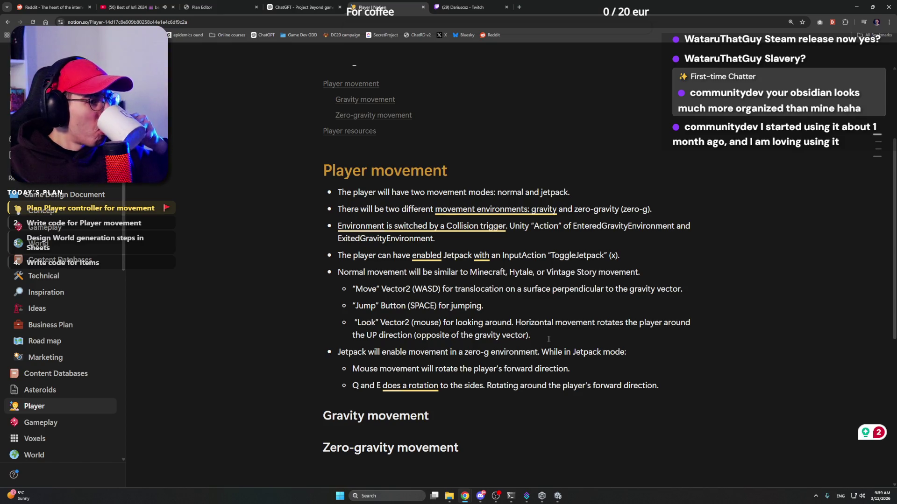
{"action": "left_click", "coordinate": [549, 339]}
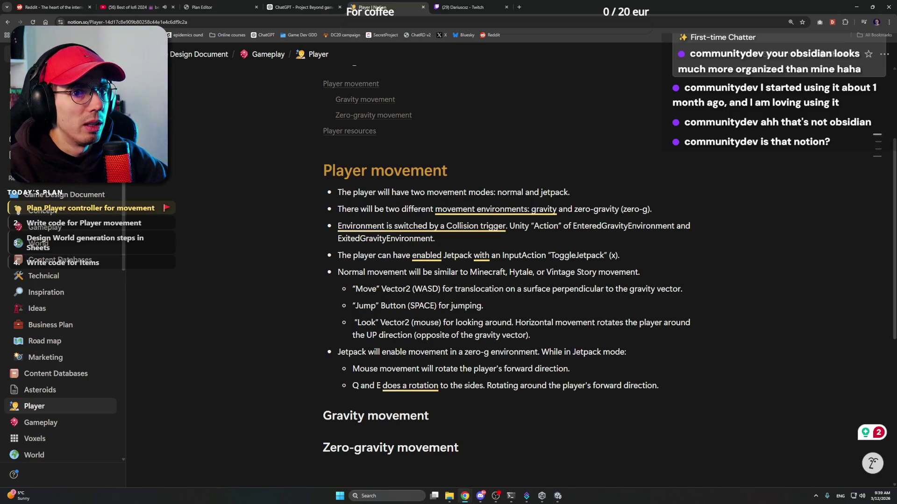
Glance at the workspace menu, then bring up the page's ••• actions menu
{"action": "left_click", "coordinate": [42, 54]}
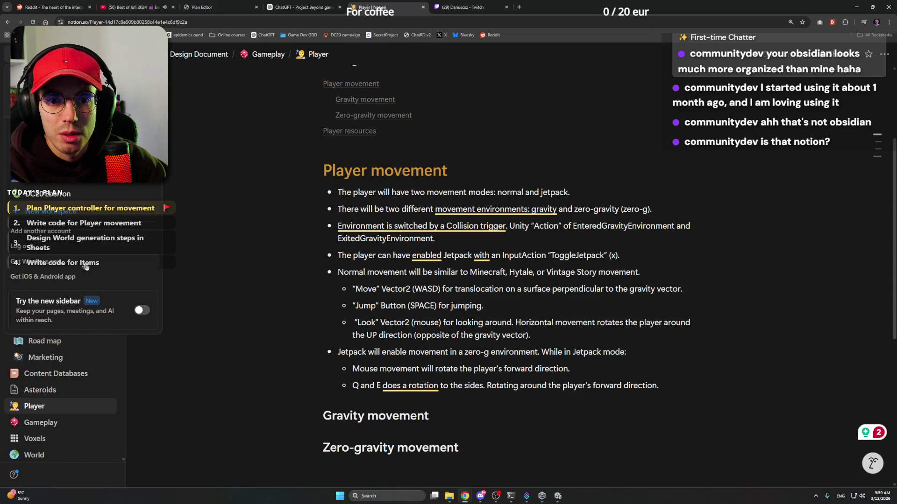
{"action": "key", "text": "Escape"}
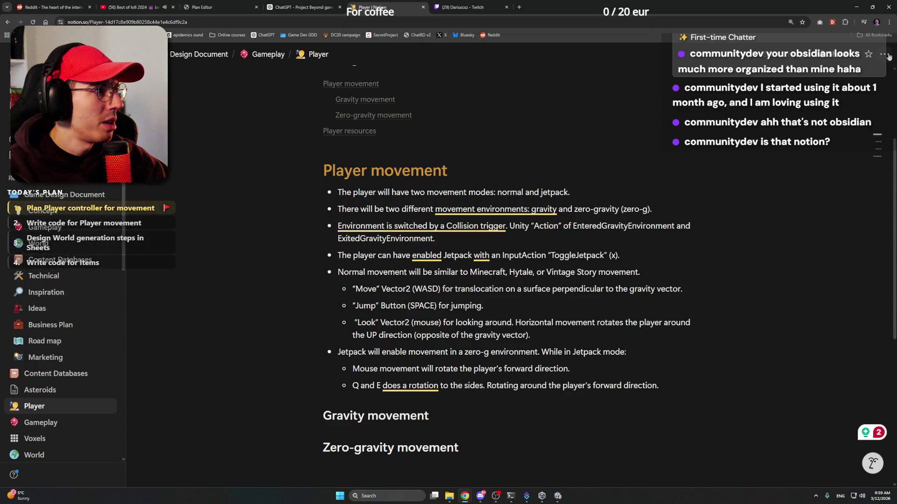
{"action": "left_click", "coordinate": [883, 54]}
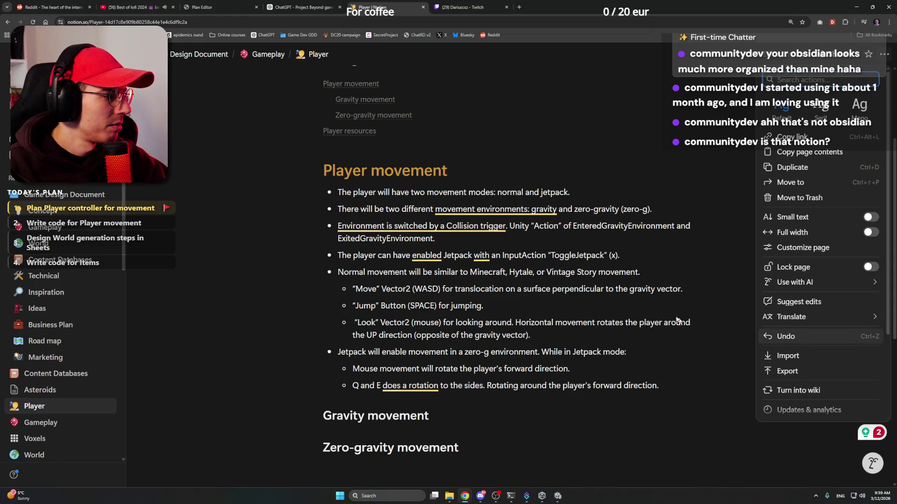
Dismiss the ••• page actions menu by clicking back on the page text
{"action": "left_click", "coordinate": [584, 192]}
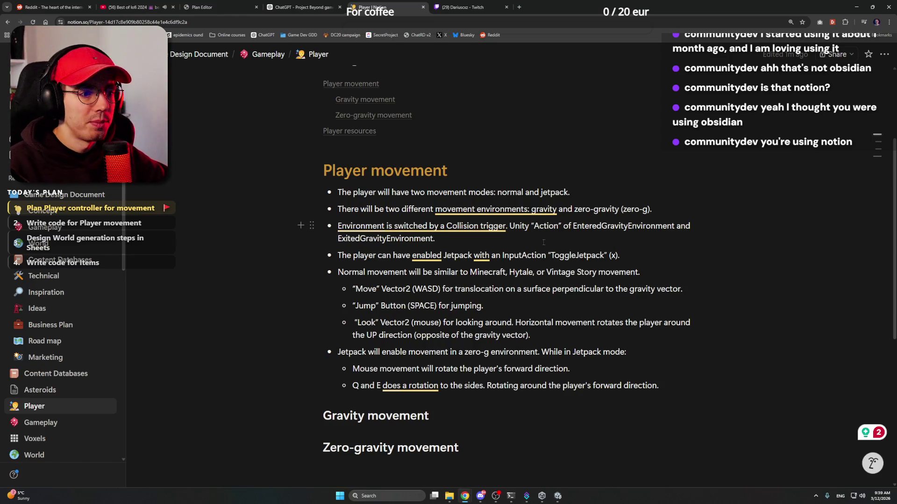
{"action": "scroll", "coordinate": [543, 242], "scroll_direction": "down", "scroll_amount": 3}
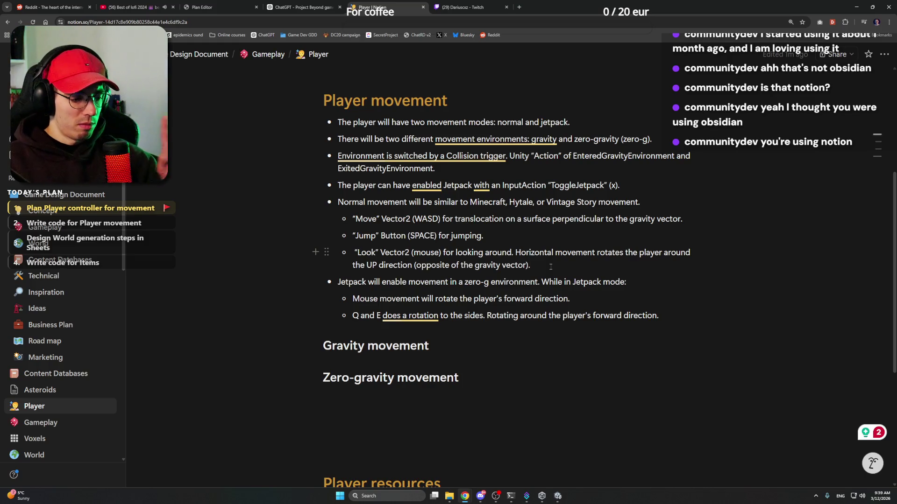
{"action": "left_click", "coordinate": [551, 267]}
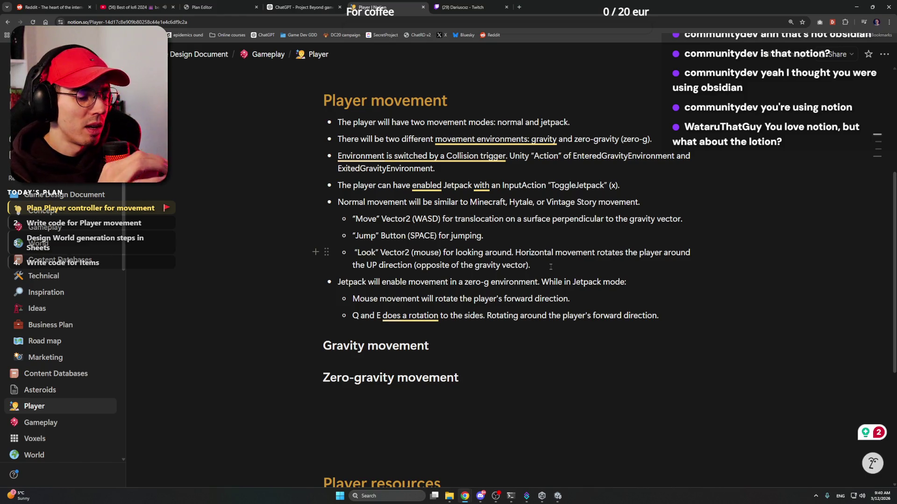
{"action": "left_click", "coordinate": [551, 267]}
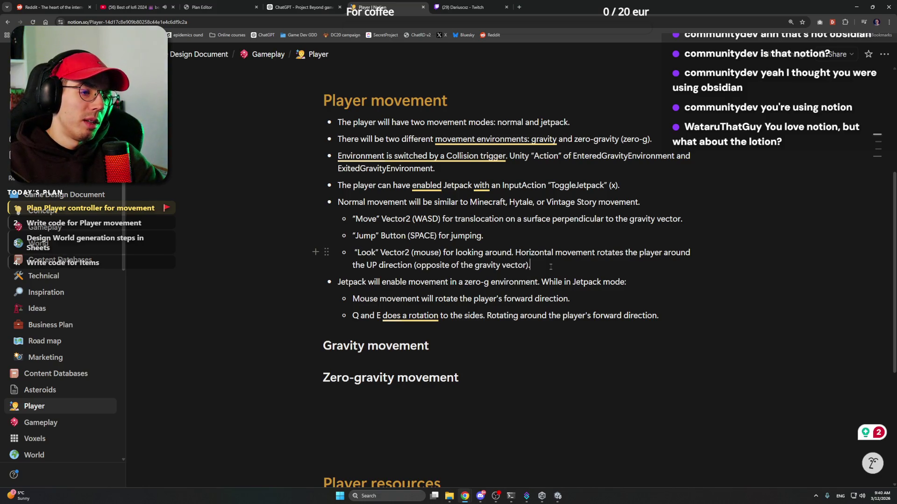
Append 'Vertical direction doesn't move the player' to the Look line, correcting the 'Verctical' typo
{"action": "key", "text": "Return"}
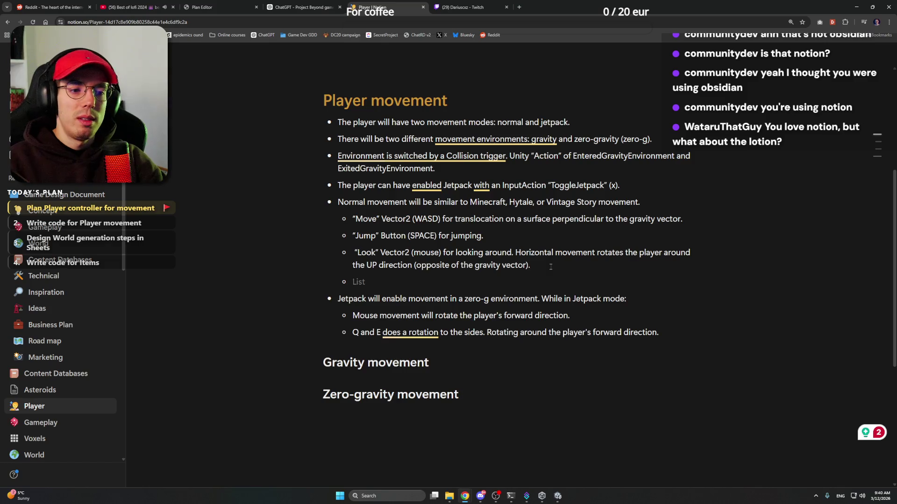
{"action": "key", "text": "BackSpace"}
{"action": "key", "text": "BackSpace"}
{"action": "type", "text": "Ve"}
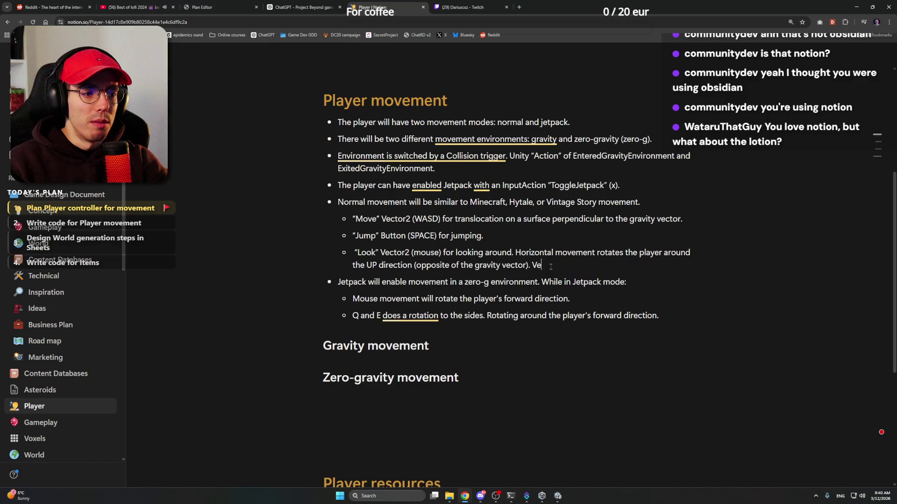
{"action": "type", "text": "rctical dir"}
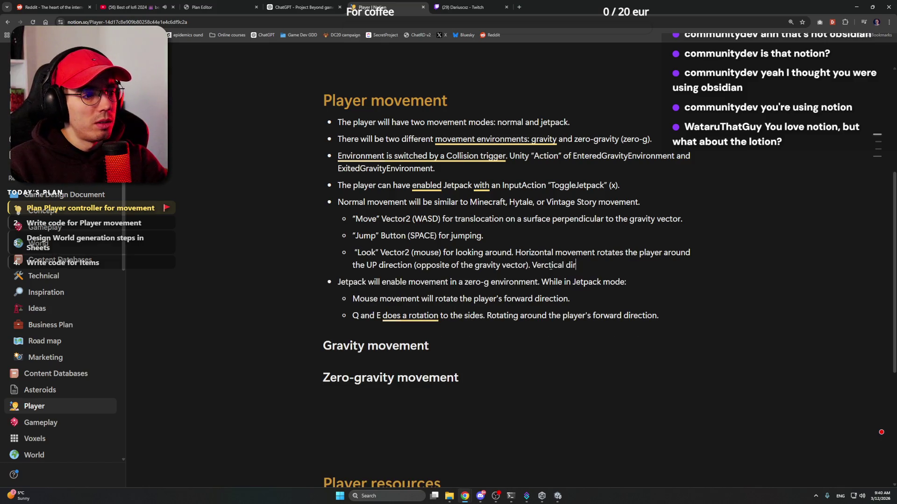
{"action": "type", "text": "ection doesn"}
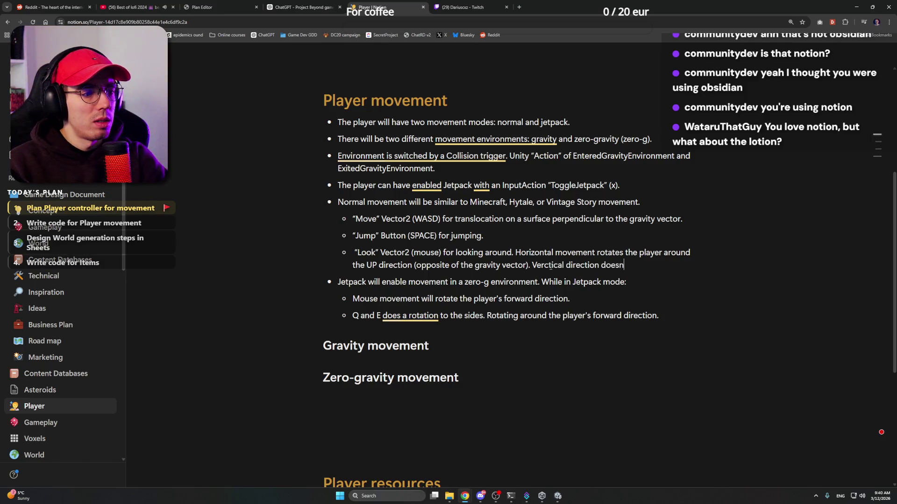
{"action": "type", "text": "'t move the playe"}
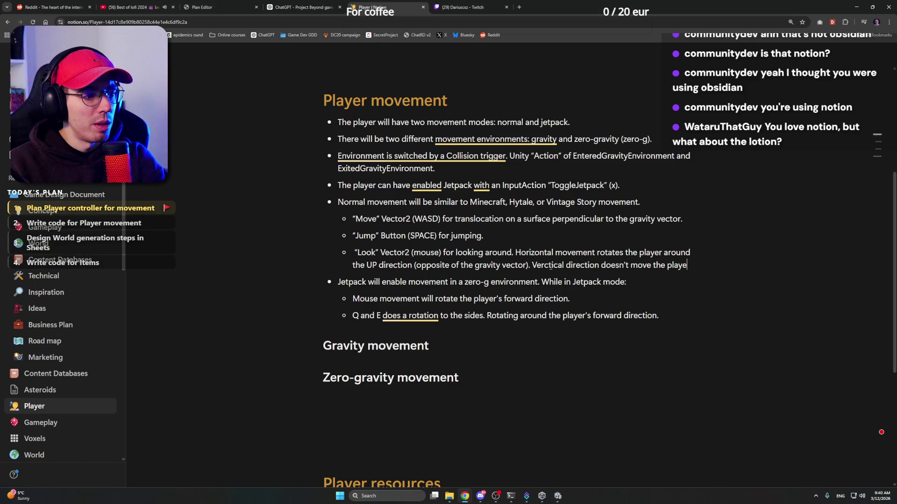
{"action": "type", "text": "r."}
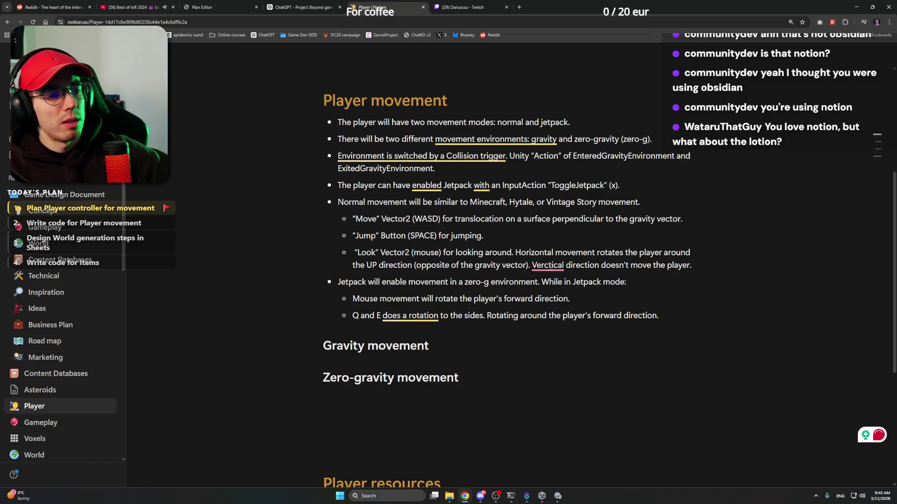
{"action": "right_click", "coordinate": [547, 265]}
{"action": "left_click", "coordinate": [542, 295]}
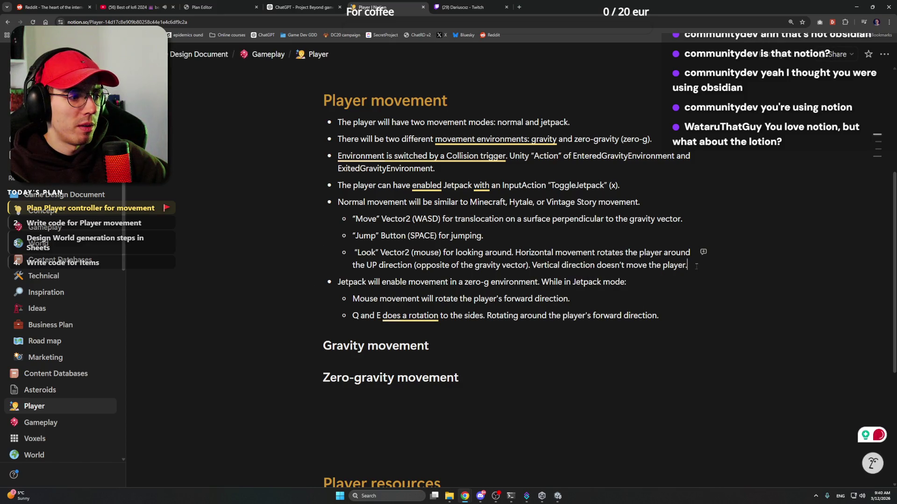
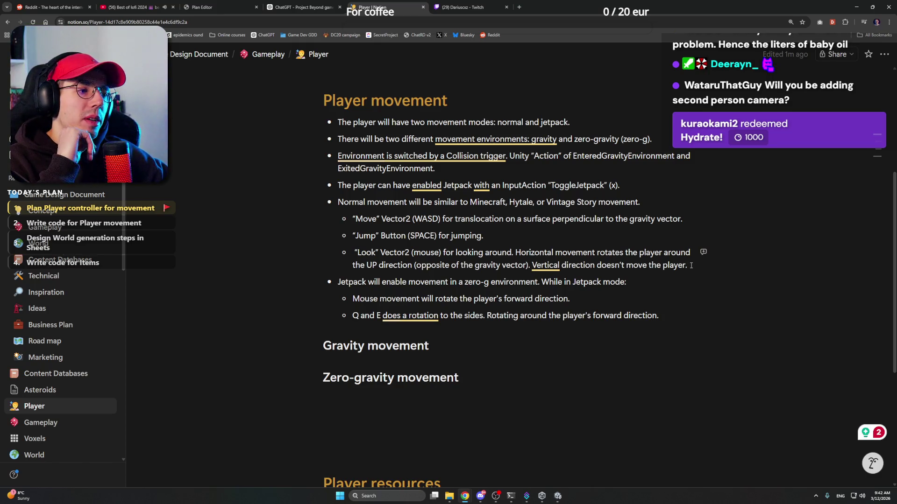
Insert 'mouse' after 'Vertical' in the Look bullet, leaving the caret at the bullet's end
{"action": "left_click", "coordinate": [691, 266]}
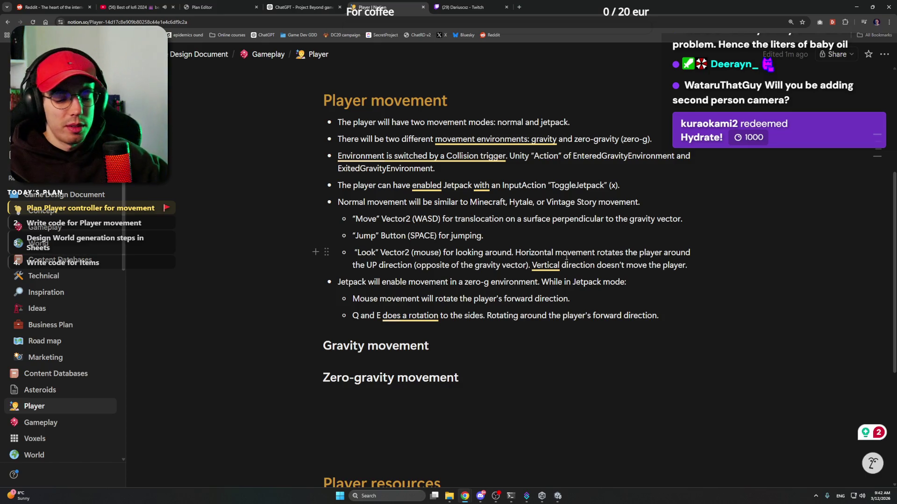
{"action": "type", "text": "mouse"}
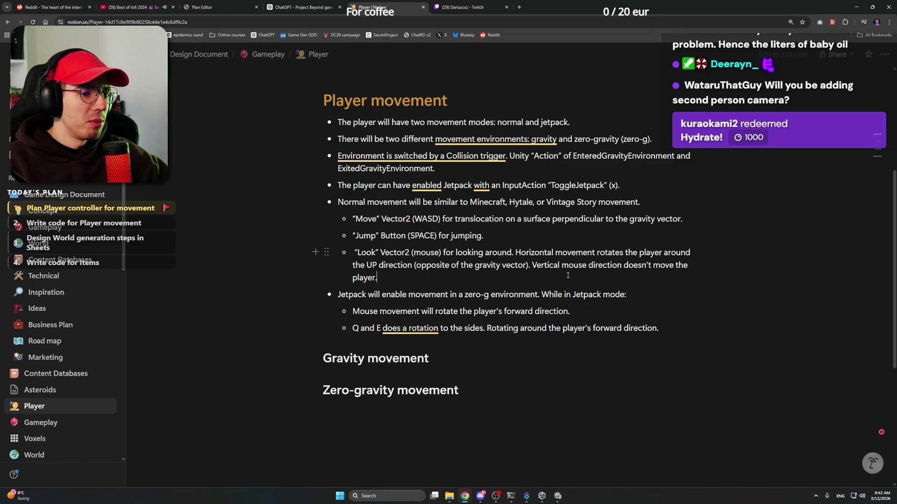
{"action": "left_click", "coordinate": [565, 275]}
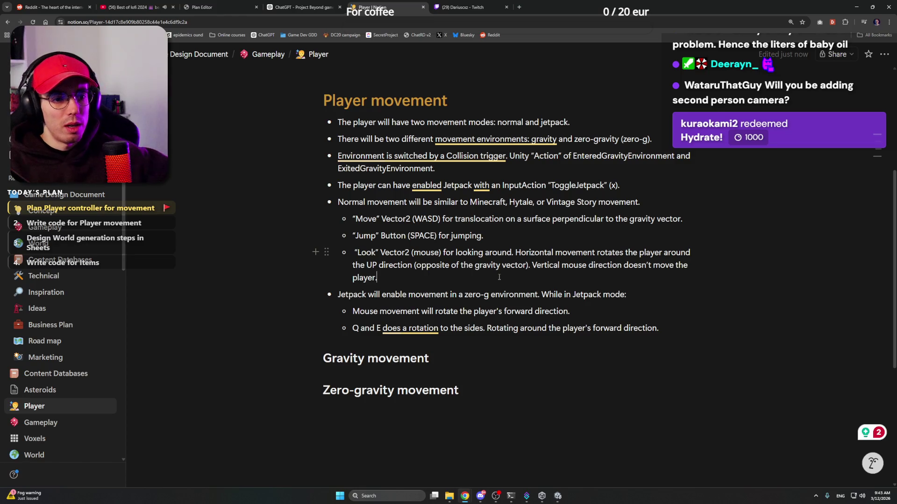
Add the sub-bullet '"Sneak" Button (Ctrl) for crouching/sneaking.' under Look, then switch to Unity
{"action": "key", "text": "Return"}
{"action": "type", "text": "\"Sneak\""}
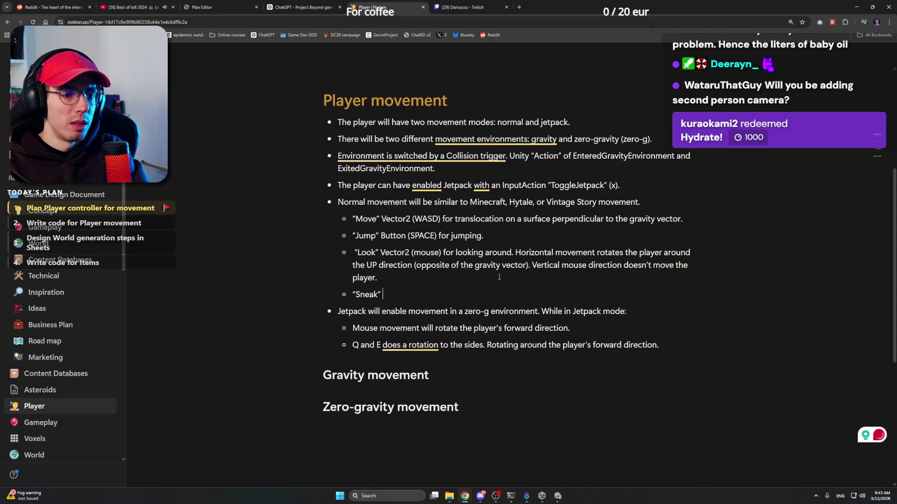
{"action": "type", "text": " Button"}
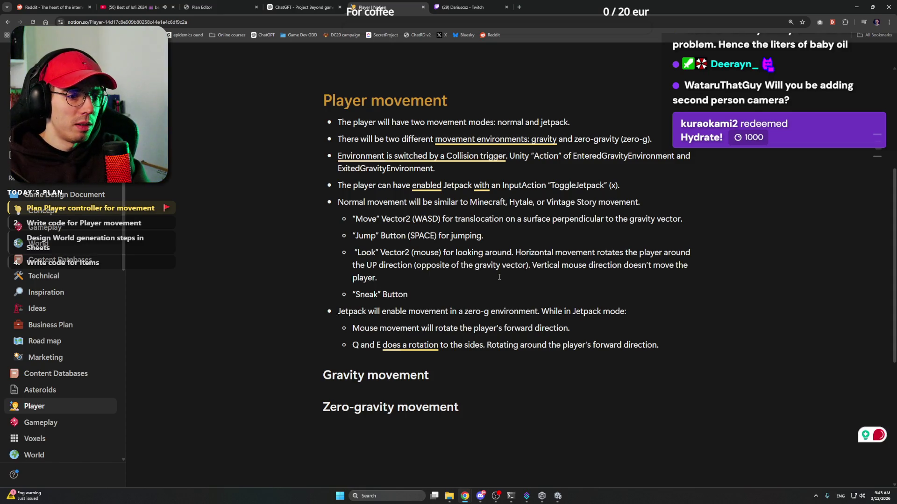
{"action": "type", "text": " ("}
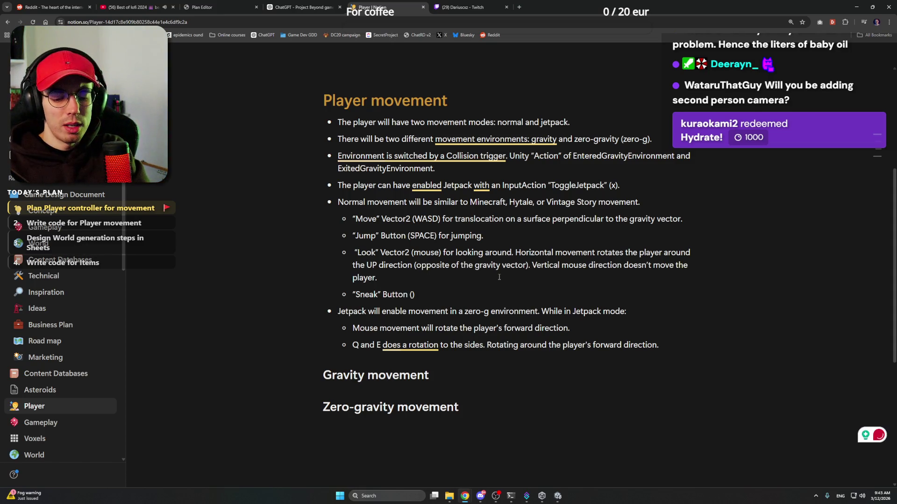
{"action": "type", "text": "ct"}
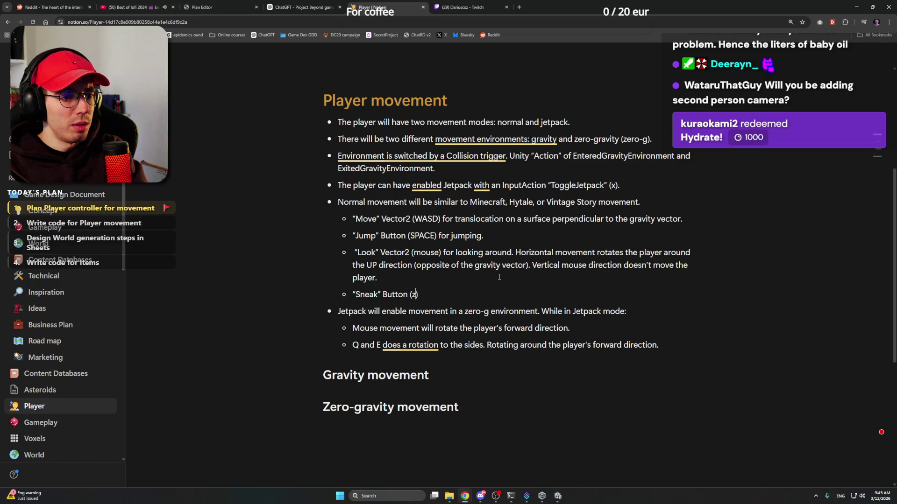
{"action": "type", "text": "rl"}
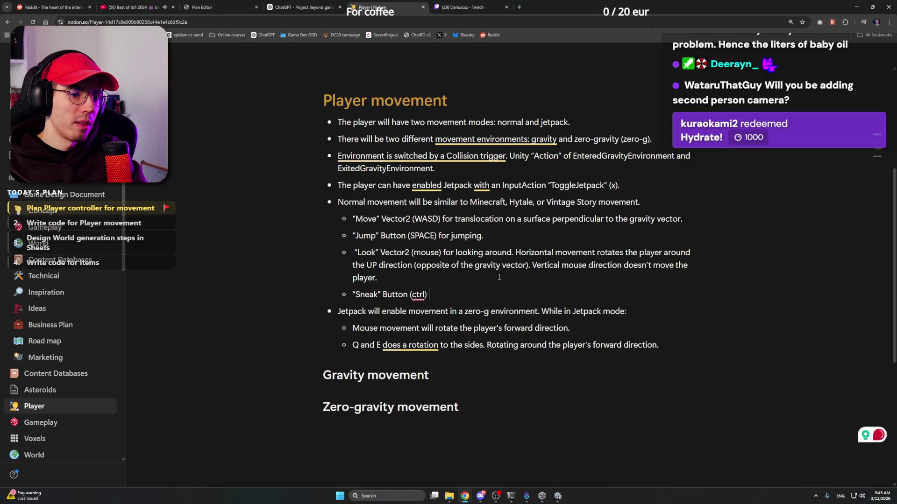
{"action": "type", "text": " for "}
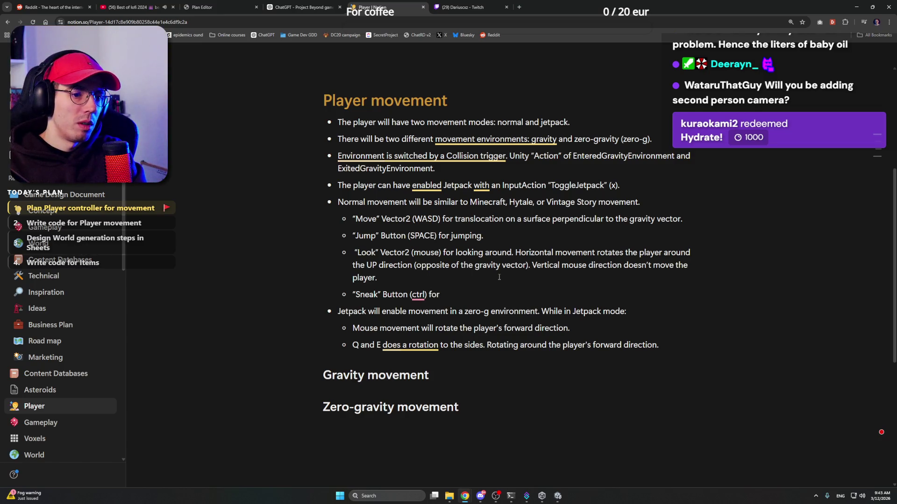
{"action": "type", "text": "crous"}
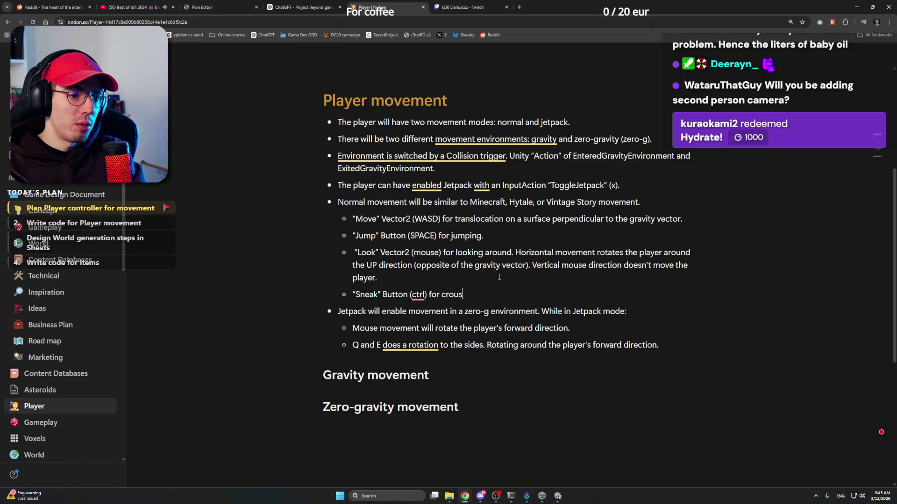
{"action": "key", "text": "BackSpace"}
{"action": "type", "text": "ching/sneaki"}
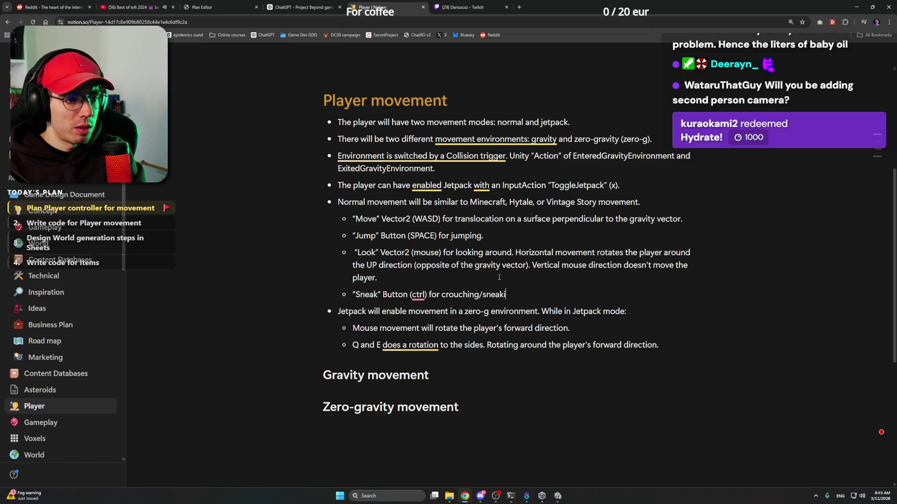
{"action": "type", "text": "ng"}
{"action": "right_click", "coordinate": [417, 296]}
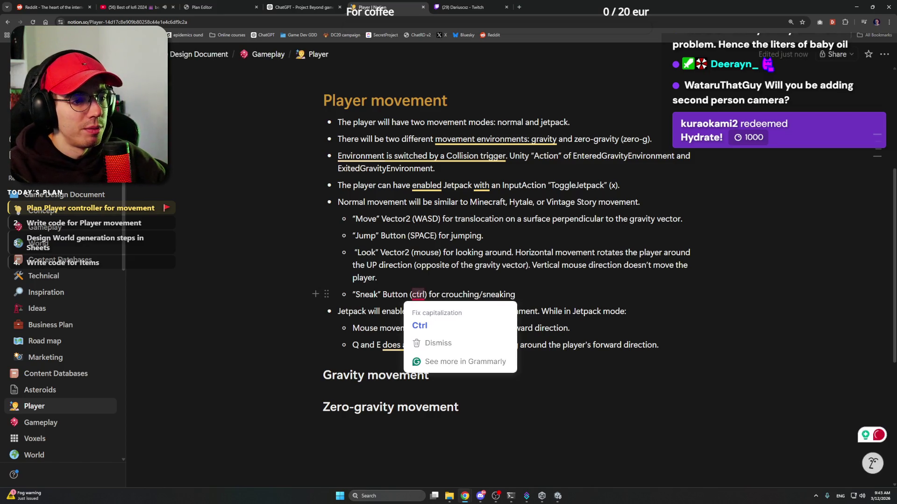
{"action": "left_click", "coordinate": [460, 311]}
{"action": "type", "text": "."}
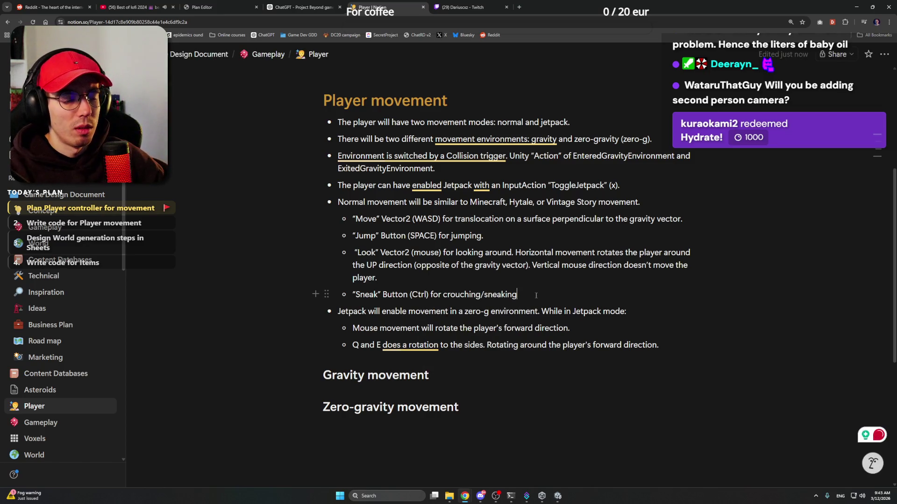
{"action": "left_click", "coordinate": [558, 497]}
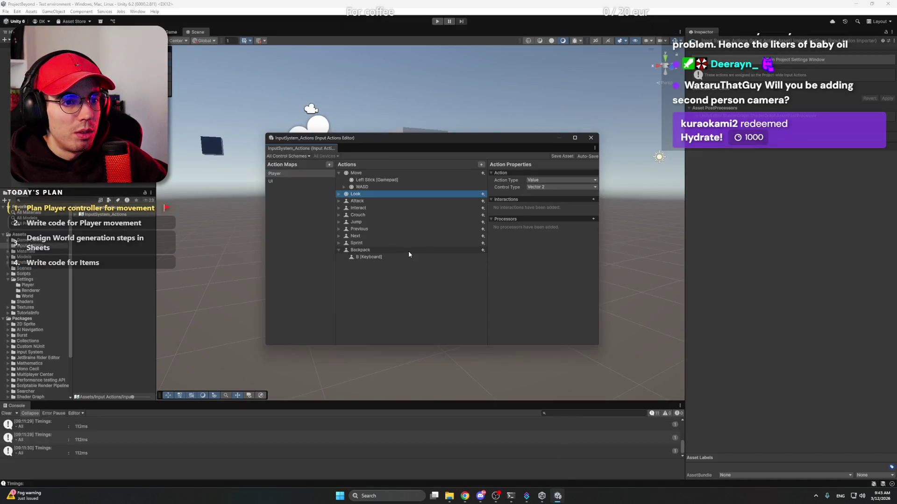
Select Crouch's C keyboard binding and browse the keyboard key picker
{"action": "left_click", "coordinate": [366, 216]}
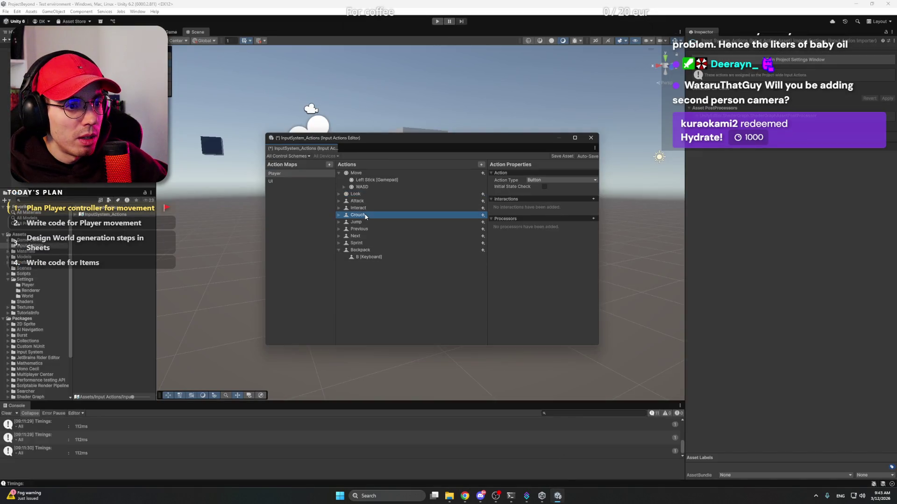
{"action": "left_click", "coordinate": [339, 215]}
{"action": "left_click", "coordinate": [372, 230]}
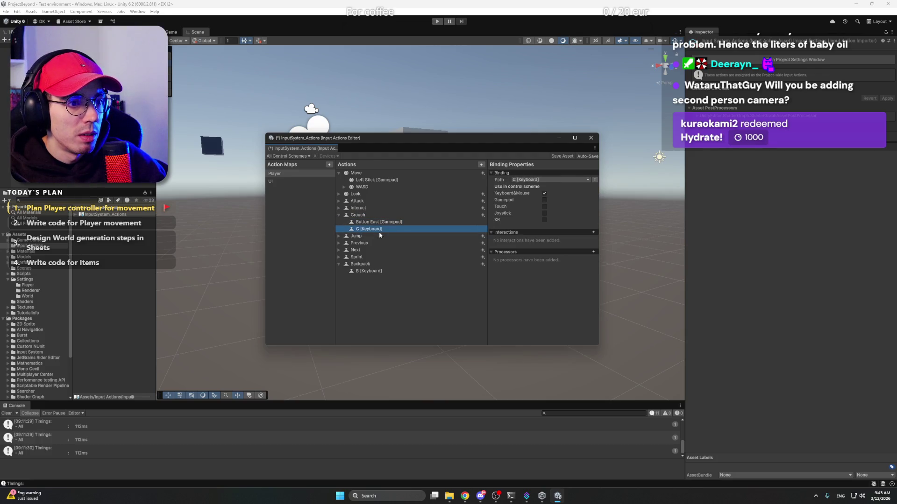
{"action": "left_click", "coordinate": [521, 182]}
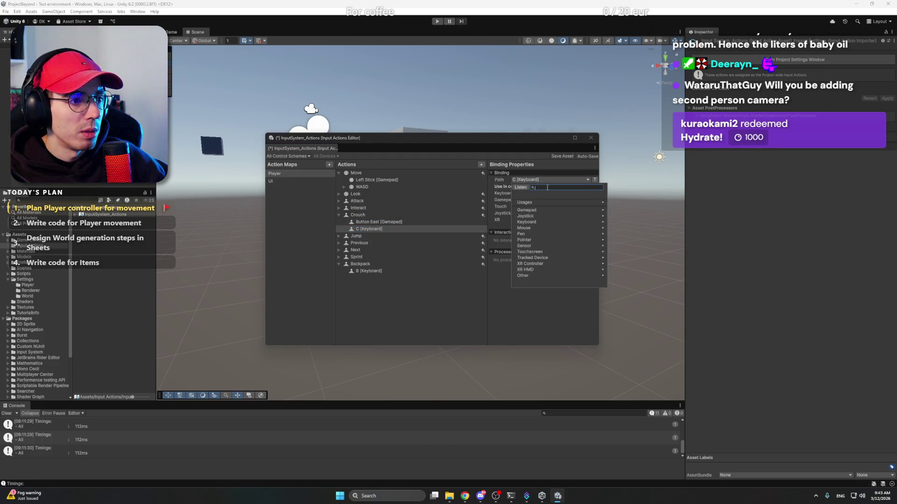
{"action": "left_click", "coordinate": [536, 223]}
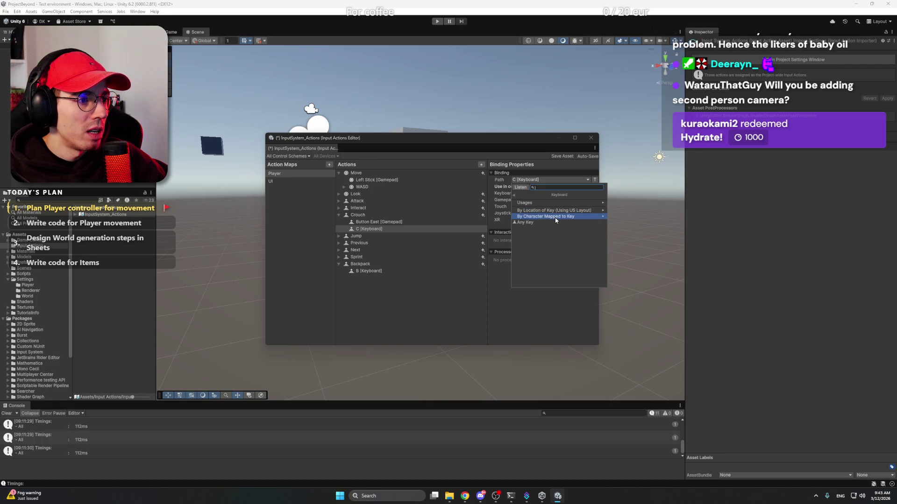
{"action": "left_click", "coordinate": [555, 218]}
{"action": "scroll", "coordinate": [551, 231], "scroll_direction": "down", "scroll_amount": 5}
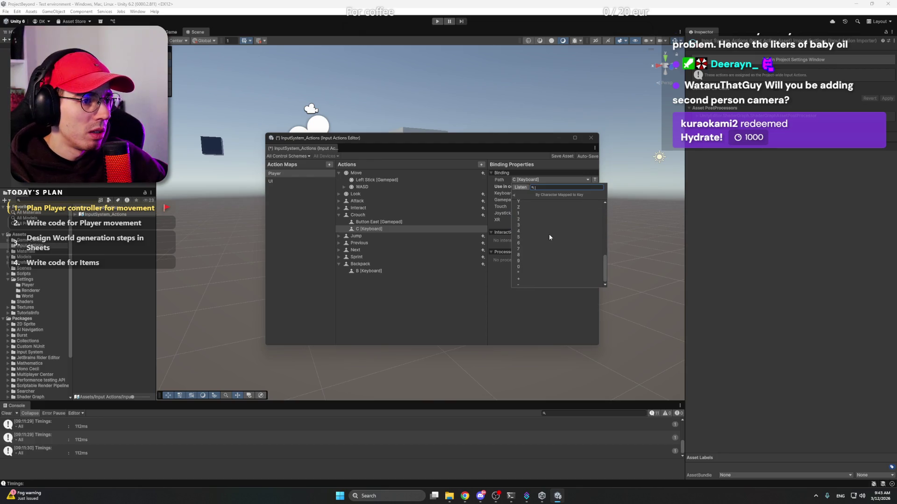
{"action": "scroll", "coordinate": [550, 233], "scroll_direction": "up", "scroll_amount": 5}
{"action": "key", "text": "Left"}
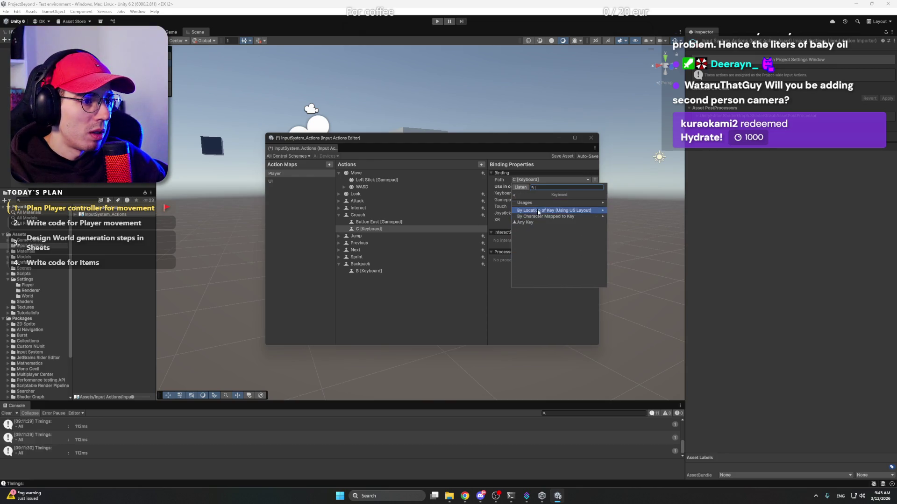
Search the key picker for 'control' and rebind Crouch to the Control key
{"action": "key", "text": "Right"}
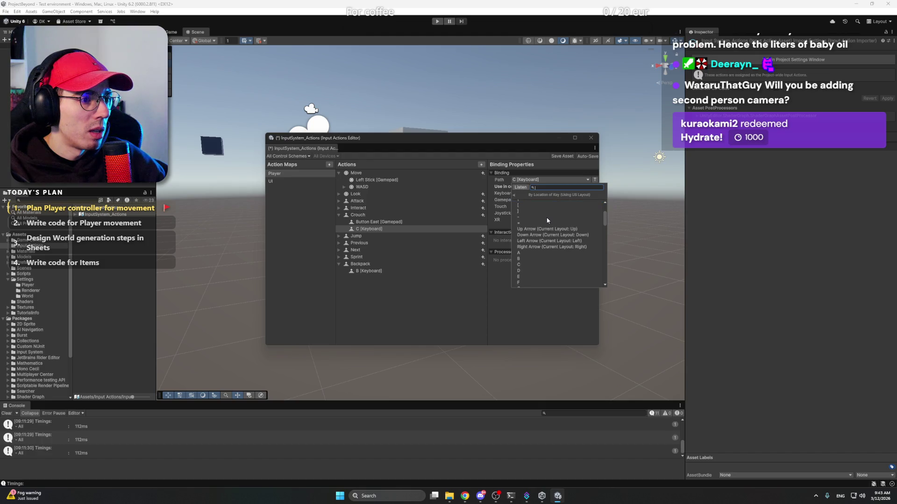
{"action": "type", "text": "z"}
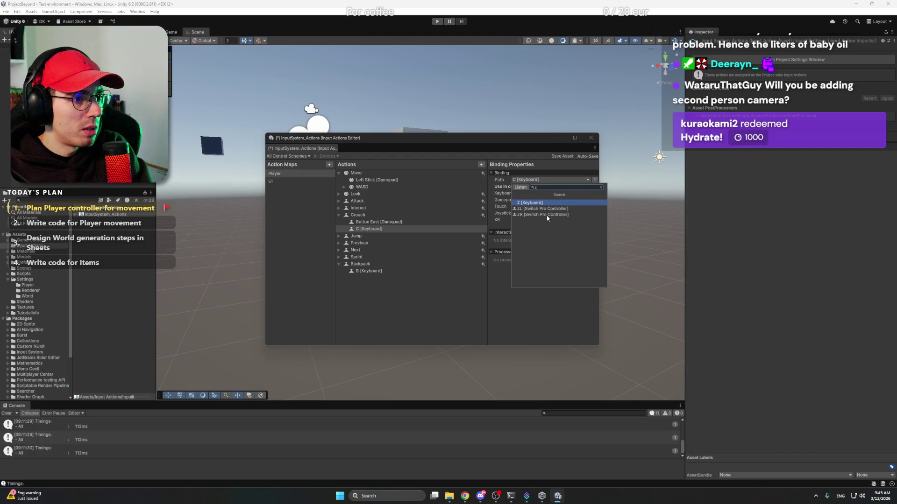
{"action": "key", "text": "BackSpace"}
{"action": "type", "text": "c"}
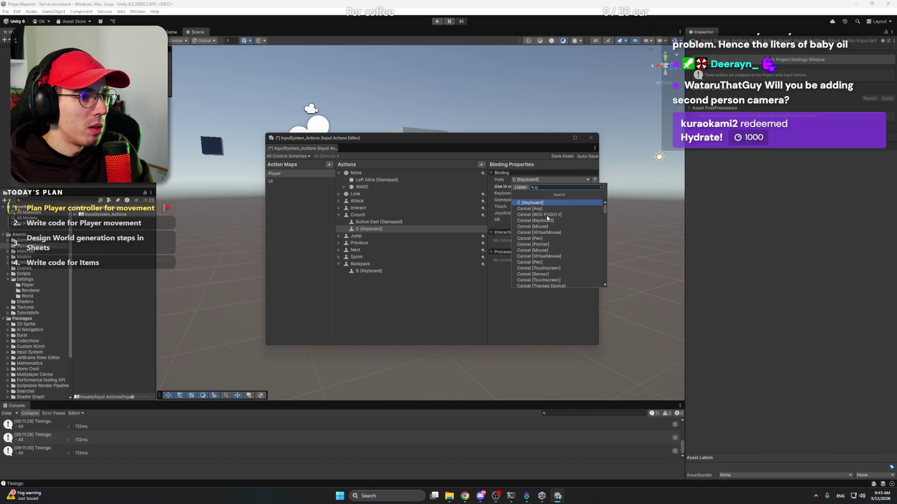
{"action": "type", "text": "ontrol"}
{"action": "scroll", "coordinate": [551, 225], "scroll_direction": "down", "scroll_amount": 5}
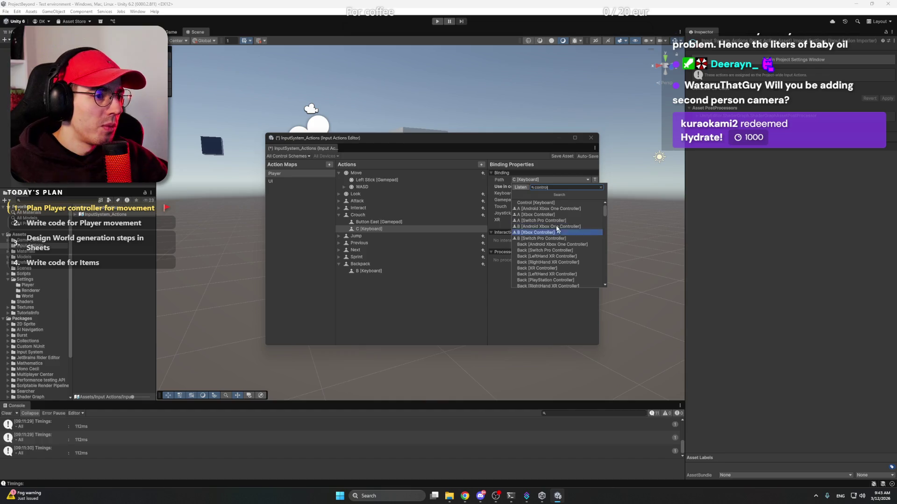
{"action": "scroll", "coordinate": [560, 235], "scroll_direction": "up", "scroll_amount": 5}
{"action": "left_click_drag", "start_coordinate": [549, 187], "coordinate": [512, 189]}
{"action": "type", "text": "c"}
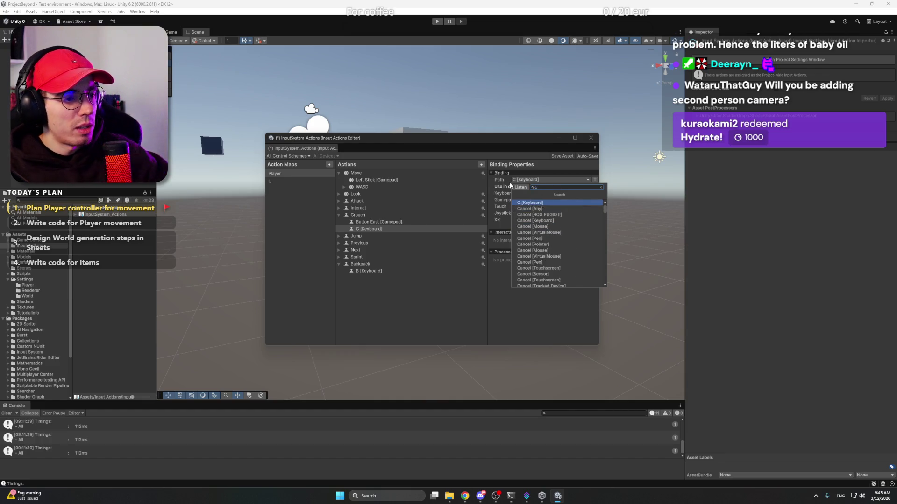
{"action": "type", "text": "ontrol"}
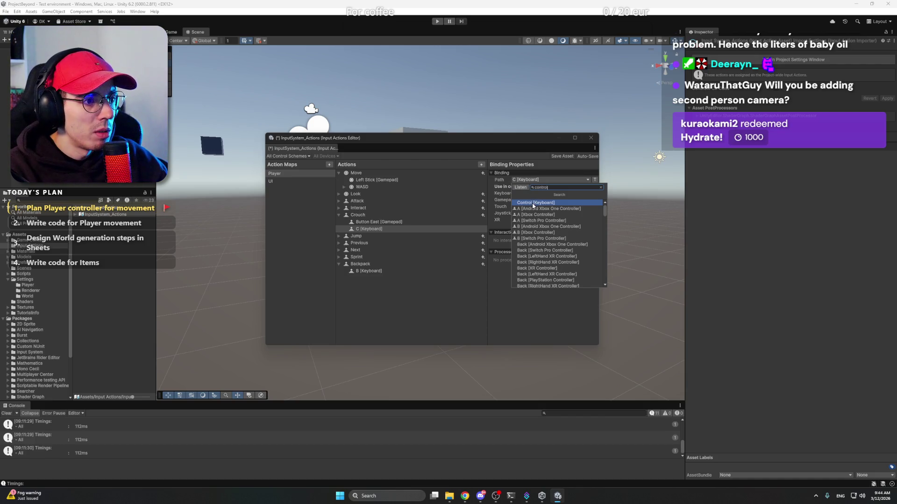
{"action": "left_click", "coordinate": [535, 203]}
Review Crouch's new Control binding and the Interact and Attack actions, then return to Notion's Player page
{"action": "left_click", "coordinate": [372, 216]}
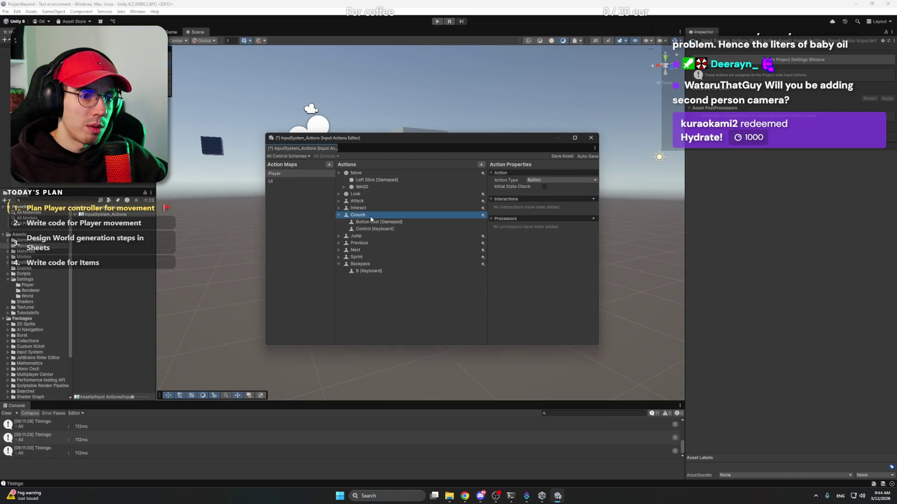
{"action": "left_click", "coordinate": [374, 229]}
{"action": "left_click", "coordinate": [386, 299]}
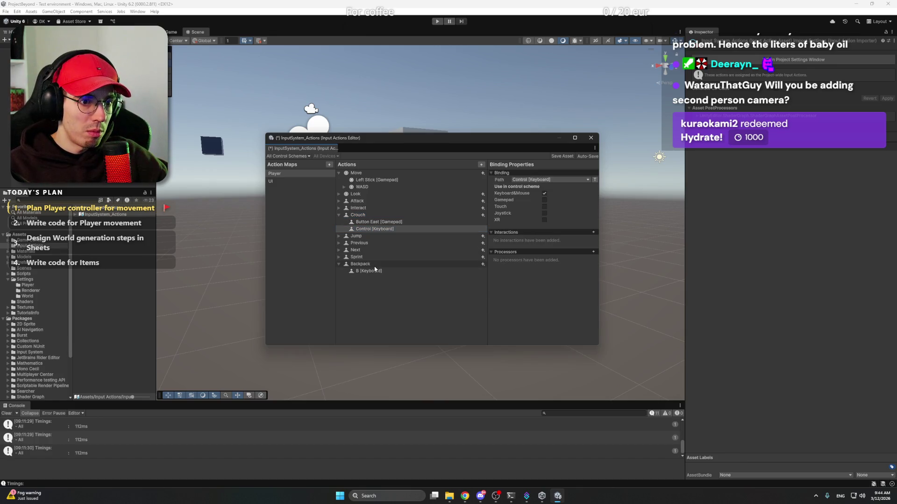
{"action": "left_click", "coordinate": [378, 209]}
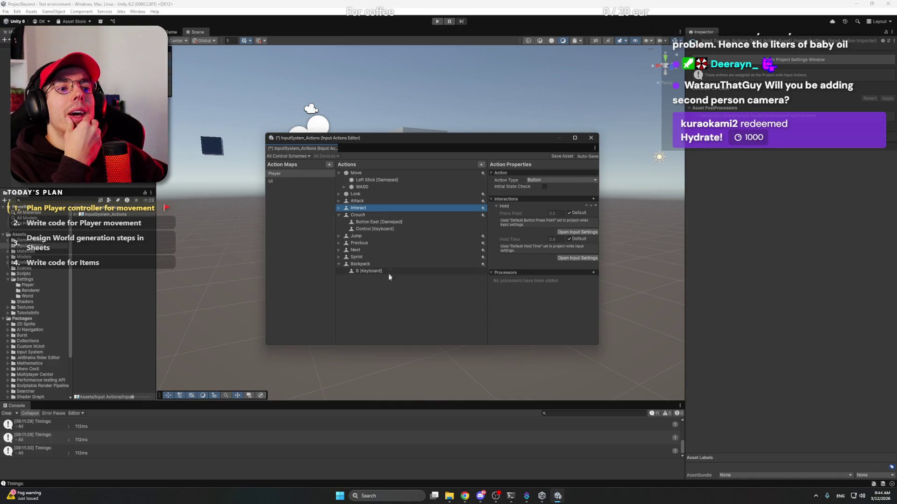
{"action": "left_click", "coordinate": [373, 202]}
{"action": "left_click", "coordinate": [373, 209]}
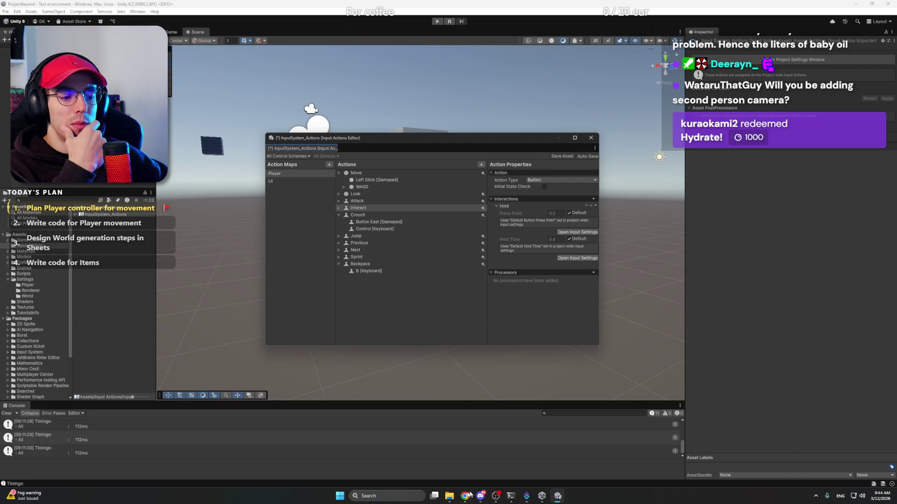
{"action": "mouse_move", "coordinate": [464, 493]}
{"action": "left_click", "coordinate": [459, 460]}
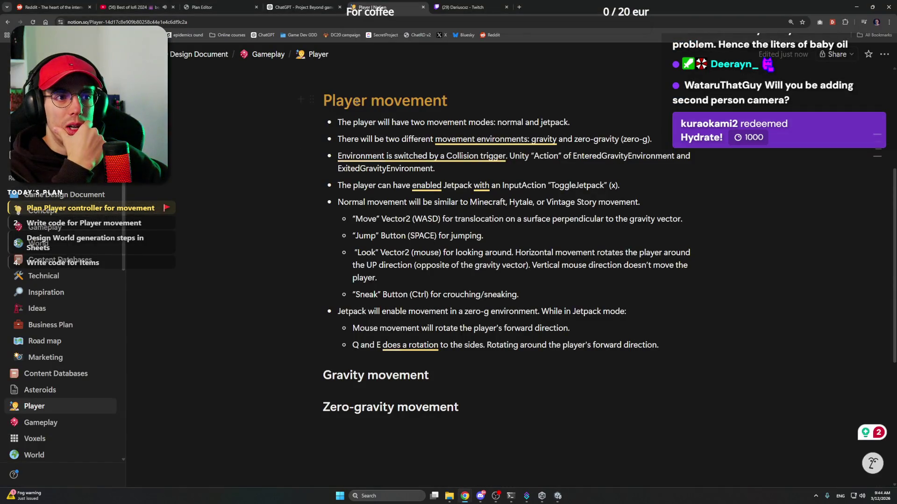
Delete the empty 'Gravity movement' and 'Zero-gravity movement' headings and leftover blank lines before 'Player resources'
{"action": "scroll", "coordinate": [456, 187], "scroll_direction": "up", "scroll_amount": 5}
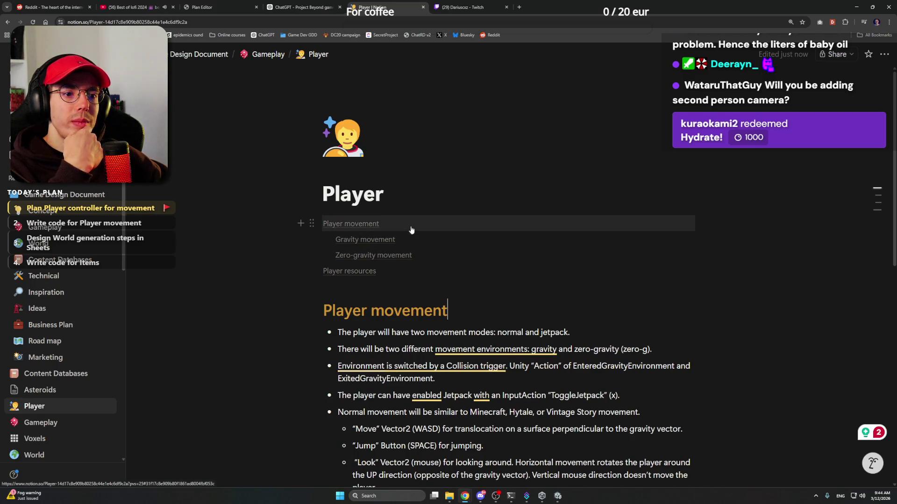
{"action": "scroll", "coordinate": [411, 228], "scroll_direction": "down", "scroll_amount": 4}
{"action": "scroll", "coordinate": [411, 228], "scroll_direction": "down", "scroll_amount": 3}
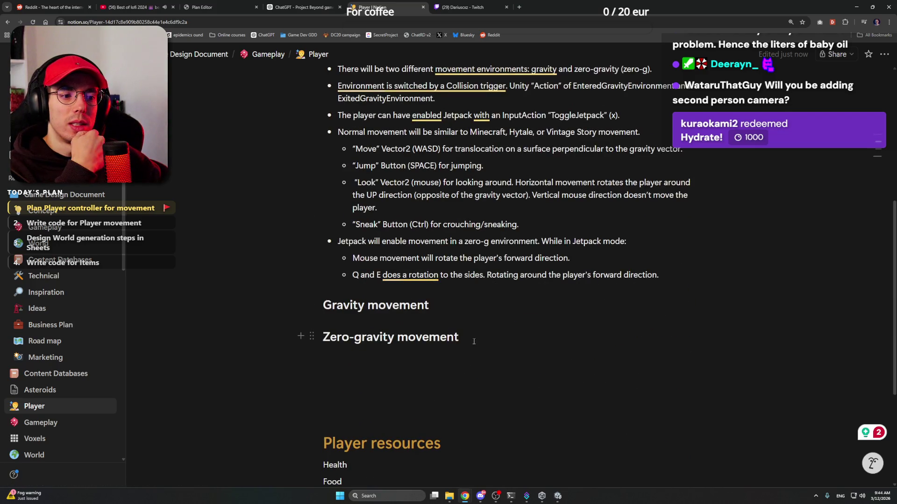
{"action": "double_click", "coordinate": [448, 337]}
{"action": "left_click_drag", "start_coordinate": [385, 328], "coordinate": [422, 309]}
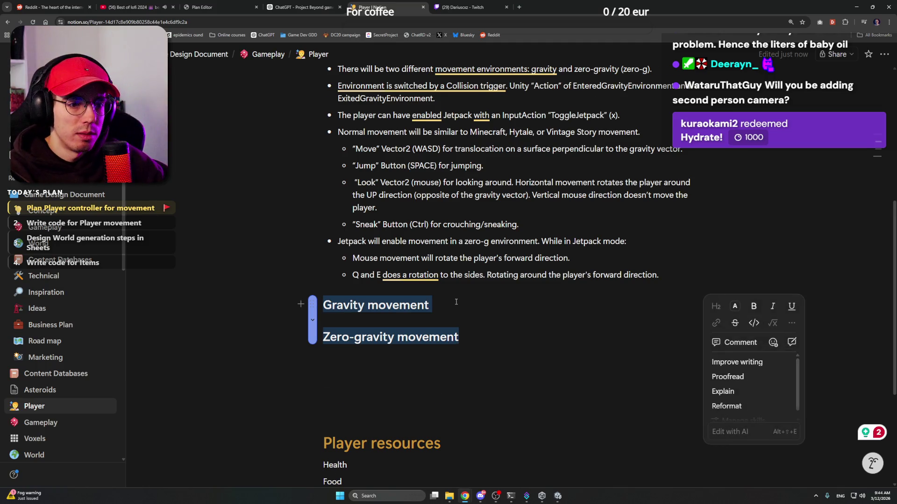
{"action": "key", "text": "BackSpace"}
{"action": "left_click", "coordinate": [423, 309]}
{"action": "key", "text": "BackSpace"}
{"action": "key", "text": "BackSpace"}
{"action": "key", "text": "BackSpace"}
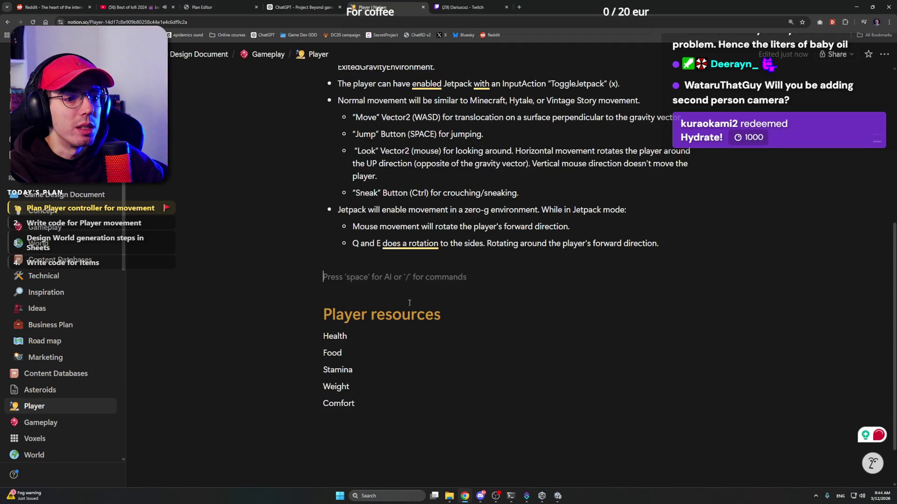
{"action": "scroll", "coordinate": [403, 278], "scroll_direction": "up", "scroll_amount": 4}
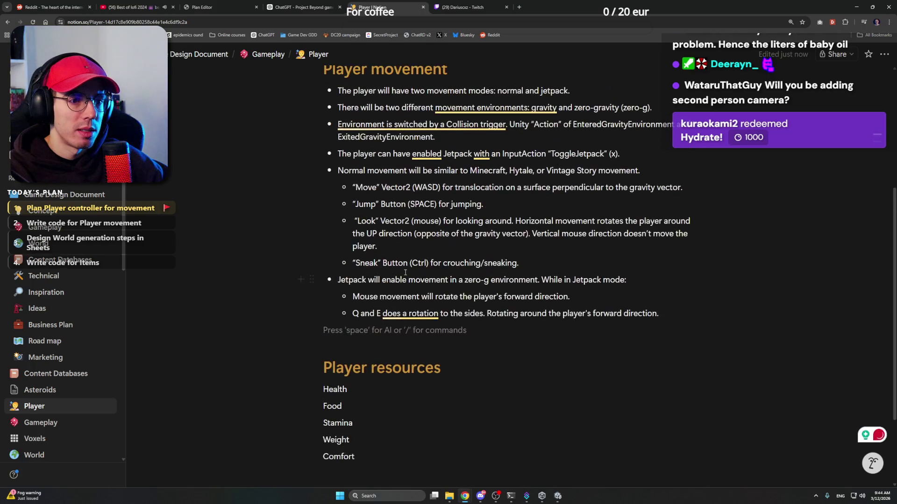
{"action": "scroll", "coordinate": [539, 231], "scroll_direction": "down", "scroll_amount": 2}
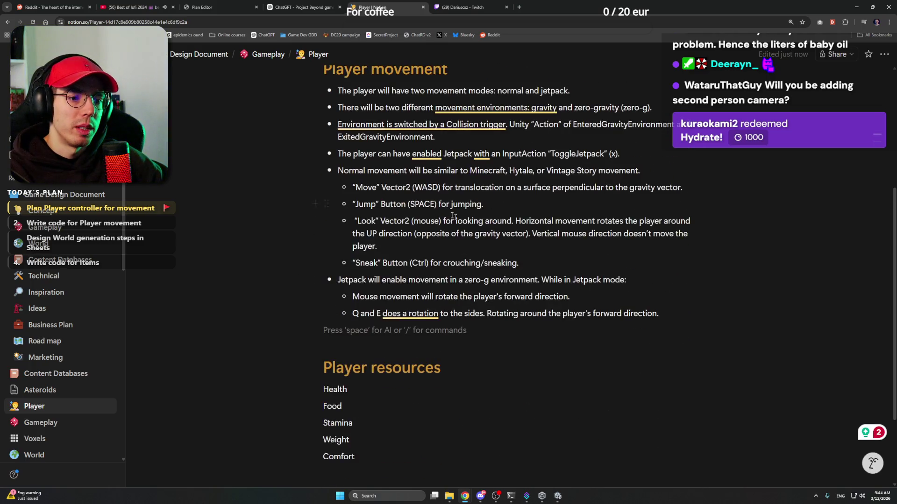
Type 'Player actions' on a new line and make it a Heading 1
{"action": "key", "text": "Return"}
{"action": "type", "text": "Pla"}
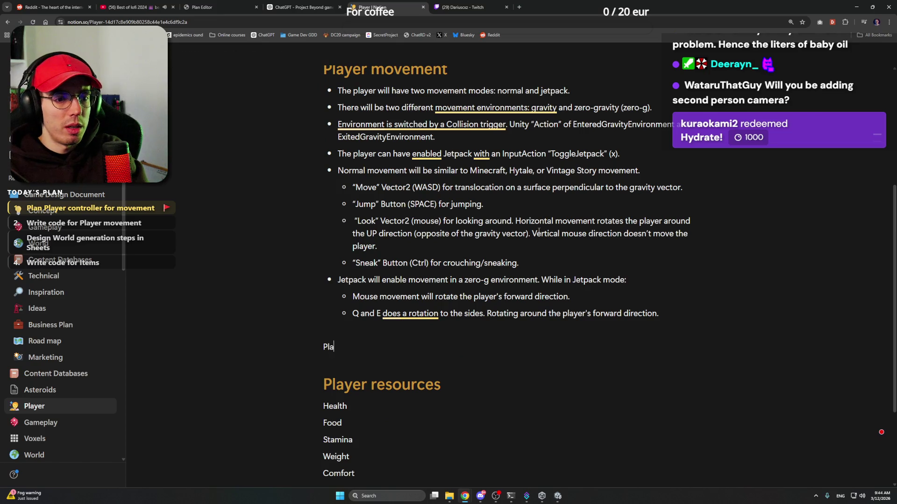
{"action": "type", "text": "yer actions"}
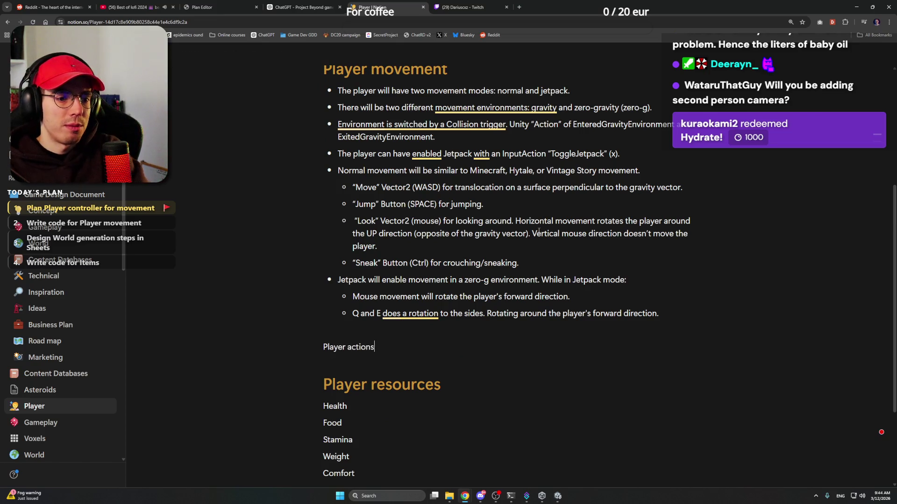
{"action": "key", "text": "ctrl+shift+Left"}
{"action": "key", "text": "ctrl+shift+Left"}
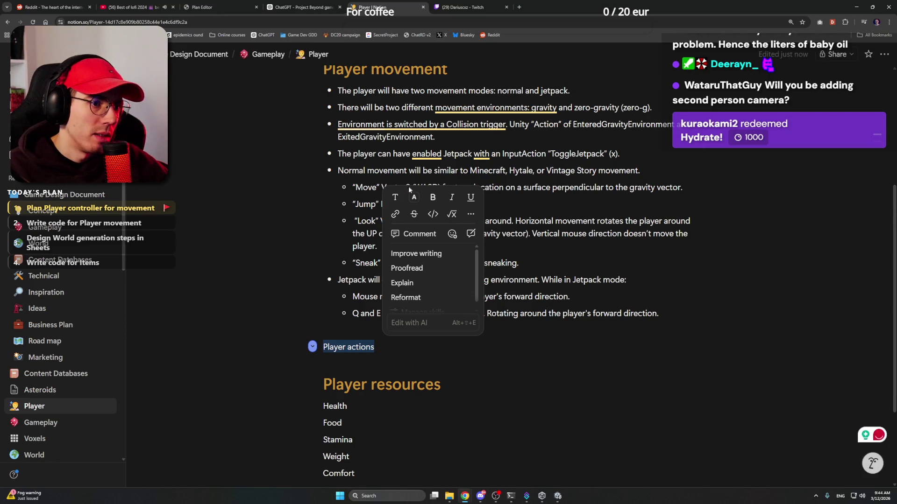
{"action": "left_click", "coordinate": [413, 199]}
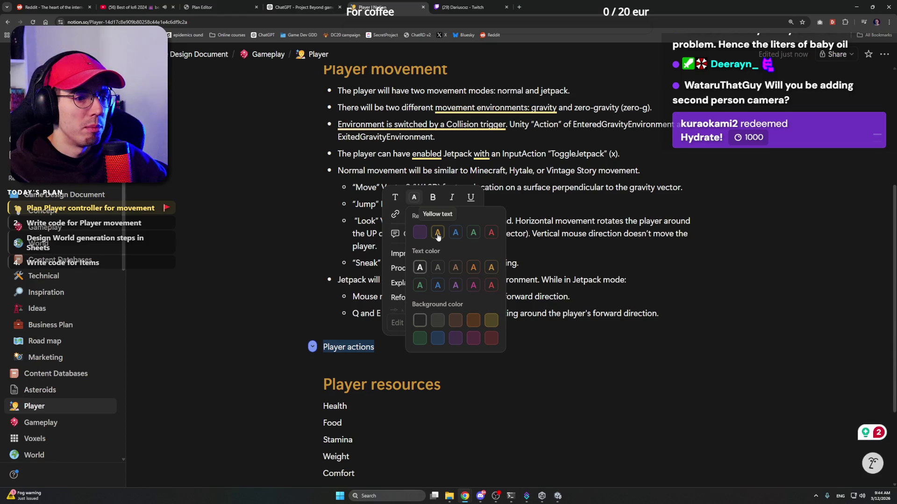
{"action": "key", "text": "Escape"}
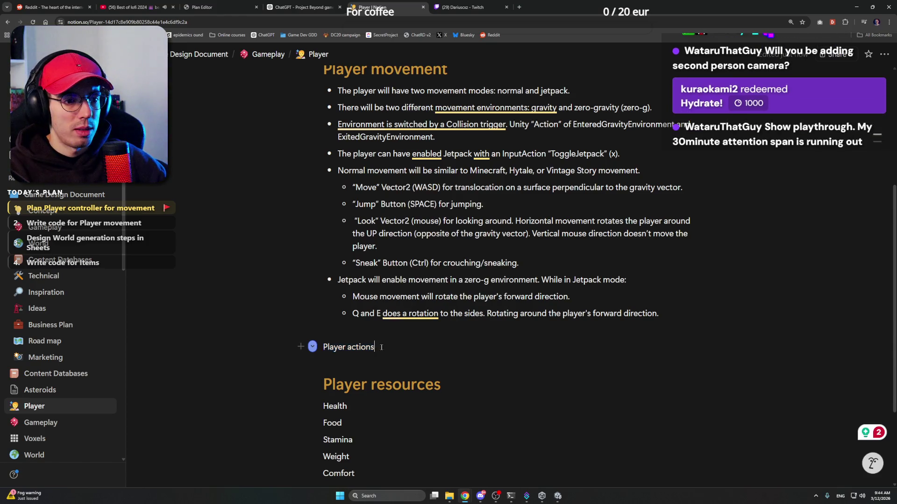
{"action": "key", "text": "ctrl+alt+1"}
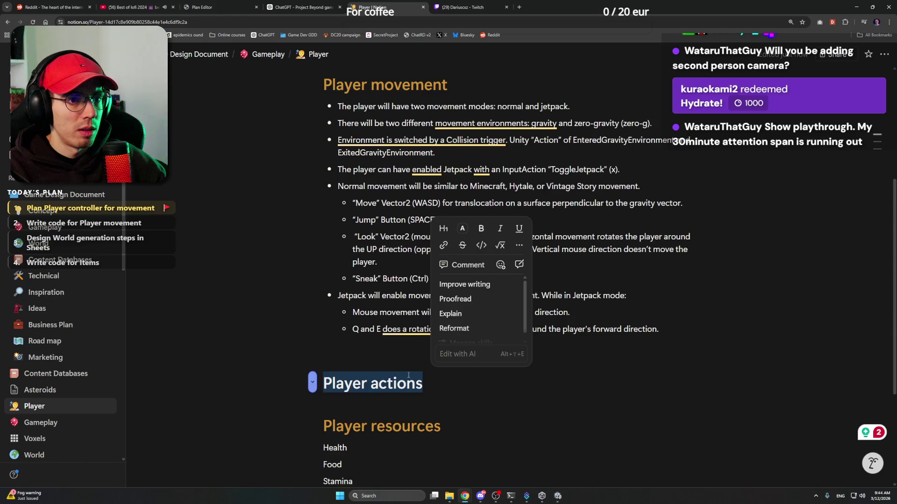
Colour the 'Player actions' heading orange
{"action": "left_click", "coordinate": [429, 278]}
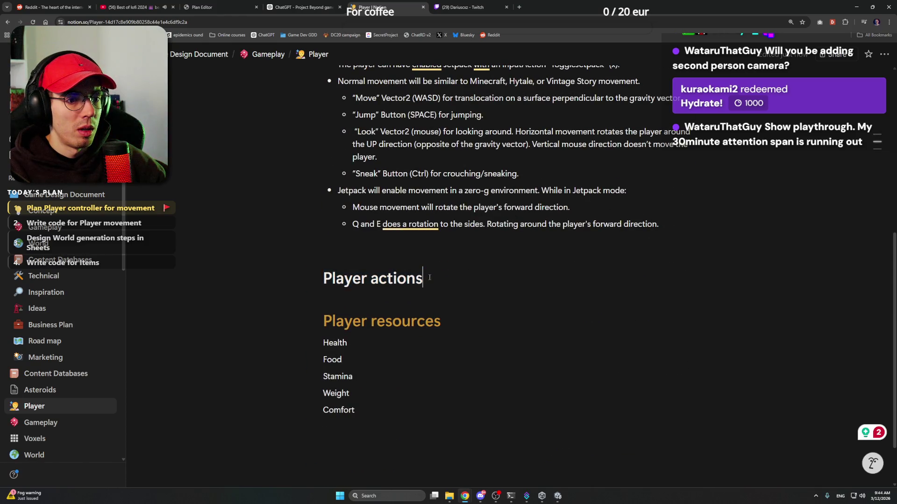
{"action": "triple_click", "coordinate": [429, 278]}
{"action": "left_click", "coordinate": [462, 308]}
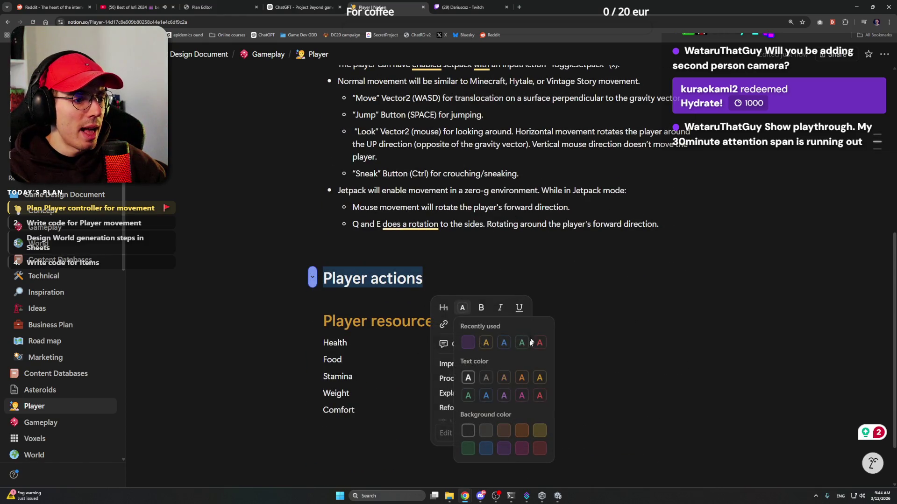
{"action": "left_click", "coordinate": [539, 374]}
{"action": "left_click", "coordinate": [427, 277]}
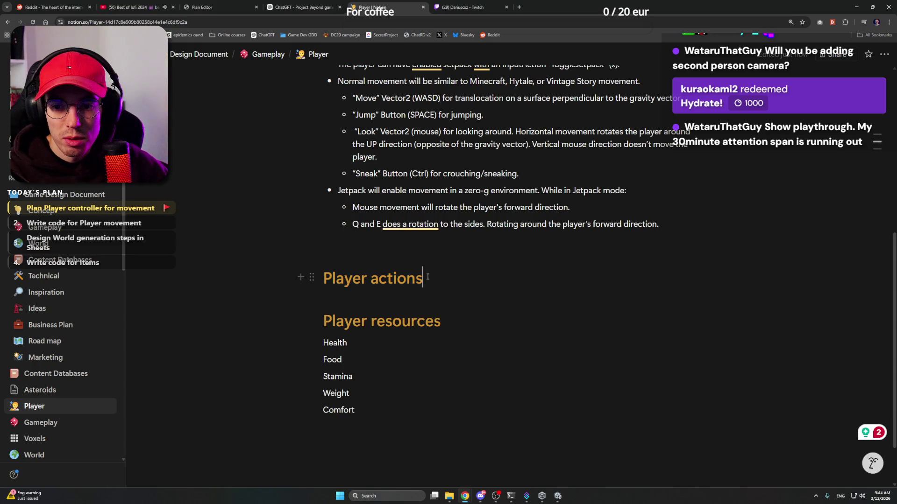
{"action": "scroll", "coordinate": [456, 287], "scroll_direction": "up", "scroll_amount": 1}
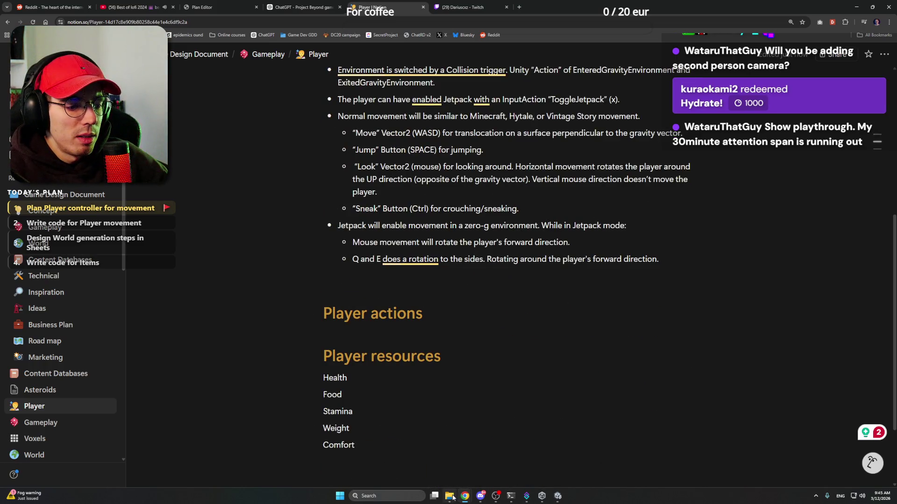
Close Unity's Input Actions editor, saving the modified asset, then open File Explorer
{"action": "left_click", "coordinate": [558, 497]}
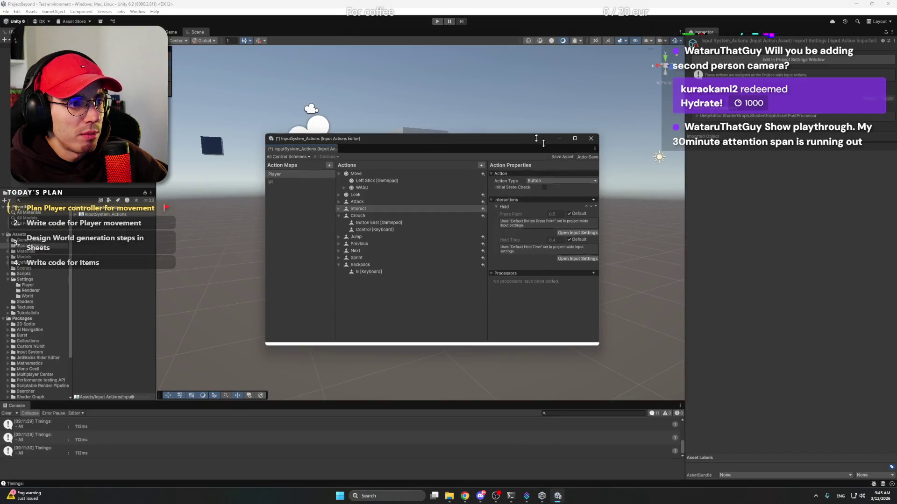
{"action": "left_click", "coordinate": [590, 168]}
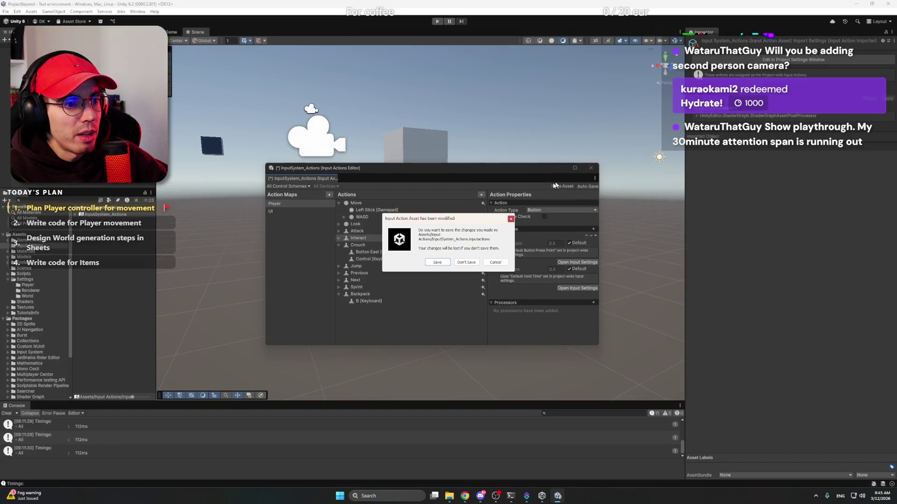
{"action": "left_click", "coordinate": [442, 263]}
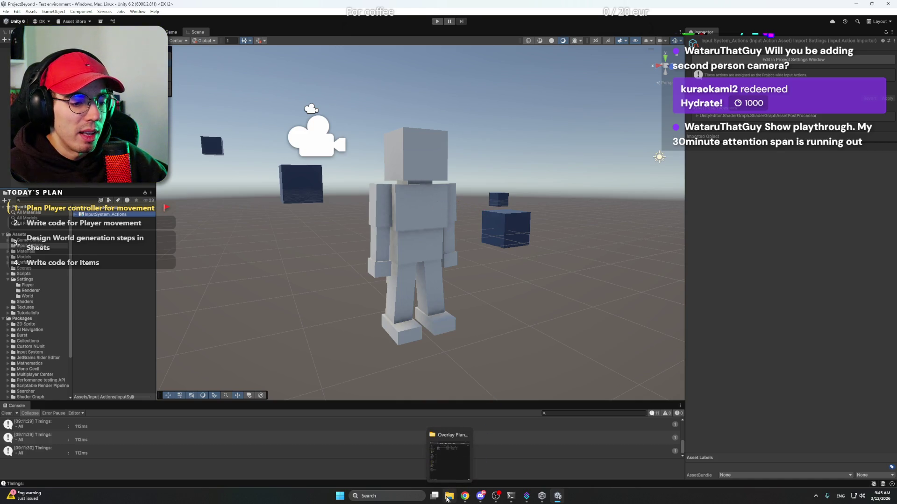
{"action": "left_click", "coordinate": [448, 496]}
{"action": "left_click", "coordinate": [227, 258]}
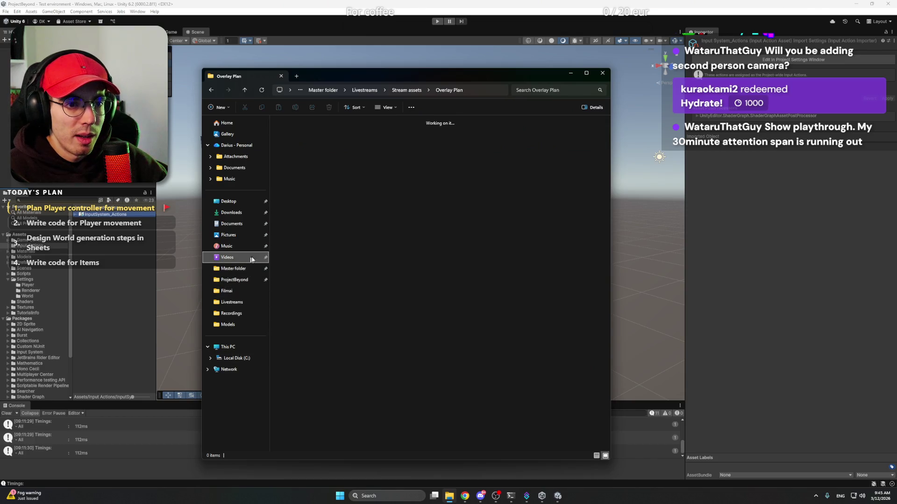
{"action": "double_click", "coordinate": [368, 137]}
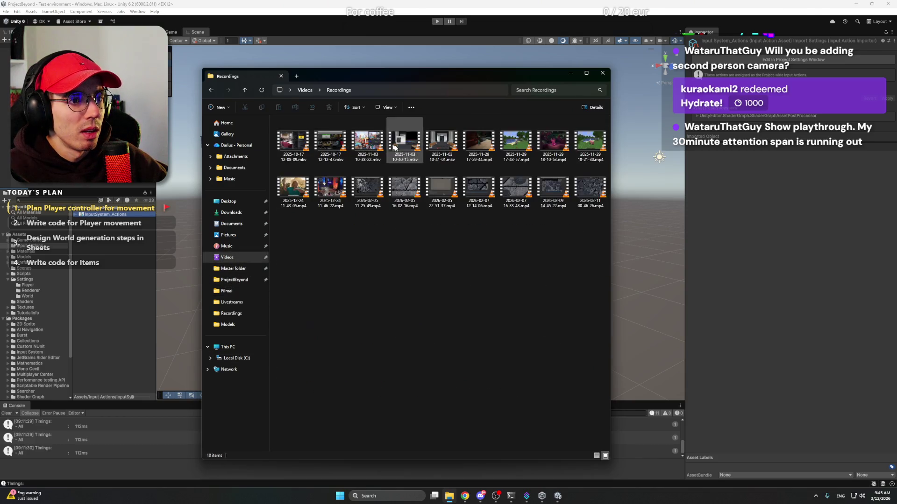
{"action": "double_click", "coordinate": [585, 194]}
{"action": "left_click", "coordinate": [570, 74]}
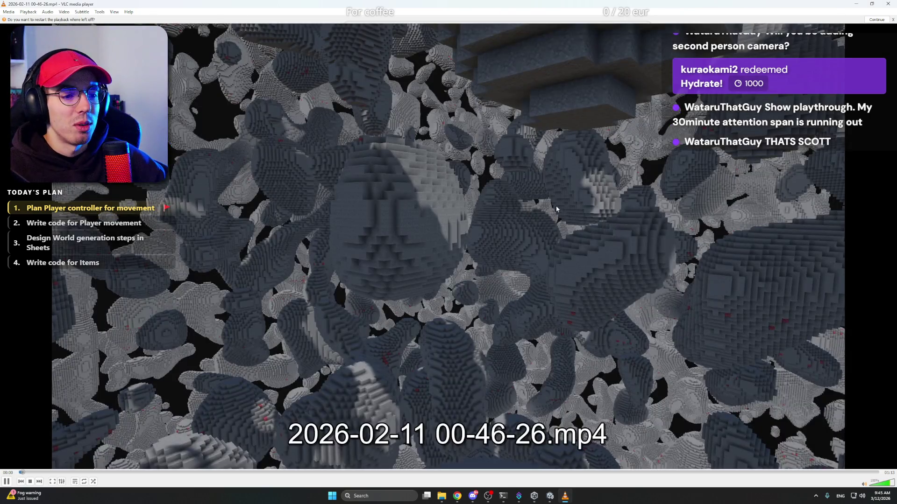
Watch the voxel-blob recording fullscreen in VLC, then Alt+Tab back to the 'Voxel World Generation steps' sheet
{"action": "double_click", "coordinate": [556, 208]}
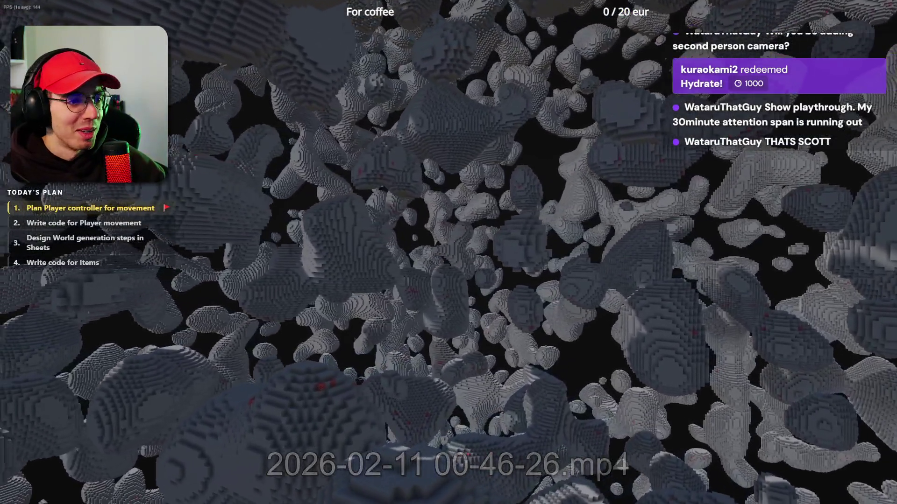
{"action": "mouse_move", "coordinate": [637, 365]}
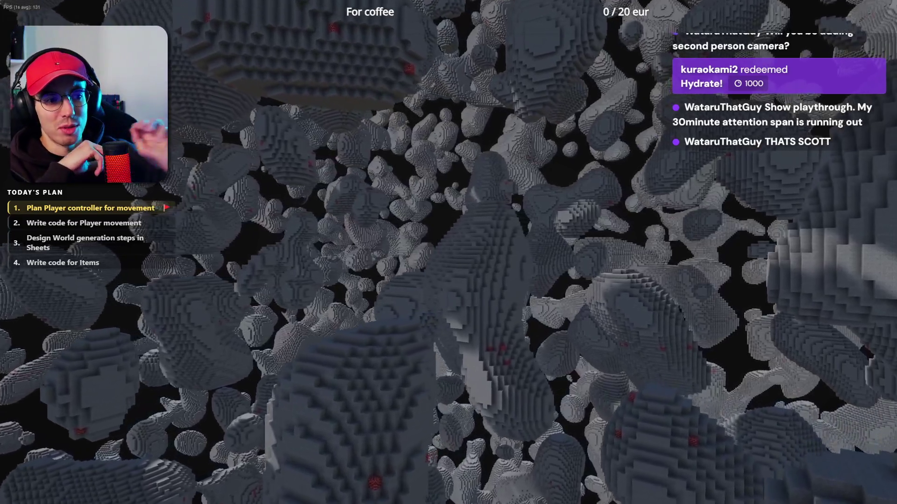
{"action": "mouse_move", "coordinate": [652, 304]}
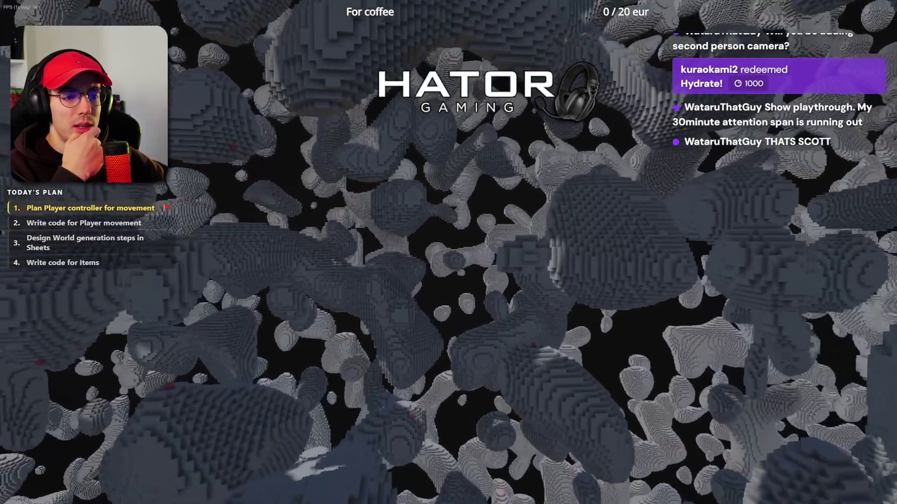
{"action": "mouse_move", "coordinate": [414, 304]}
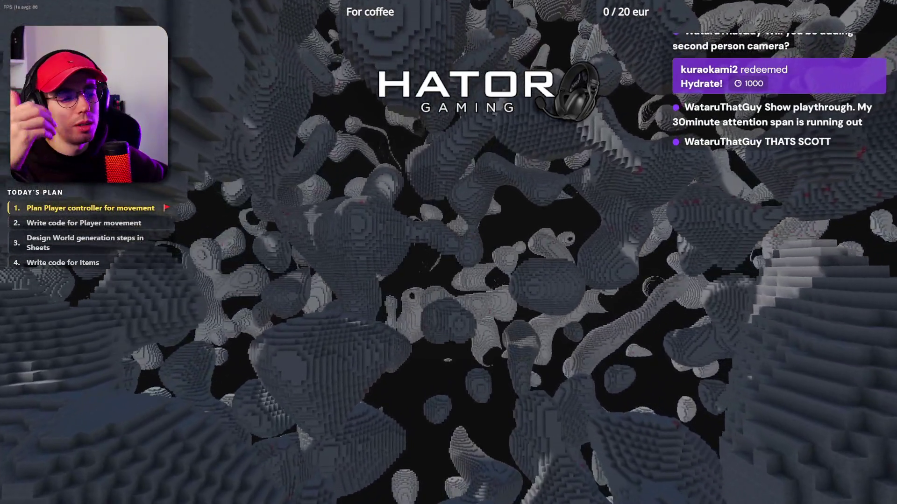
{"action": "mouse_move", "coordinate": [524, 283]}
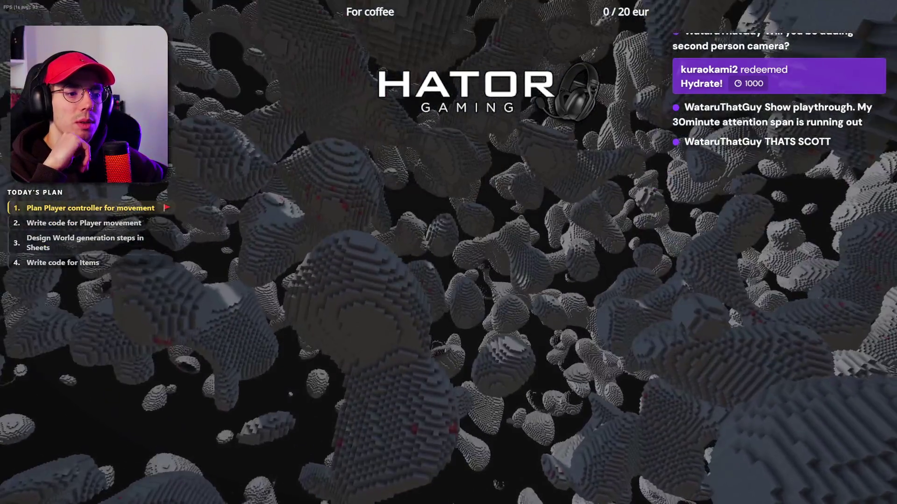
{"action": "mouse_move", "coordinate": [654, 281]}
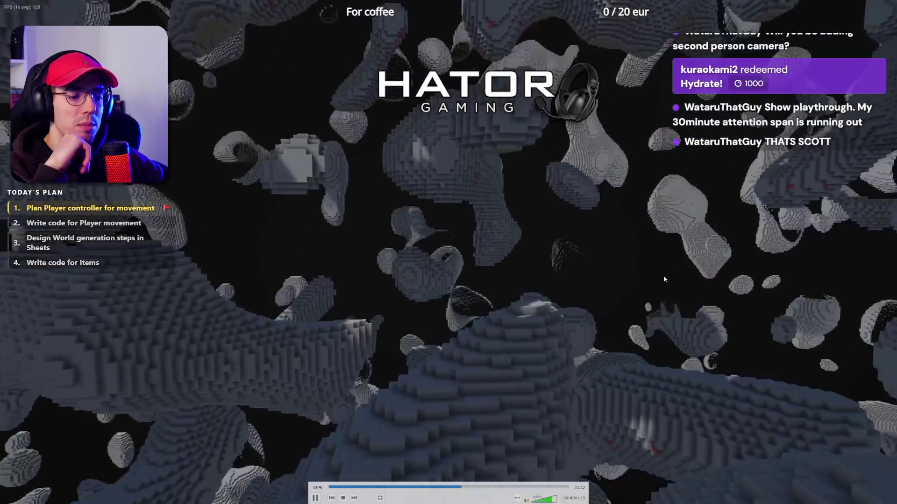
{"action": "scroll", "coordinate": [663, 279], "scroll_direction": "down", "scroll_amount": 13}
{"action": "scroll", "coordinate": [664, 279], "scroll_direction": "down", "scroll_amount": 7}
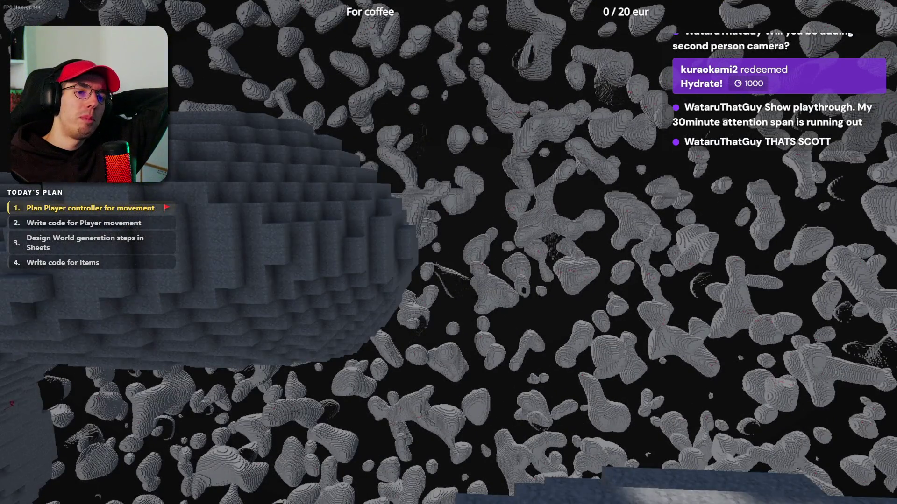
{"action": "key", "text": "alt+Tab"}
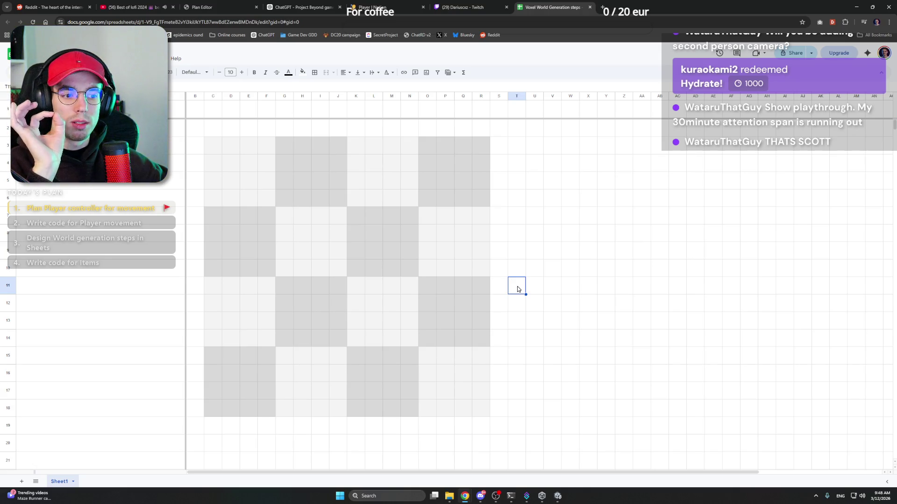
Select cells K10, O10, T10 and U10 in and beside the checkerboard
{"action": "left_click", "coordinate": [356, 271]}
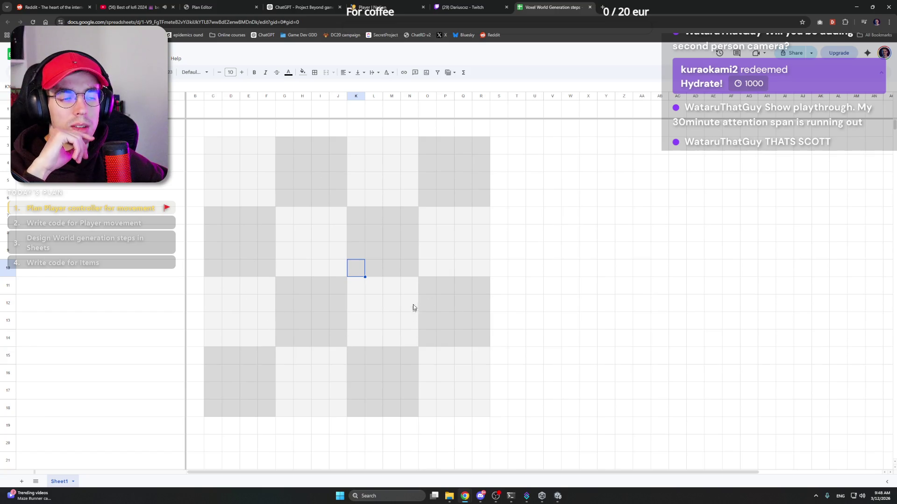
{"action": "left_click", "coordinate": [424, 275]}
{"action": "left_click", "coordinate": [502, 267]}
{"action": "left_click", "coordinate": [517, 267]}
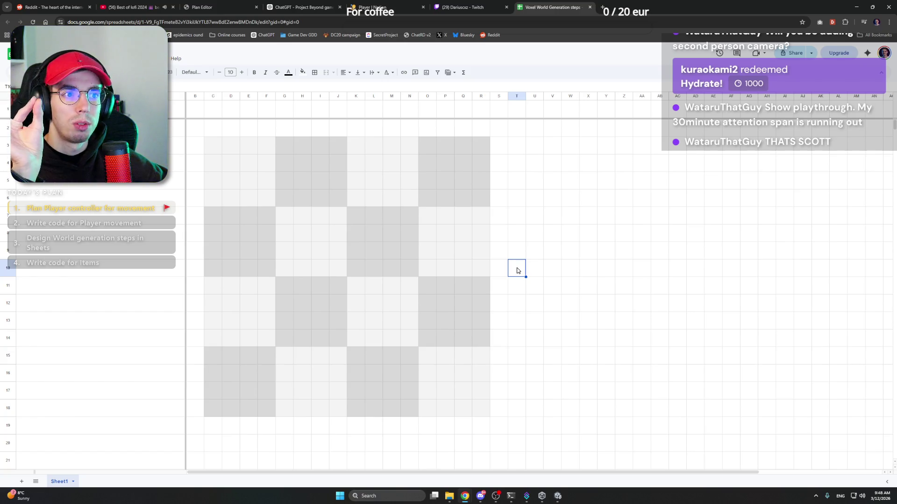
{"action": "left_click", "coordinate": [444, 269]}
{"action": "left_click", "coordinate": [515, 270]}
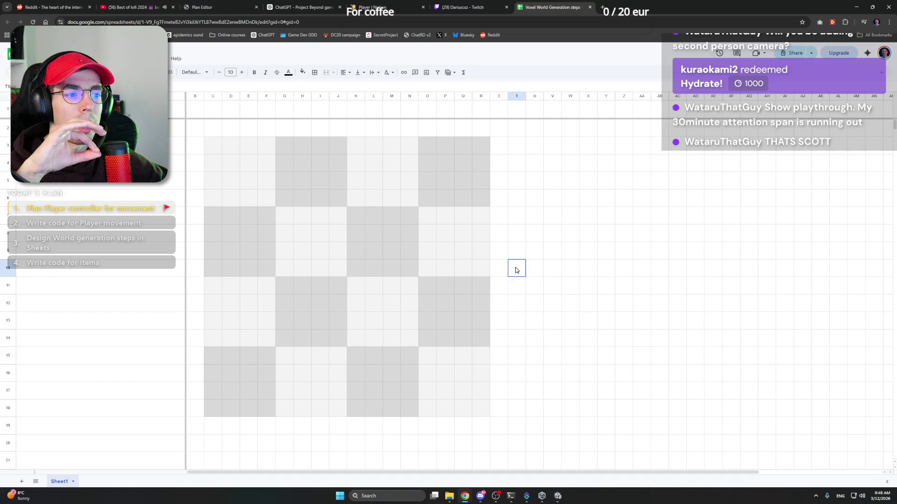
{"action": "left_click", "coordinate": [398, 271]}
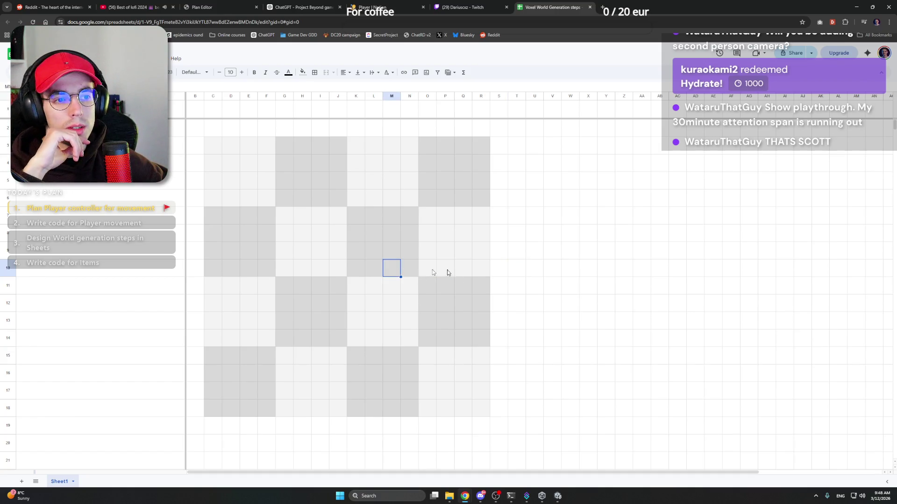
{"action": "left_click", "coordinate": [524, 270]}
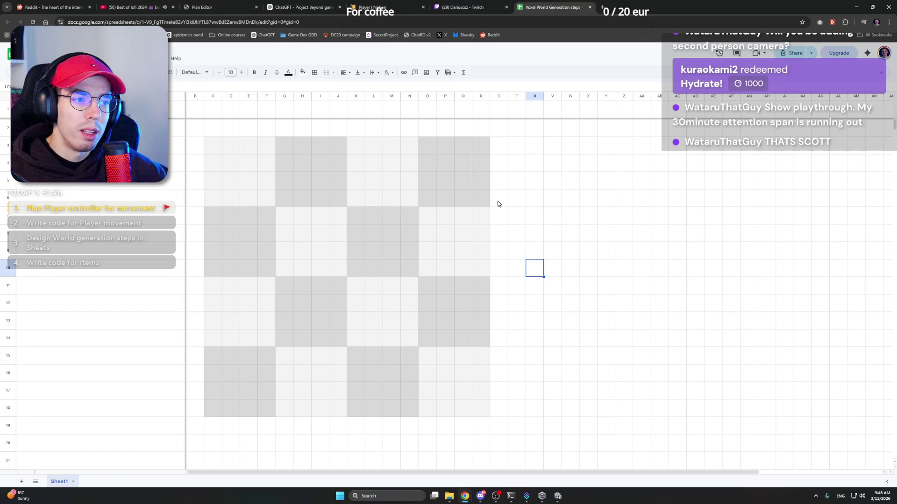
Select cell T3 near the checkerboard's top, scroll the sheet, and switch to the Notion Player tab
{"action": "left_click", "coordinate": [497, 181]}
{"action": "left_click", "coordinate": [533, 163]}
{"action": "left_click", "coordinate": [512, 149]}
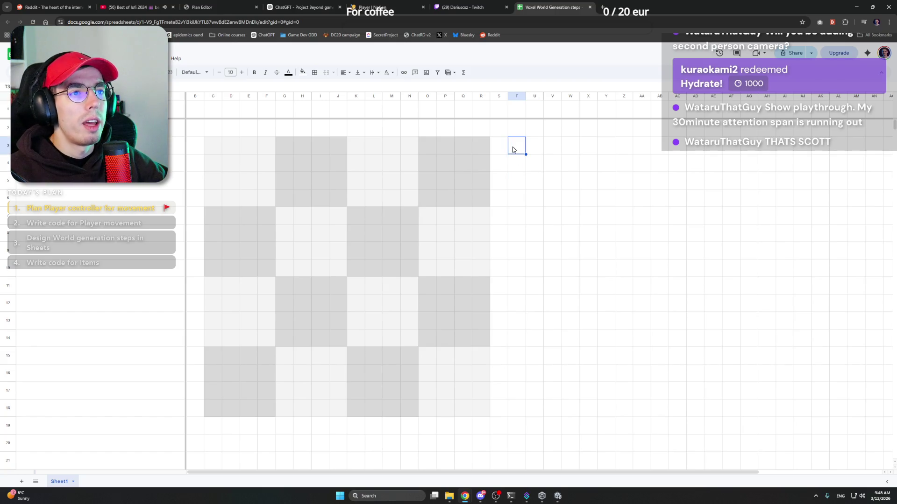
{"action": "scroll", "coordinate": [513, 150], "scroll_direction": "down", "scroll_amount": 7}
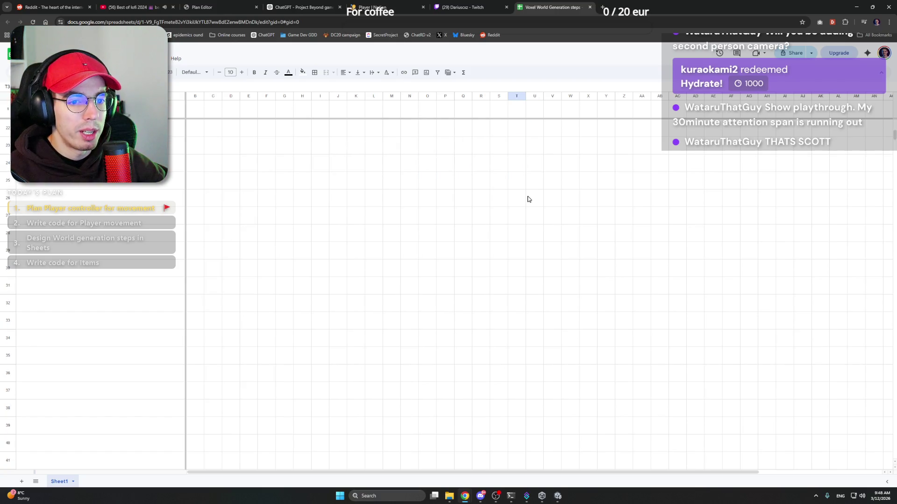
{"action": "scroll", "coordinate": [527, 199], "scroll_direction": "up", "scroll_amount": 7}
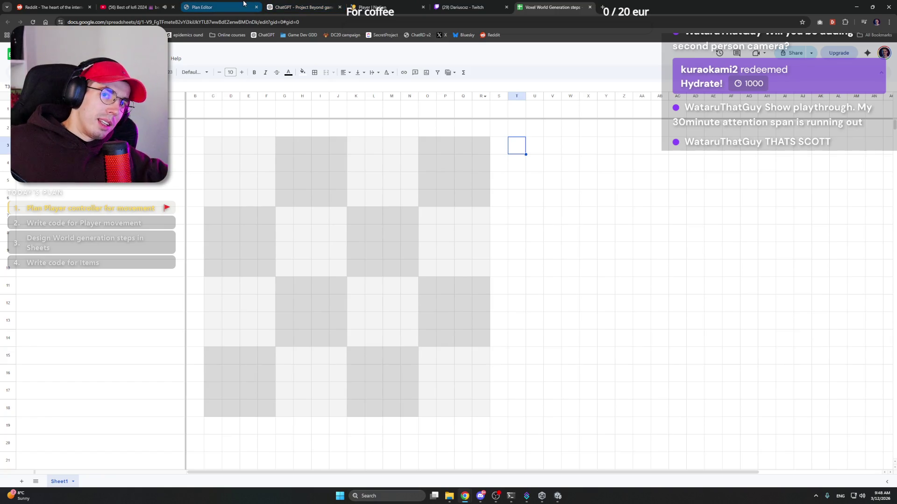
{"action": "left_click", "coordinate": [299, 7]}
{"action": "left_click", "coordinate": [386, 5]}
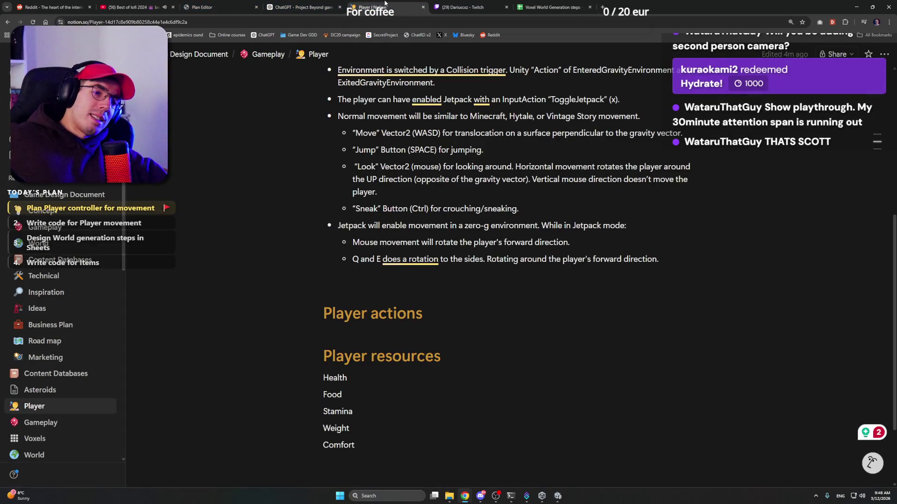
Scroll through the Player movement notes with the caret after the Sneak bullet, then switch to Unity
{"action": "left_click", "coordinate": [463, 7]}
{"action": "left_click", "coordinate": [387, 7]}
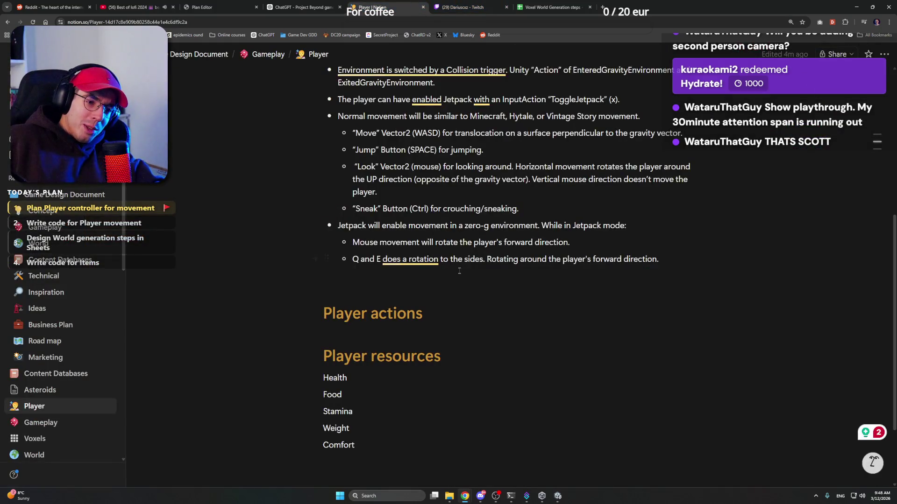
{"action": "scroll", "coordinate": [460, 271], "scroll_direction": "up", "scroll_amount": 2}
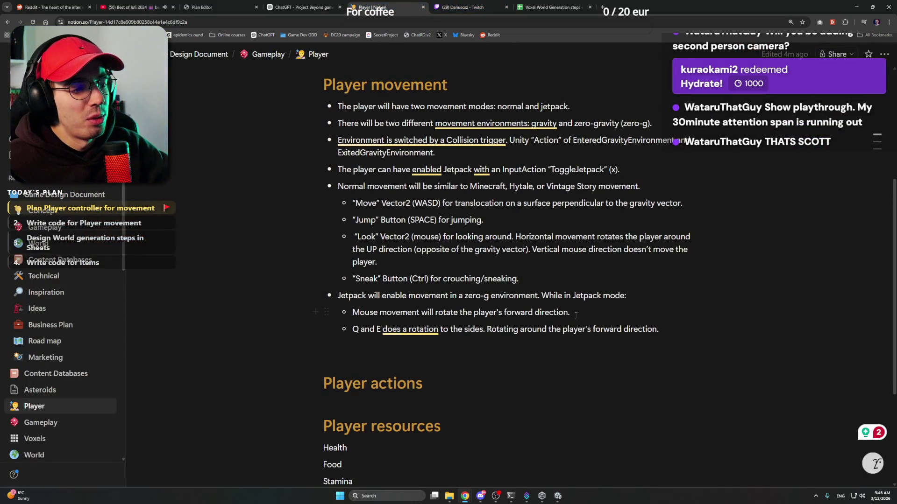
{"action": "left_click", "coordinate": [561, 383]}
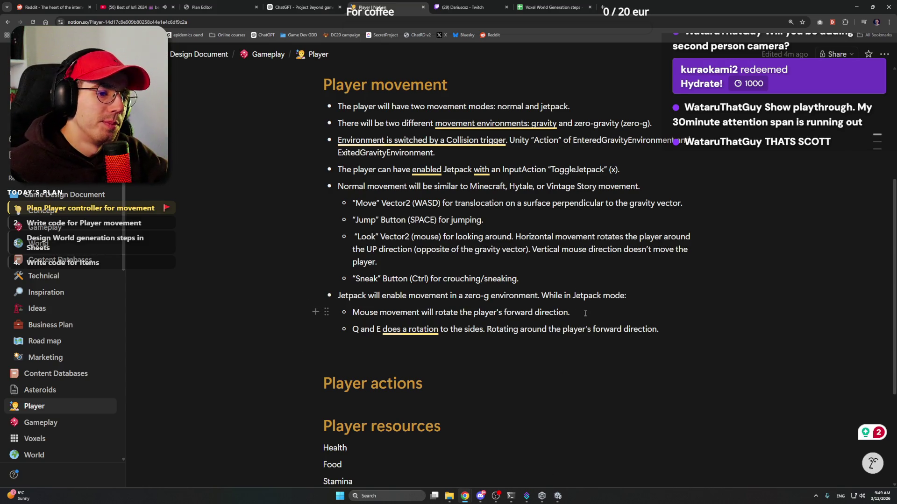
{"action": "scroll", "coordinate": [585, 314], "scroll_direction": "up", "scroll_amount": 1}
{"action": "left_click", "coordinate": [552, 312]}
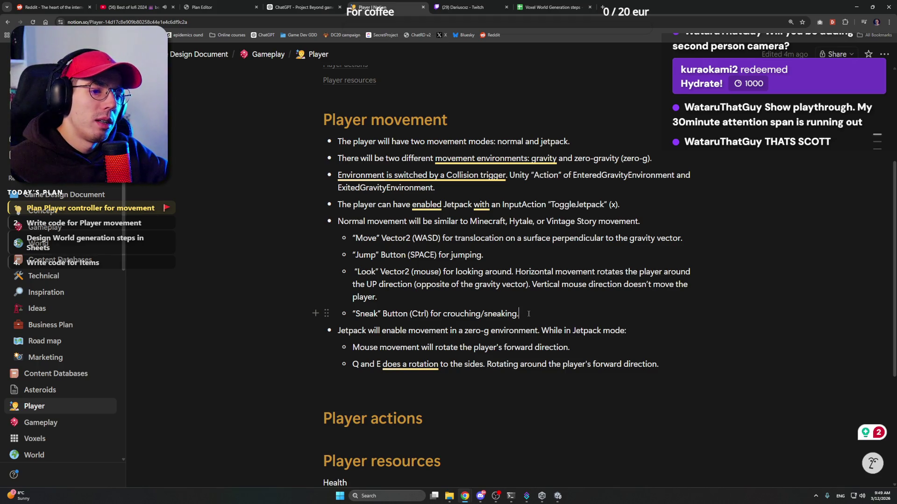
{"action": "scroll", "coordinate": [528, 313], "scroll_direction": "up", "scroll_amount": 3}
{"action": "scroll", "coordinate": [528, 314], "scroll_direction": "down", "scroll_amount": 4}
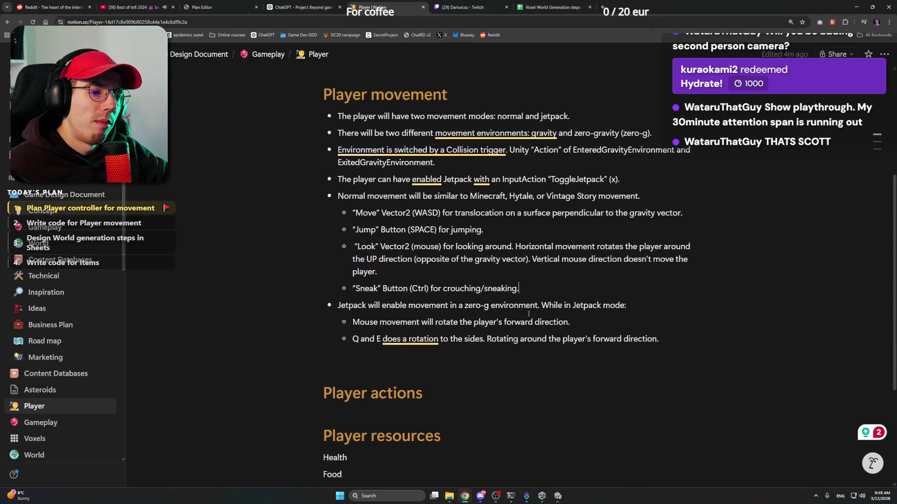
{"action": "scroll", "coordinate": [529, 313], "scroll_direction": "down", "scroll_amount": 1}
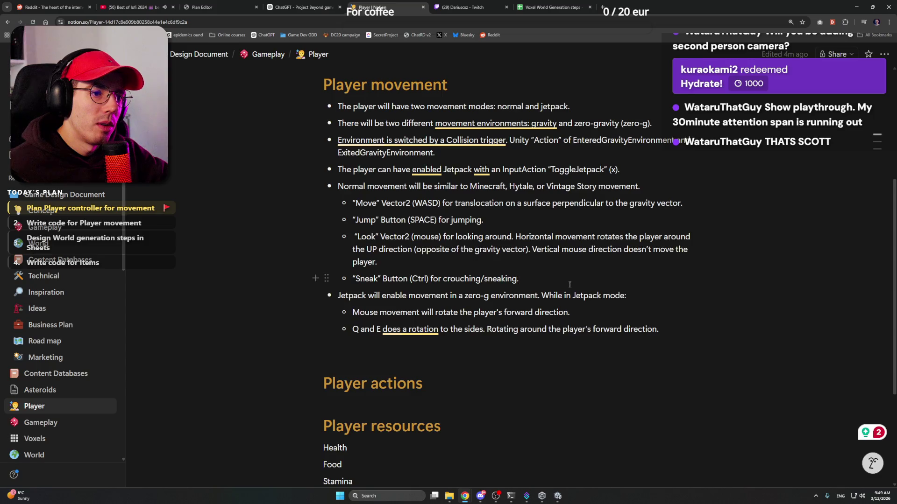
{"action": "scroll", "coordinate": [569, 285], "scroll_direction": "up", "scroll_amount": 2}
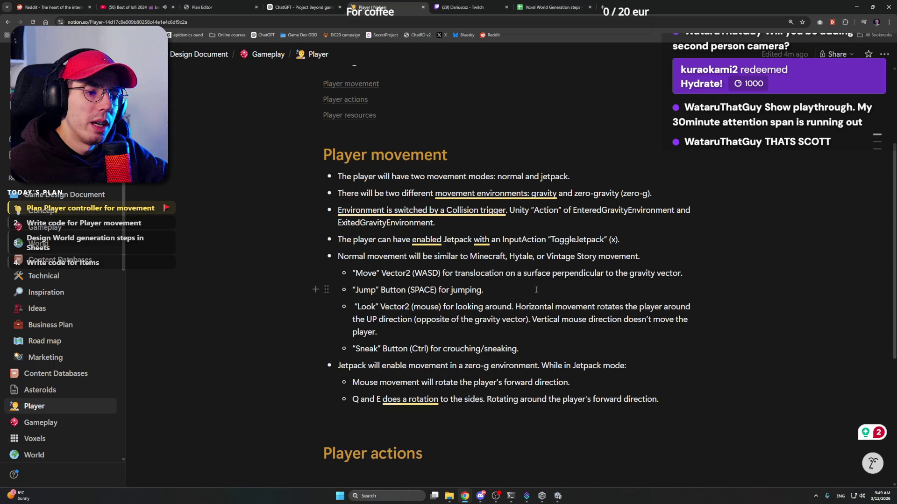
{"action": "scroll", "coordinate": [542, 351], "scroll_direction": "down", "scroll_amount": 3}
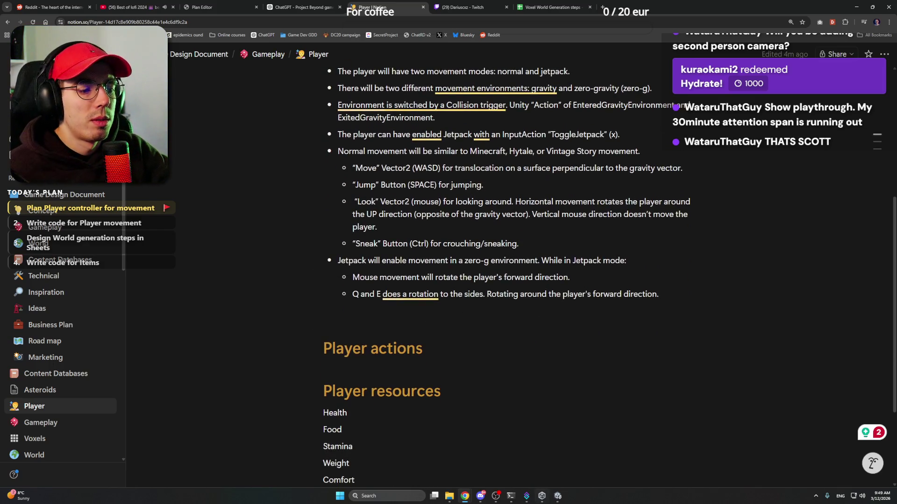
{"action": "left_click", "coordinate": [558, 497]}
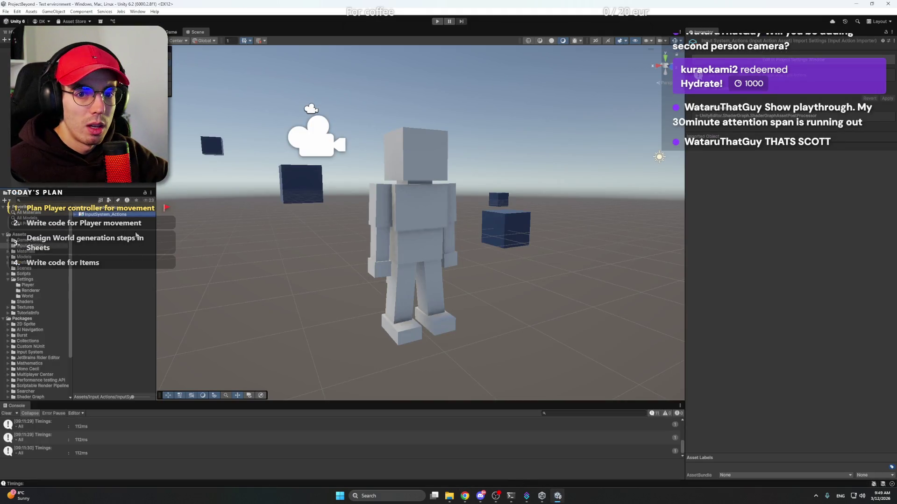
Open the InputSystem_Actions asset and add a new action named Jetpack below Backpack
{"action": "double_click", "coordinate": [113, 216]}
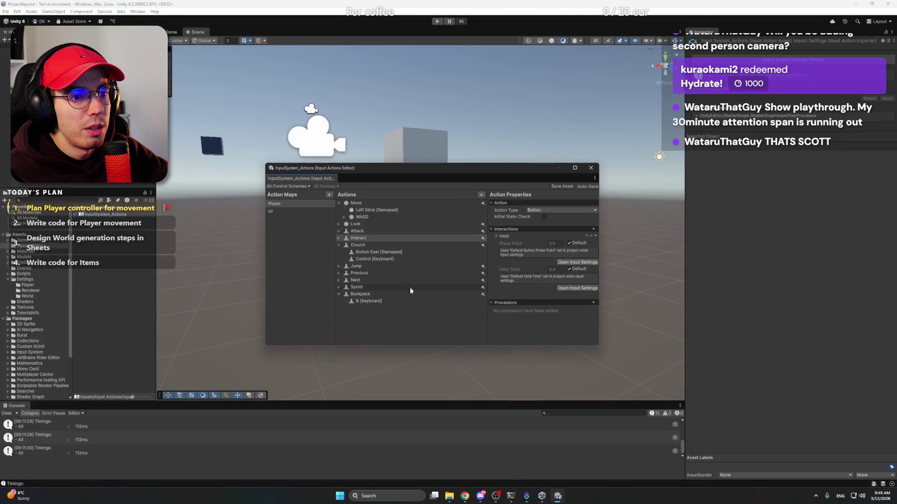
{"action": "left_click", "coordinate": [338, 246]}
{"action": "right_click", "coordinate": [374, 303]}
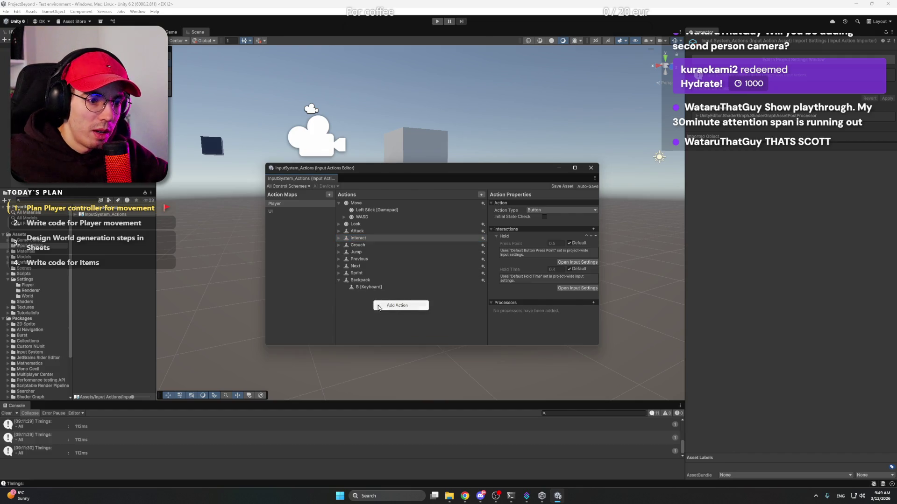
{"action": "left_click", "coordinate": [387, 308]}
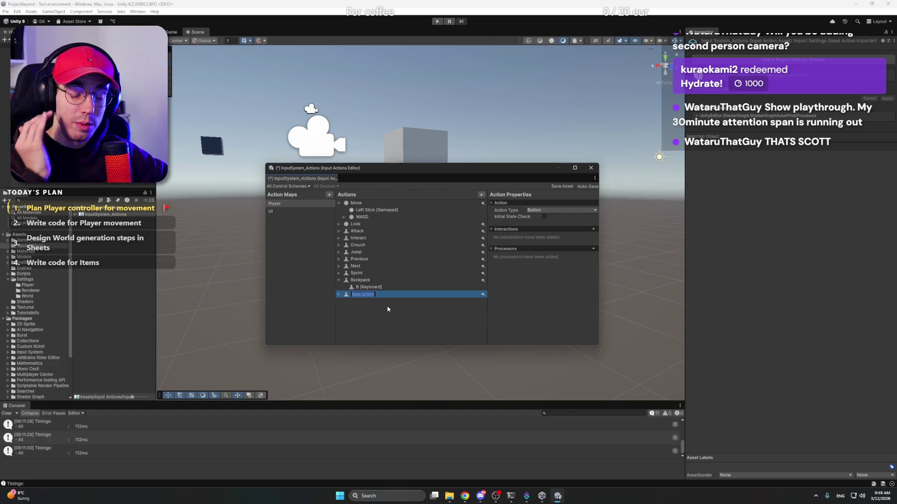
{"action": "type", "text": "Jetpack"}
{"action": "key", "text": "Return"}
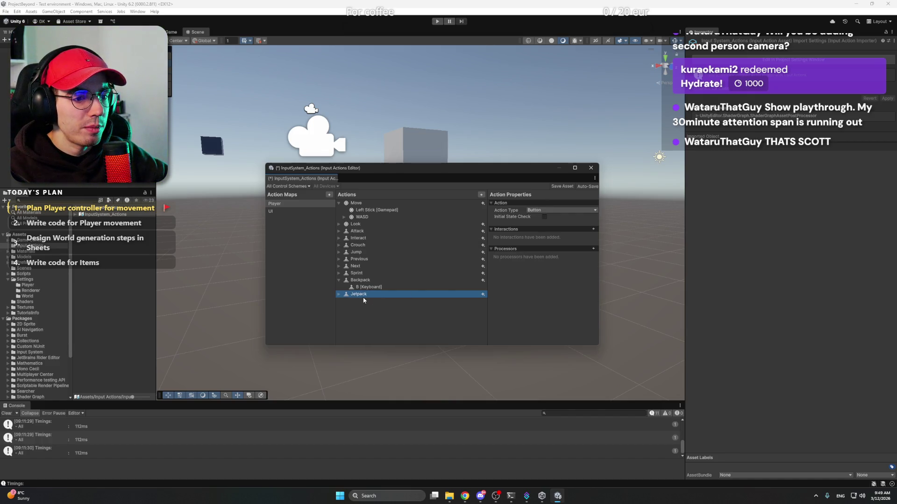
Bind the Jetpack action to the X key by keyboard location
{"action": "left_click", "coordinate": [339, 294]}
{"action": "left_click", "coordinate": [352, 301]}
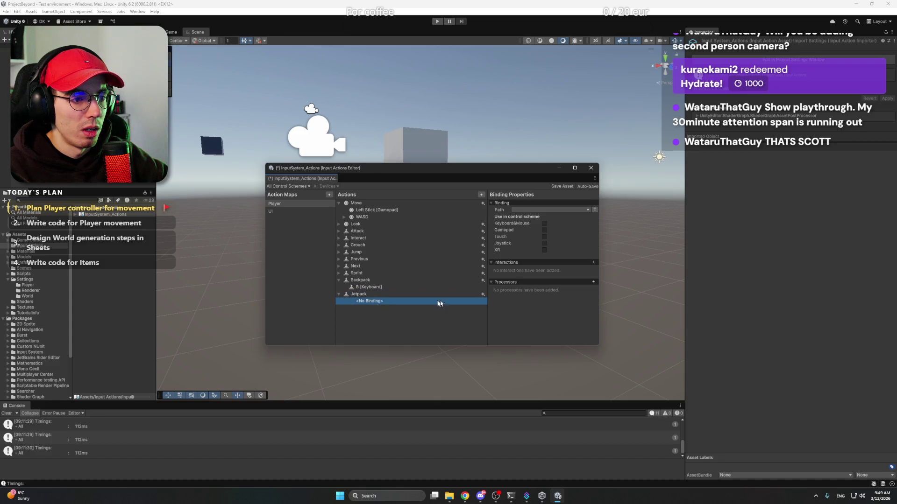
{"action": "left_click", "coordinate": [482, 295]}
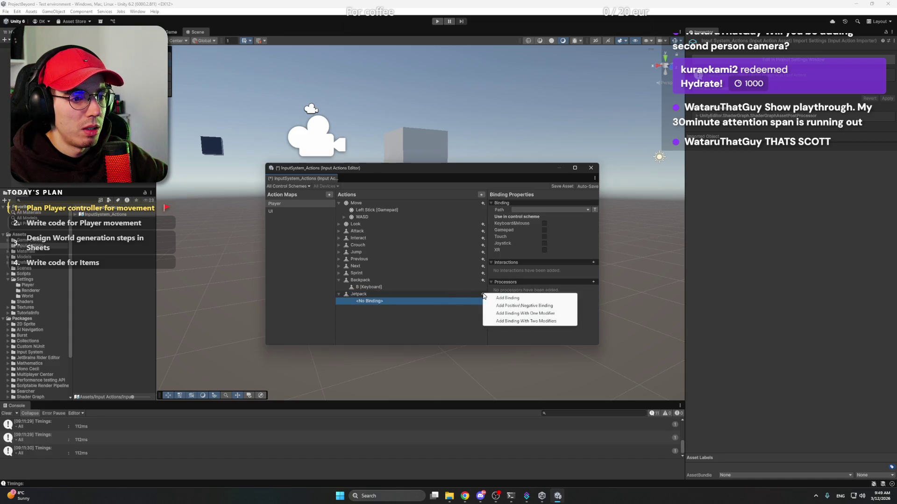
{"action": "left_click", "coordinate": [521, 301]}
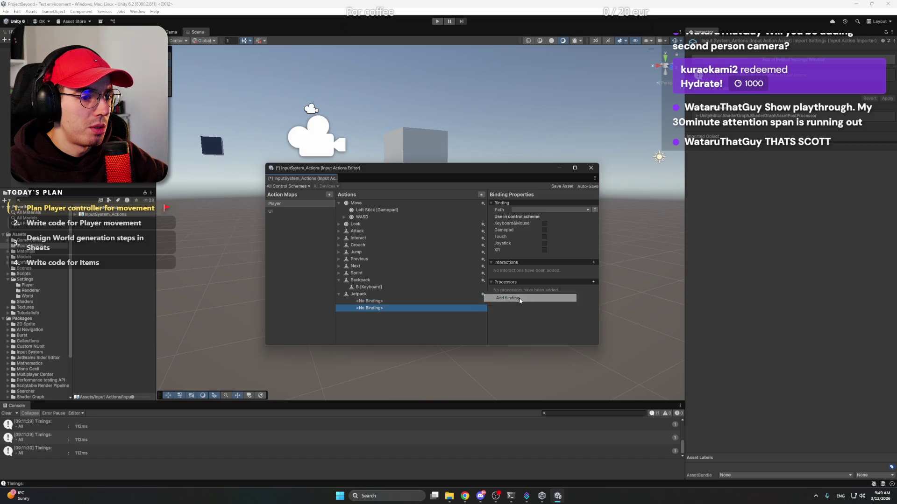
{"action": "left_click", "coordinate": [379, 306]}
{"action": "left_click", "coordinate": [378, 303]}
{"action": "left_click", "coordinate": [514, 211]}
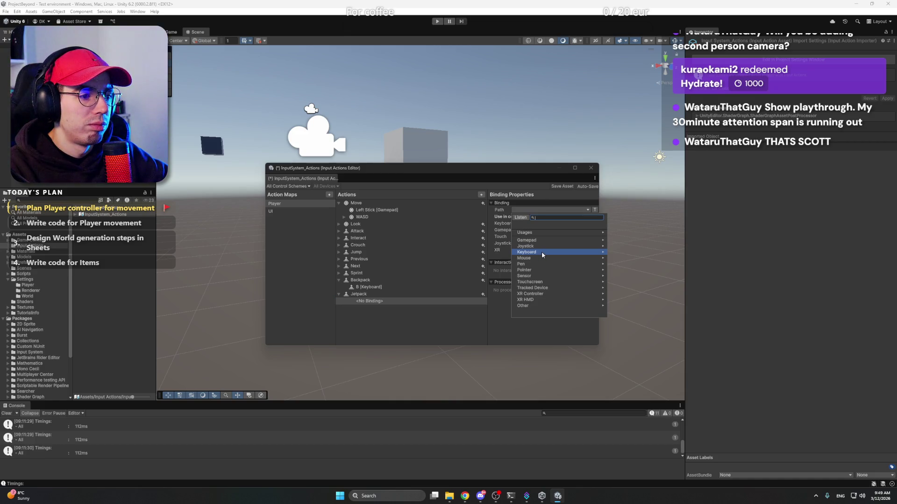
{"action": "left_click", "coordinate": [542, 252]}
{"action": "left_click", "coordinate": [539, 241]}
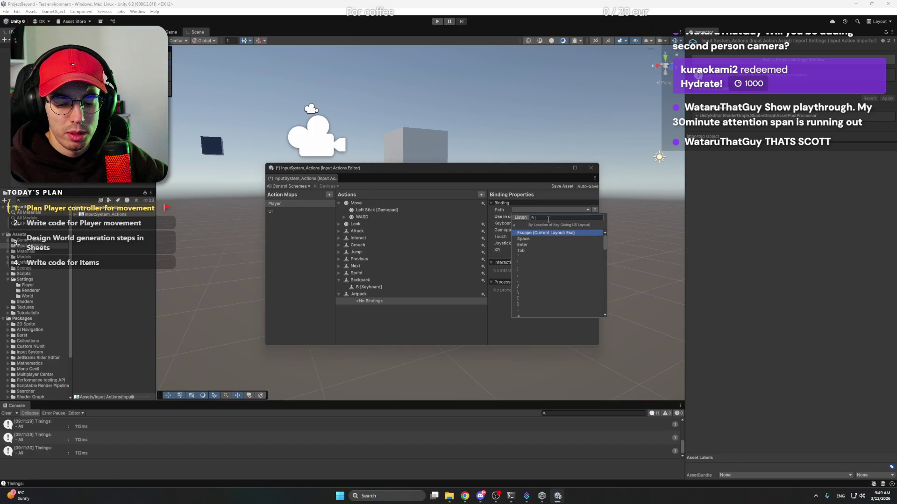
{"action": "type", "text": "x"}
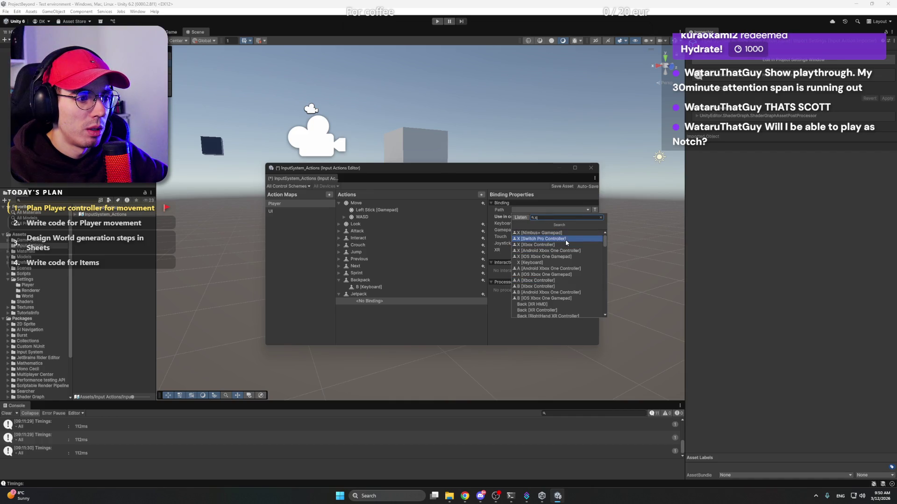
{"action": "left_click", "coordinate": [553, 262]}
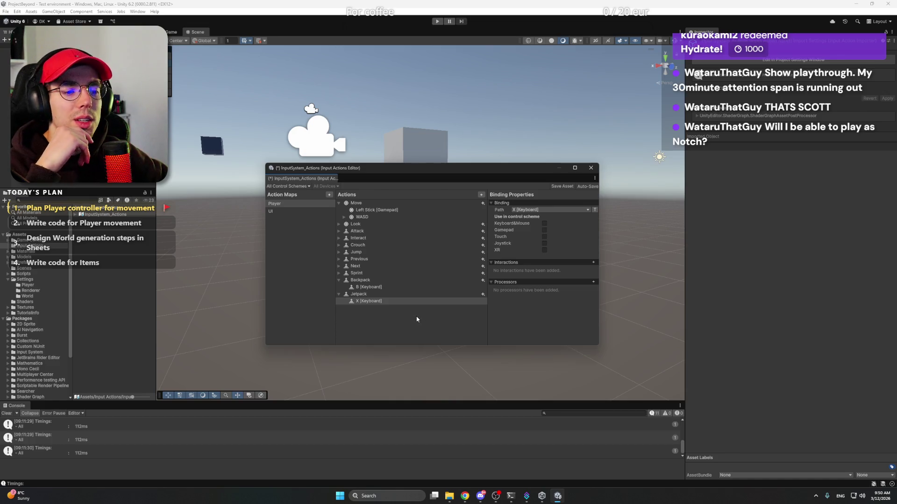
Reposition the Input Actions editor and add Jetpack's X binding to the Keyboard&Mouse scheme
{"action": "left_click_drag", "start_coordinate": [487, 307], "coordinate": [488, 307]}
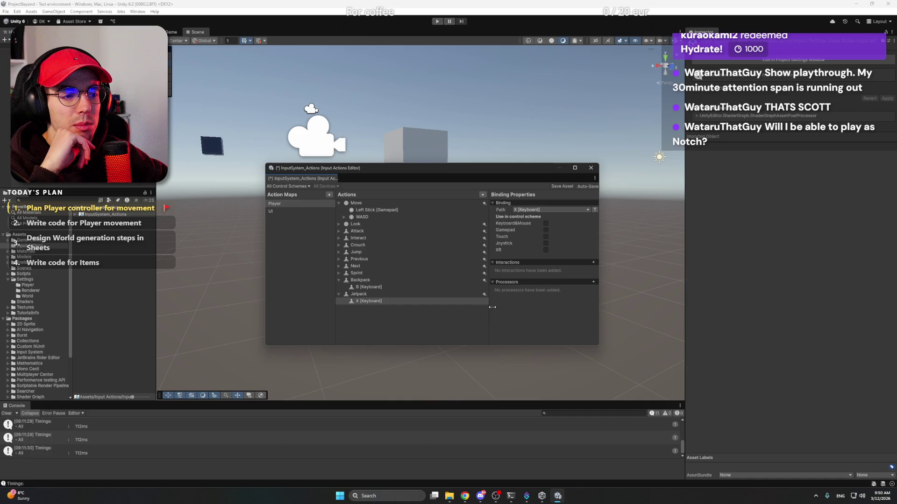
{"action": "left_click_drag", "start_coordinate": [545, 175], "coordinate": [584, 160]}
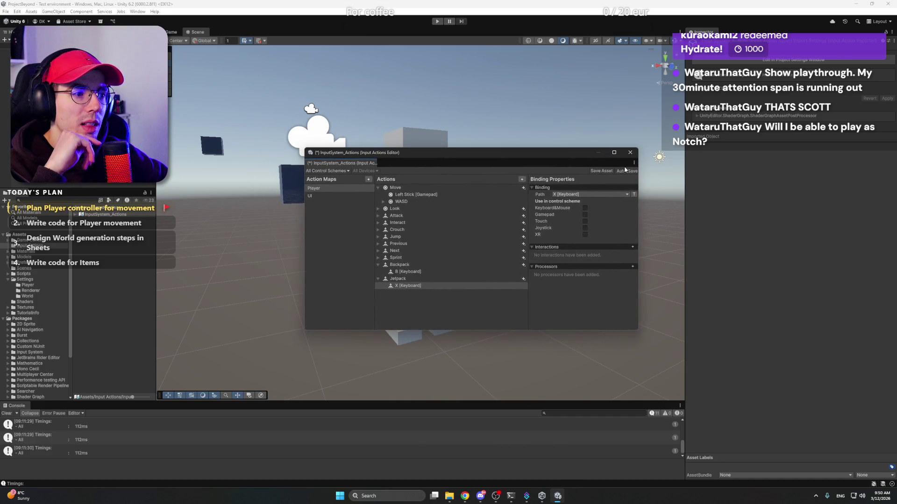
{"action": "left_click", "coordinate": [424, 287]}
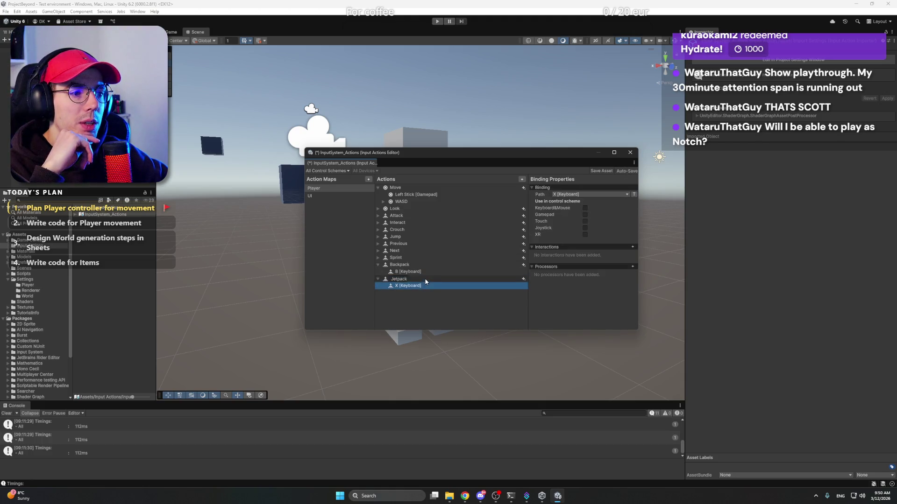
{"action": "left_click", "coordinate": [417, 287]}
{"action": "left_click", "coordinate": [424, 272]}
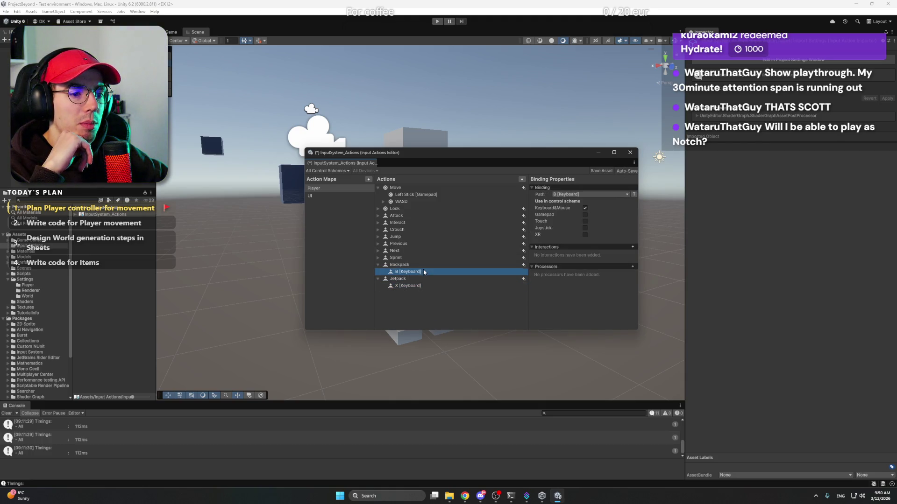
{"action": "left_click", "coordinate": [419, 286]}
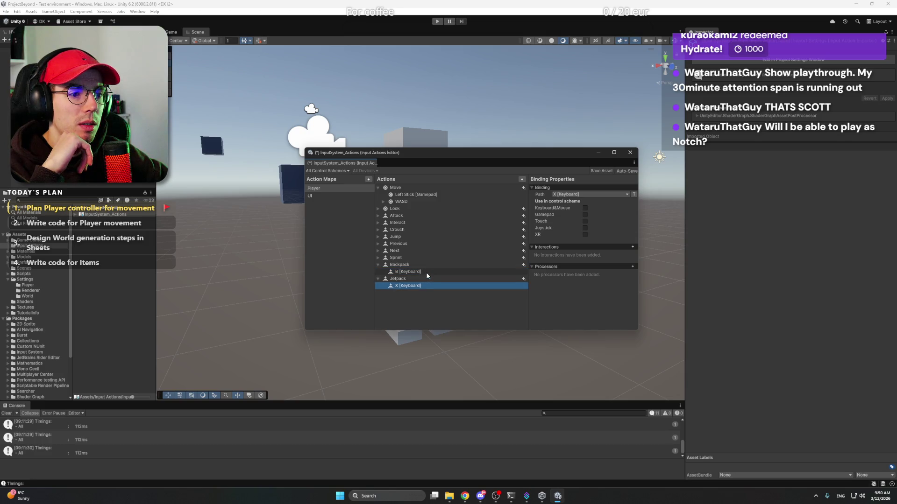
{"action": "left_click", "coordinate": [585, 207]}
Compare the Backpack B and Jetpack X bindings and their action settings
{"action": "left_click", "coordinate": [425, 273]}
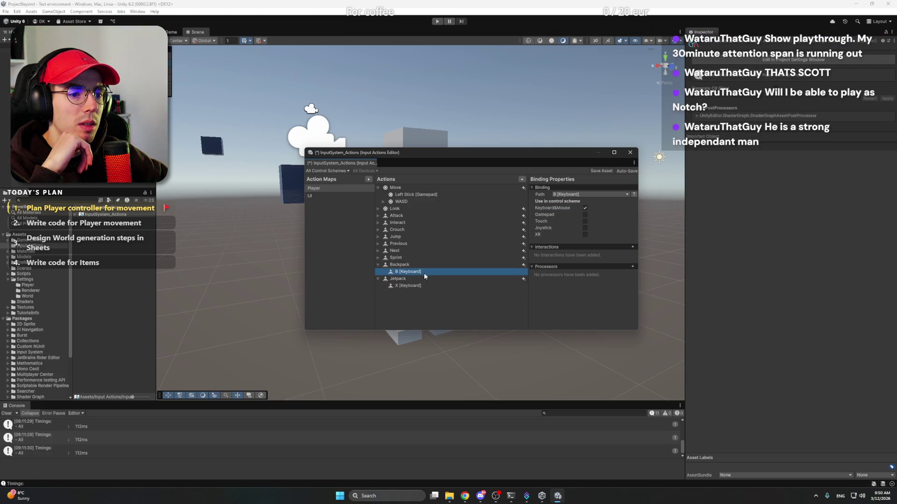
{"action": "left_click", "coordinate": [417, 322]}
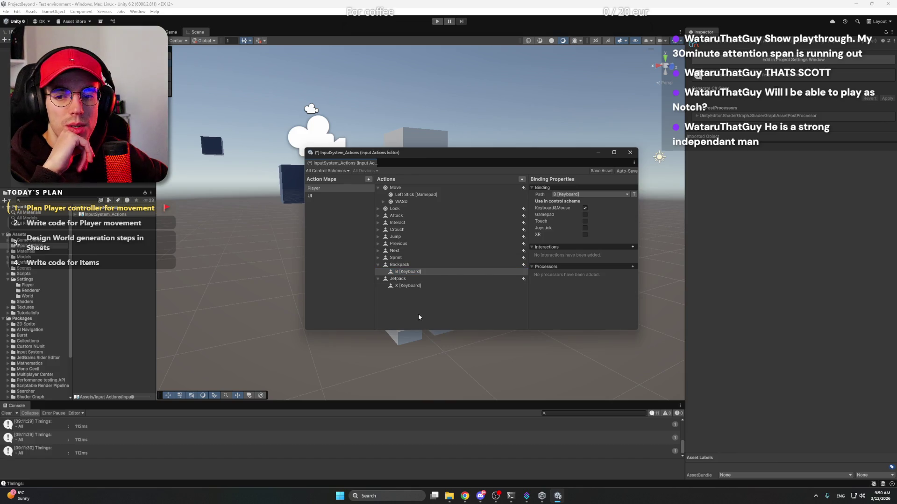
{"action": "left_click", "coordinate": [424, 286]}
{"action": "left_click", "coordinate": [426, 279]}
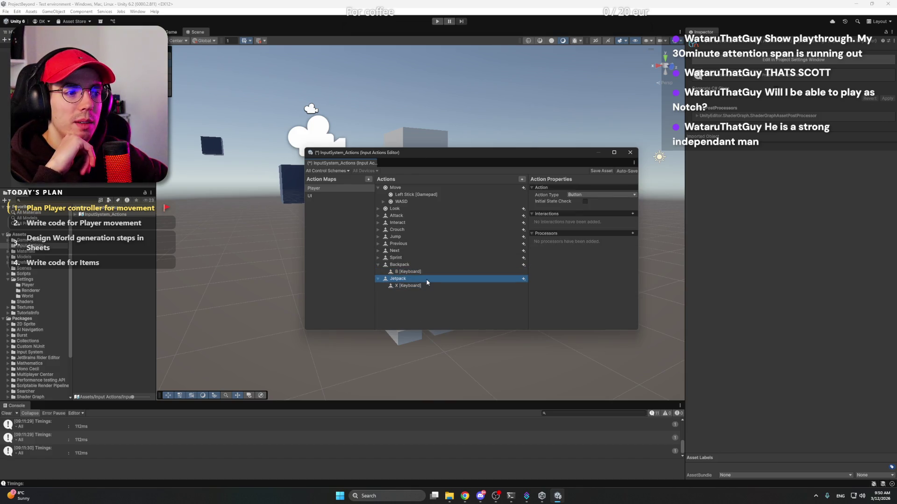
{"action": "left_click", "coordinate": [427, 271]}
{"action": "left_click", "coordinate": [428, 264]}
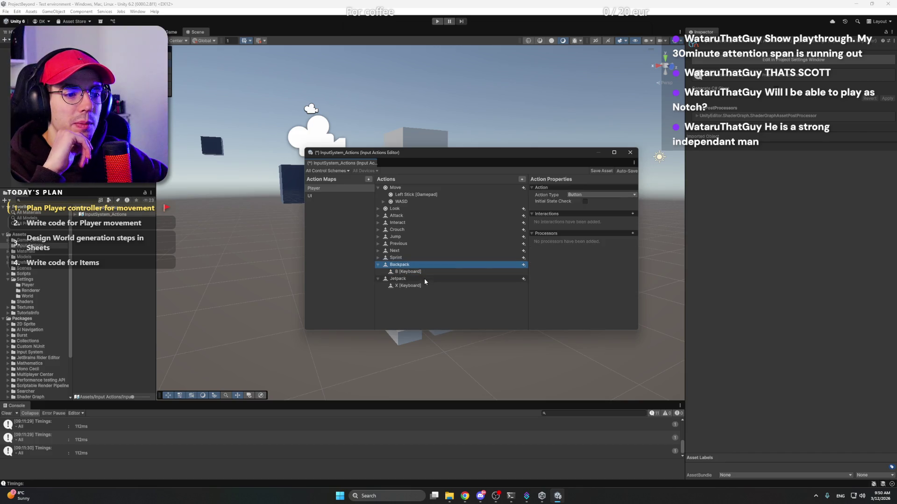
{"action": "left_click", "coordinate": [424, 279]}
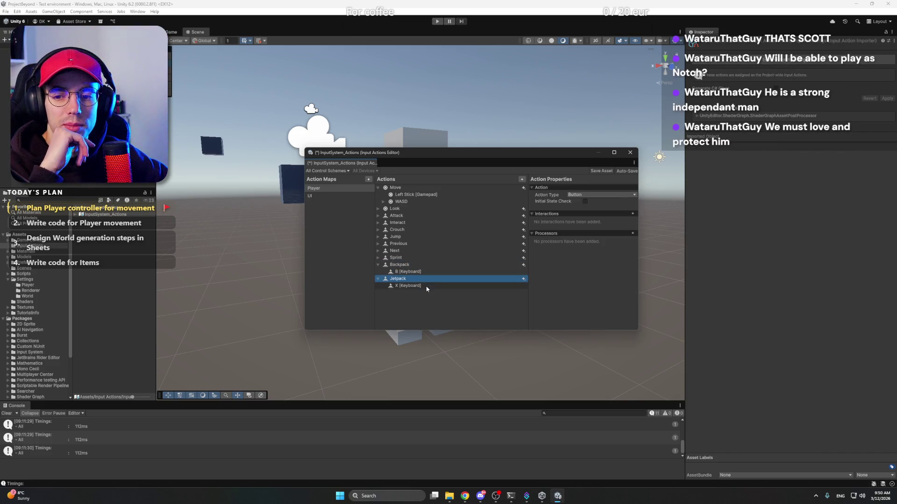
{"action": "left_click", "coordinate": [426, 286]}
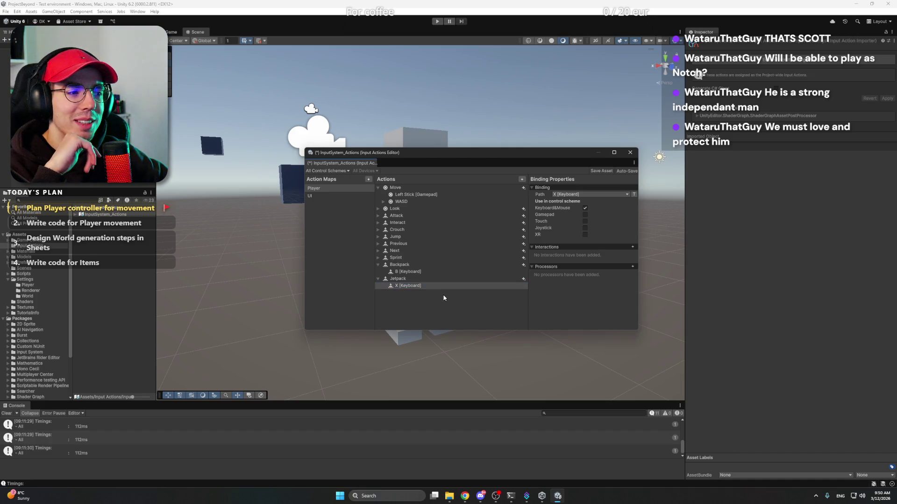
{"action": "left_click", "coordinate": [441, 279]}
{"action": "left_click", "coordinate": [441, 272]}
{"action": "left_click", "coordinate": [449, 286]}
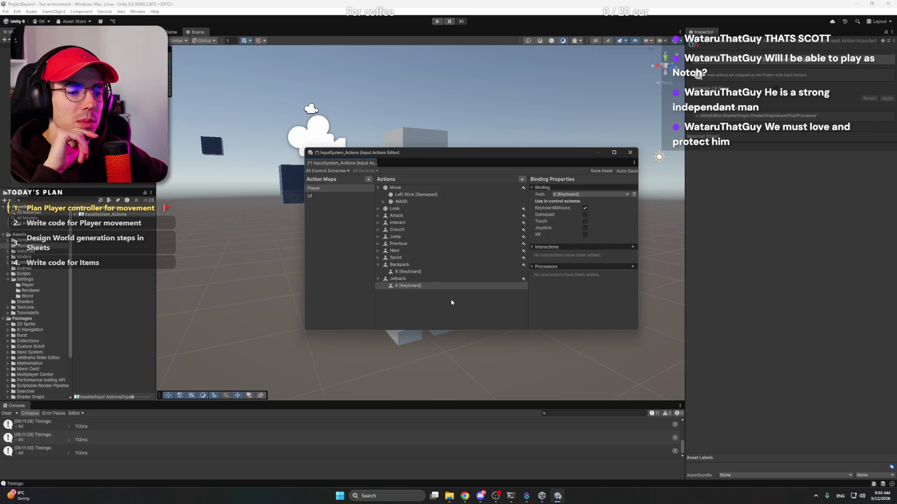
{"action": "left_click", "coordinate": [443, 272]}
{"action": "left_click", "coordinate": [446, 285]}
{"action": "left_click", "coordinate": [456, 296]}
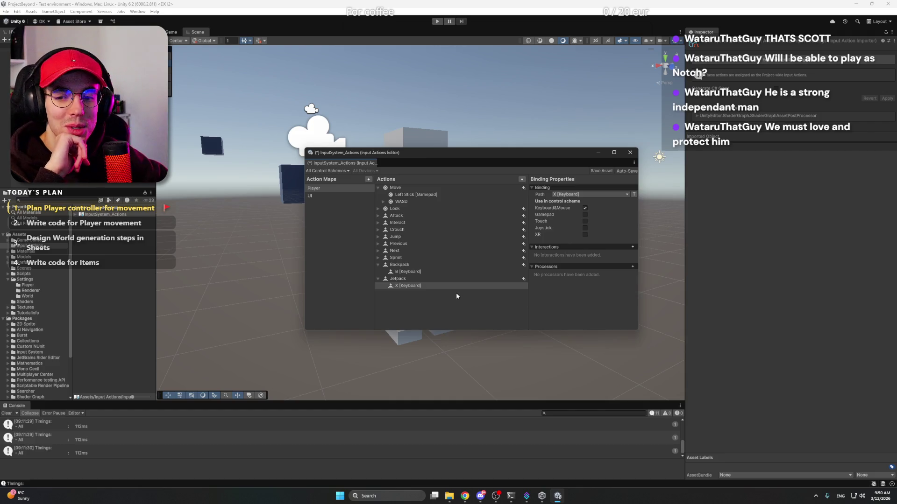
Confirm the X binding's scheme matches B's, then add a new action to the Player map
{"action": "left_click", "coordinate": [456, 273]}
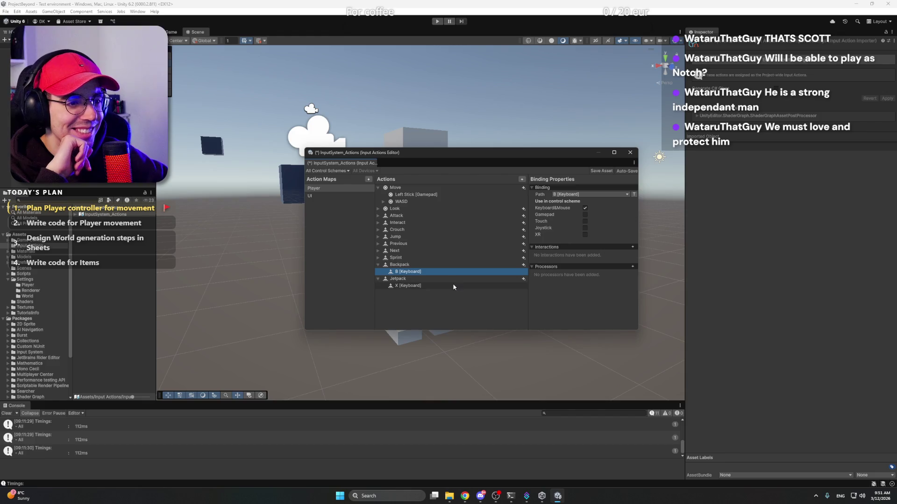
{"action": "left_click", "coordinate": [455, 286]}
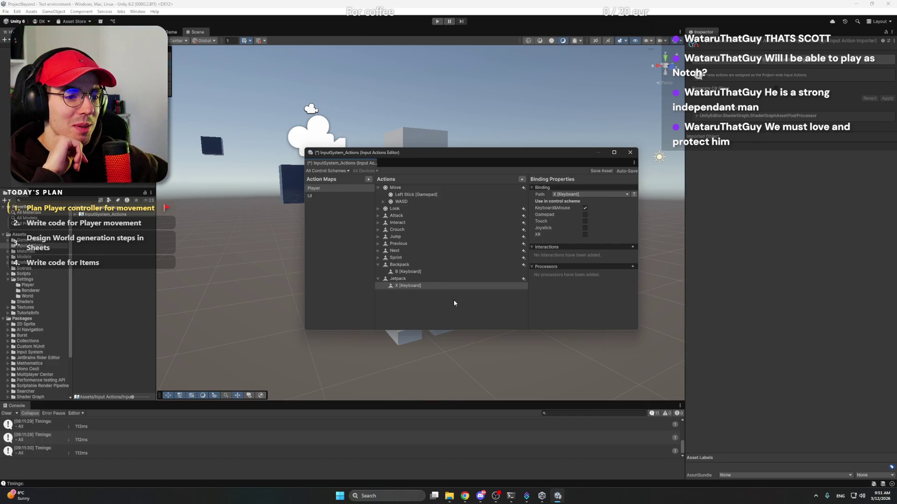
{"action": "left_click", "coordinate": [409, 273]}
{"action": "left_click", "coordinate": [411, 285]}
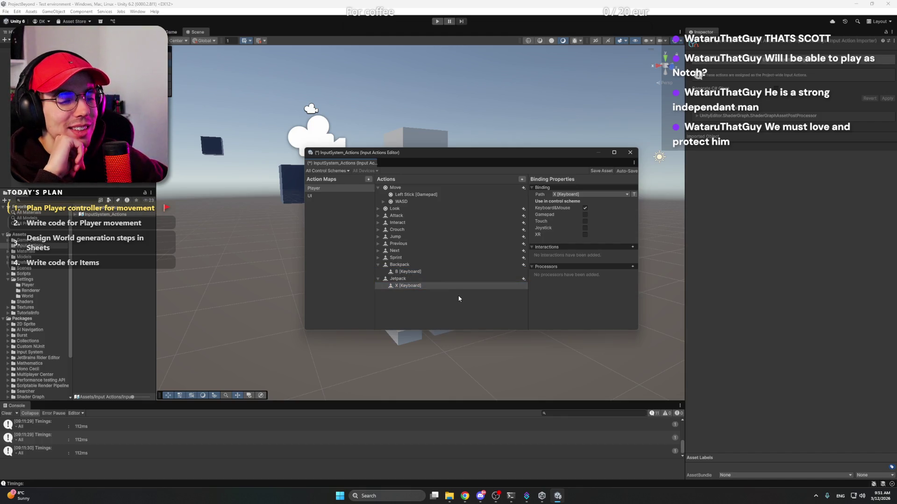
{"action": "left_click", "coordinate": [437, 279]}
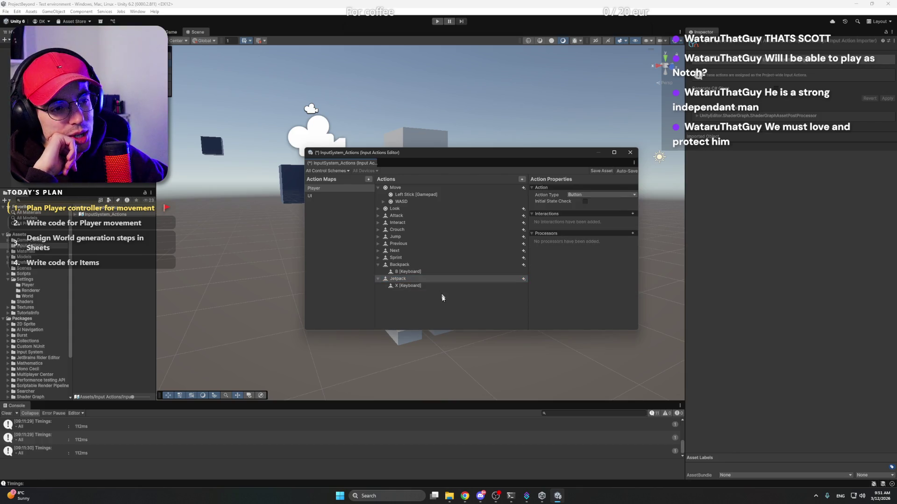
{"action": "left_click", "coordinate": [522, 179]}
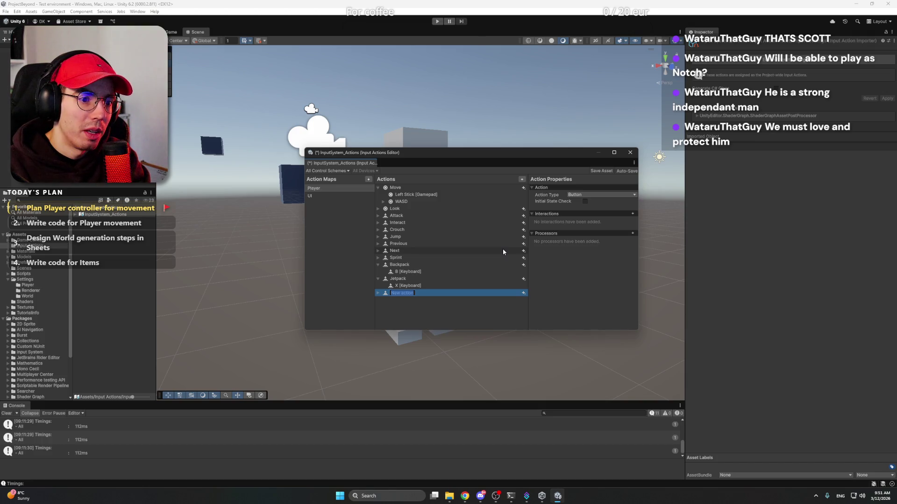
Name the new action Rotate and set its action type to Value
{"action": "type", "text": "Rotate"}
{"action": "key", "text": "Return"}
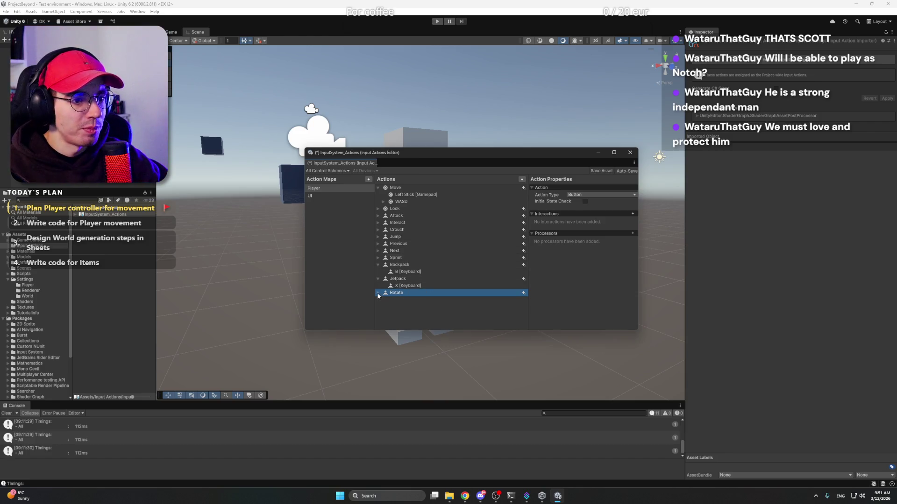
{"action": "left_click", "coordinate": [600, 196]}
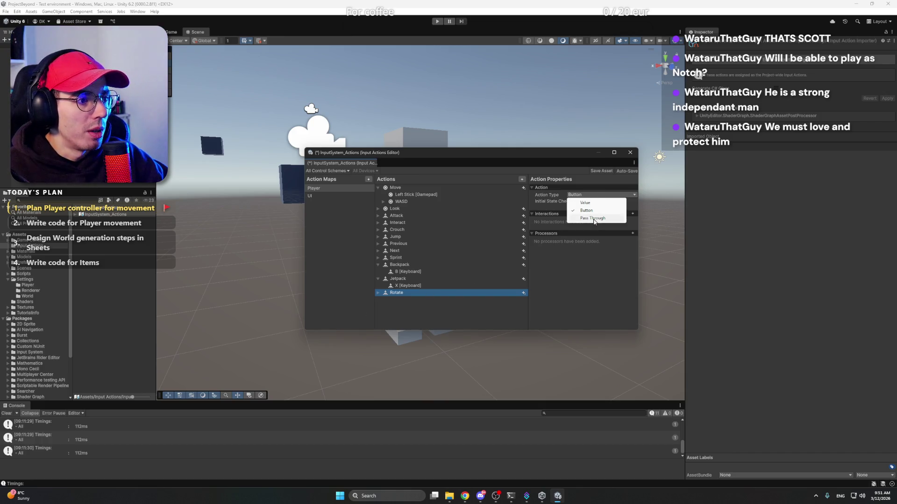
{"action": "left_click", "coordinate": [592, 203]}
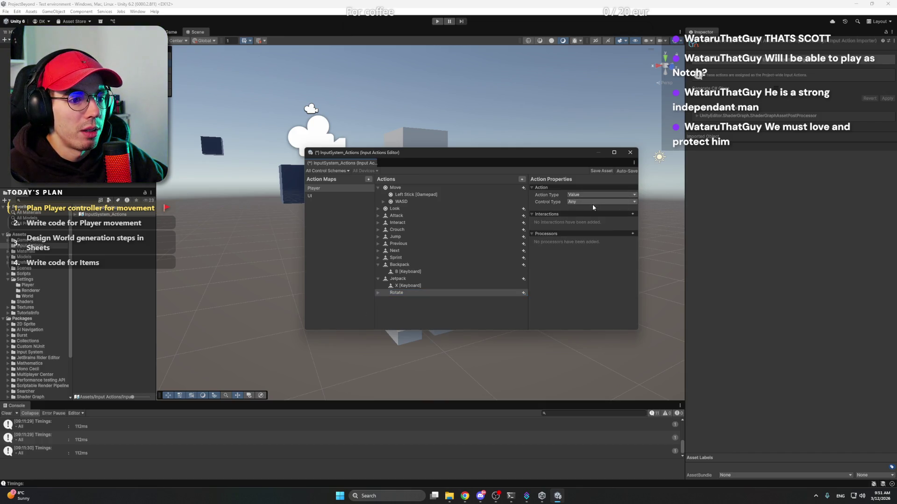
{"action": "left_click", "coordinate": [592, 195]}
{"action": "left_click", "coordinate": [591, 217]}
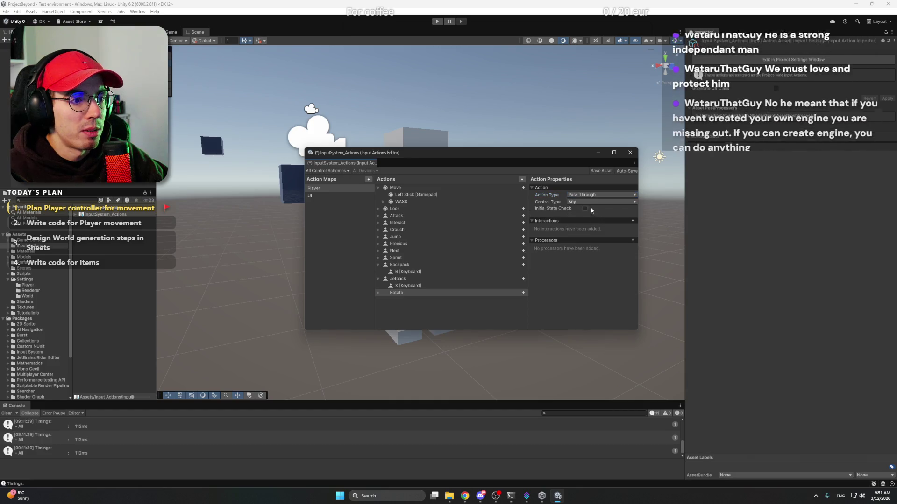
{"action": "left_click", "coordinate": [590, 195]}
{"action": "left_click", "coordinate": [589, 201]}
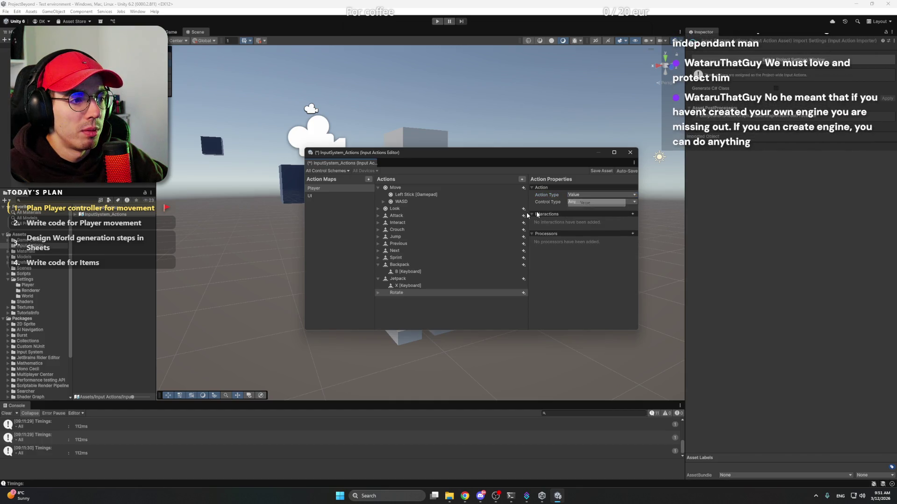
Set Rotate's control type to Axis, after checking Move's control type
{"action": "left_click", "coordinate": [418, 190]}
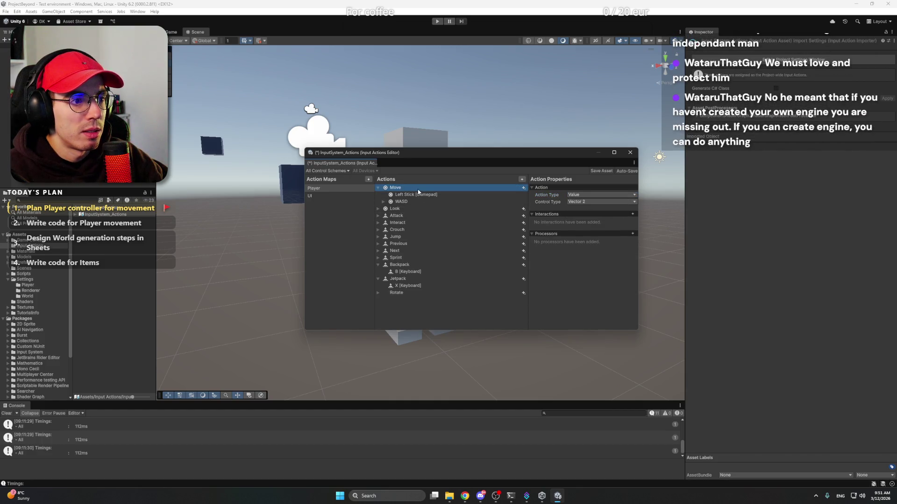
{"action": "left_click", "coordinate": [411, 292]}
{"action": "left_click", "coordinate": [590, 202]}
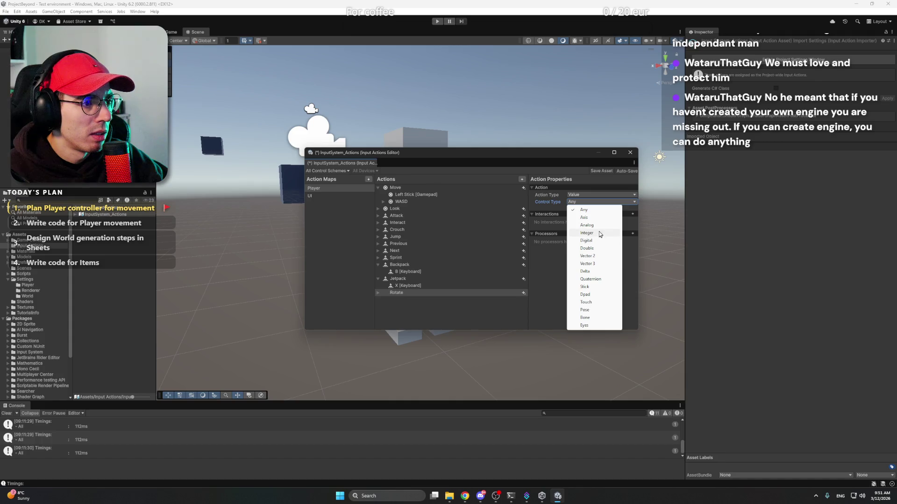
{"action": "left_click", "coordinate": [598, 218]}
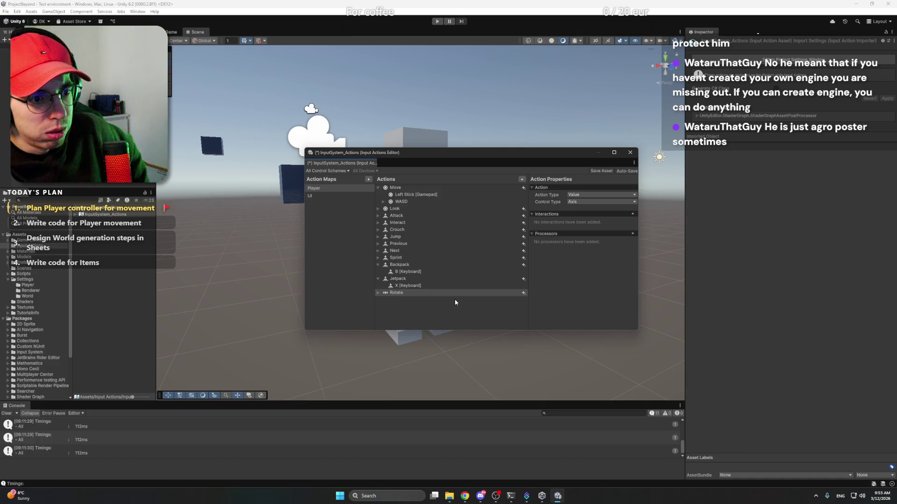
{"action": "left_click", "coordinate": [378, 293]}
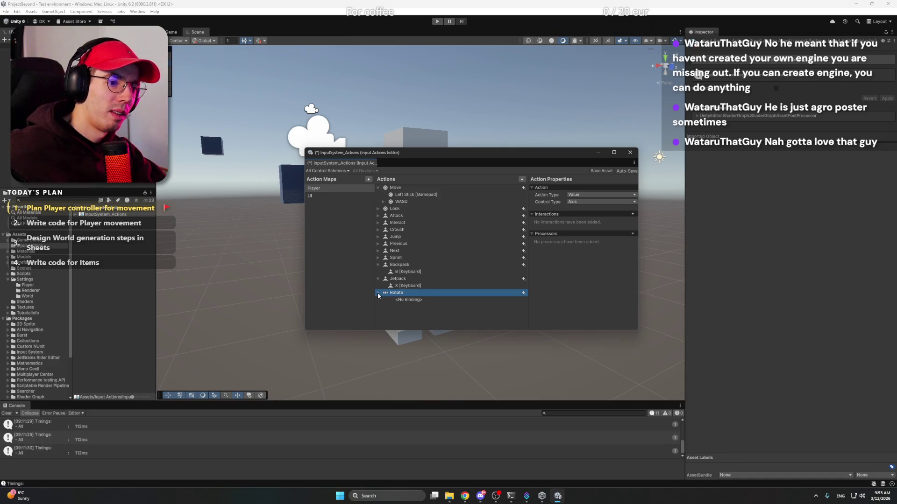
{"action": "left_click", "coordinate": [422, 302]}
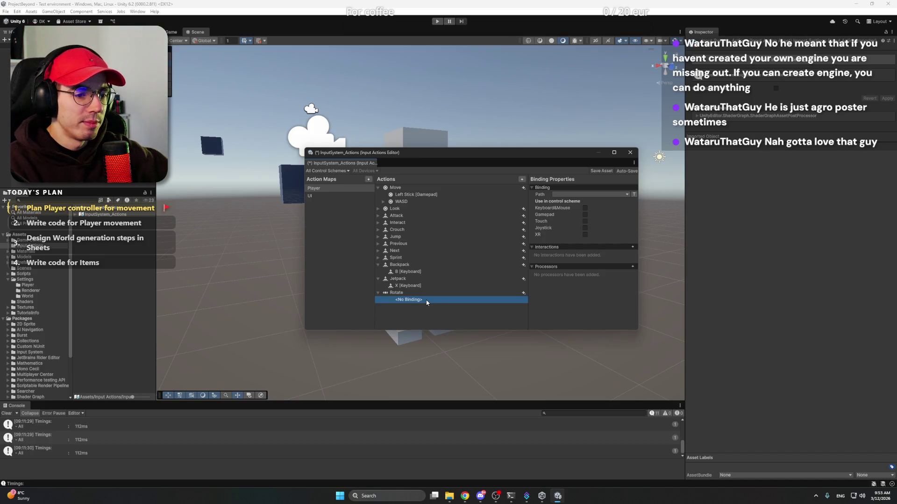
{"action": "left_click", "coordinate": [429, 301]}
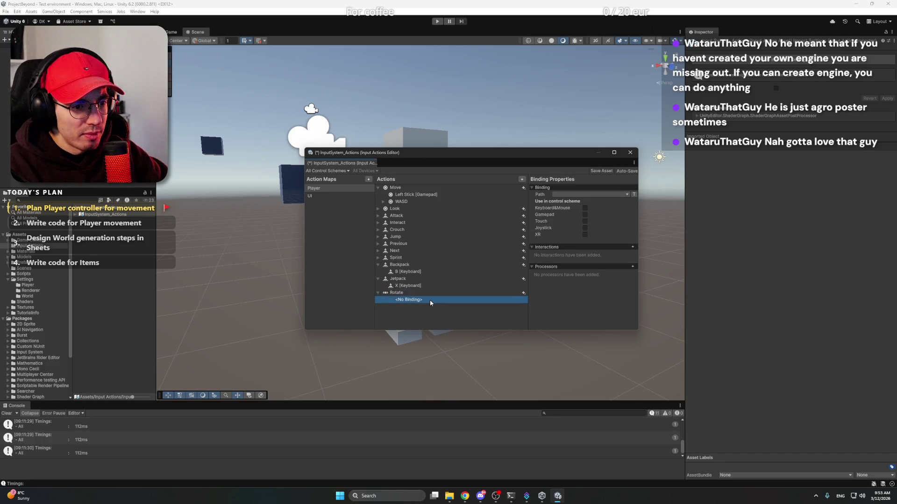
{"action": "left_click", "coordinate": [451, 329]}
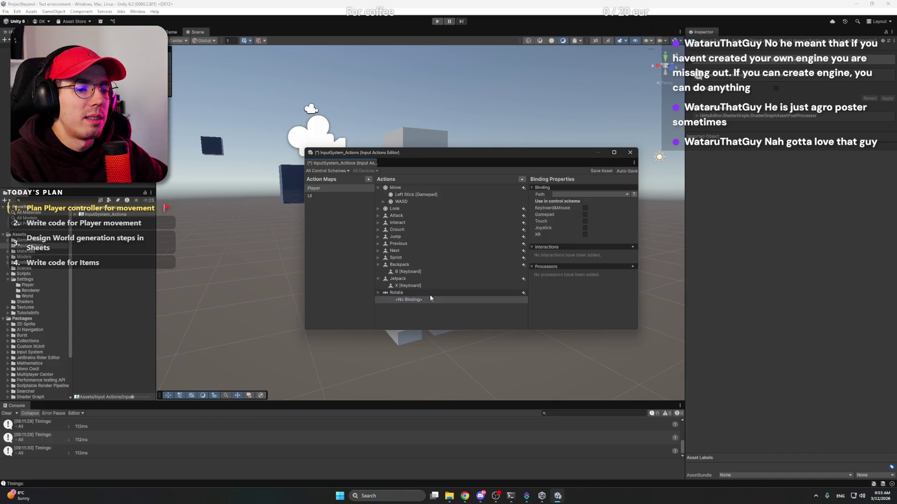
{"action": "left_click", "coordinate": [430, 294]}
{"action": "left_click", "coordinate": [429, 298]}
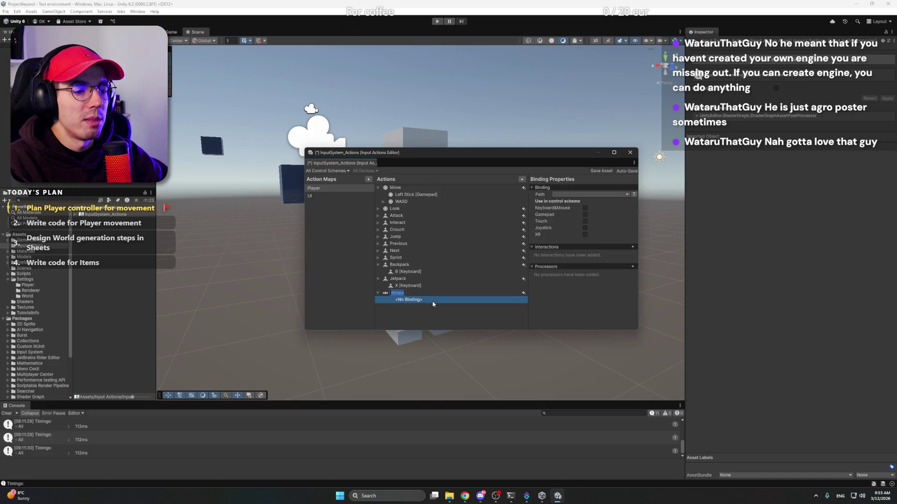
{"action": "left_click", "coordinate": [435, 318]}
{"action": "left_click", "coordinate": [435, 301]}
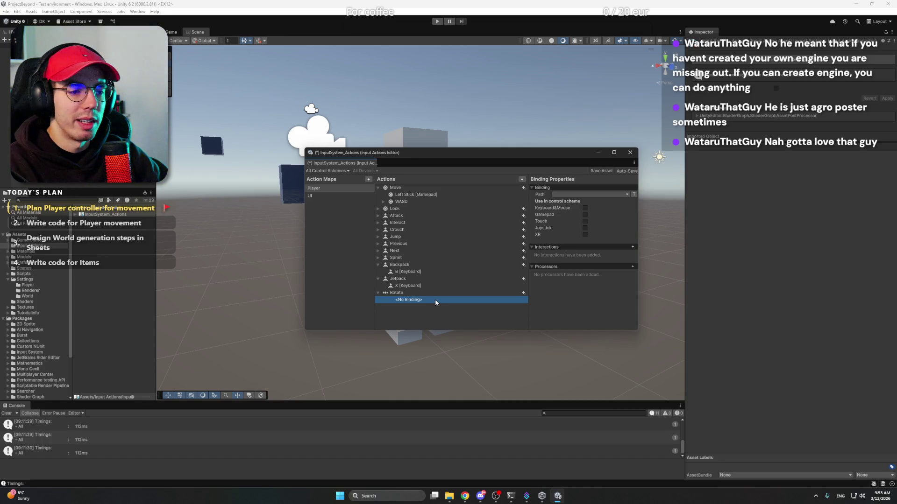
{"action": "left_click", "coordinate": [438, 293]}
{"action": "left_click", "coordinate": [436, 299]}
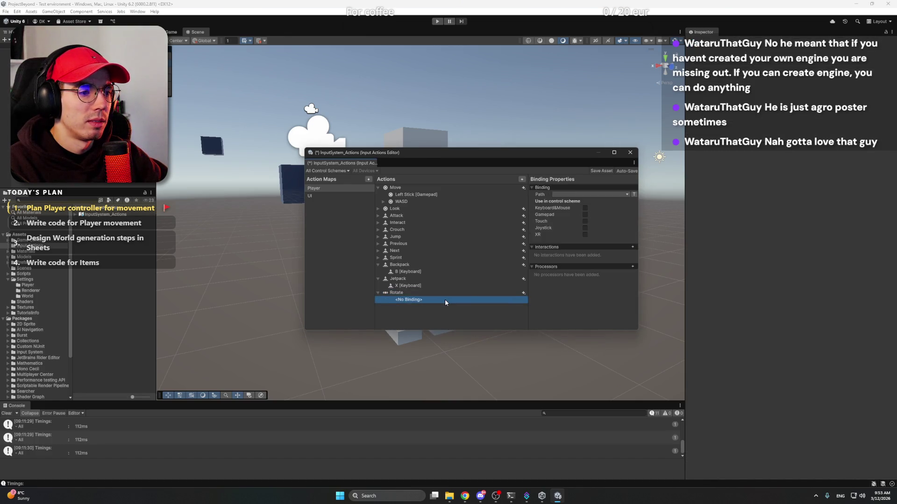
{"action": "left_click", "coordinate": [567, 194]}
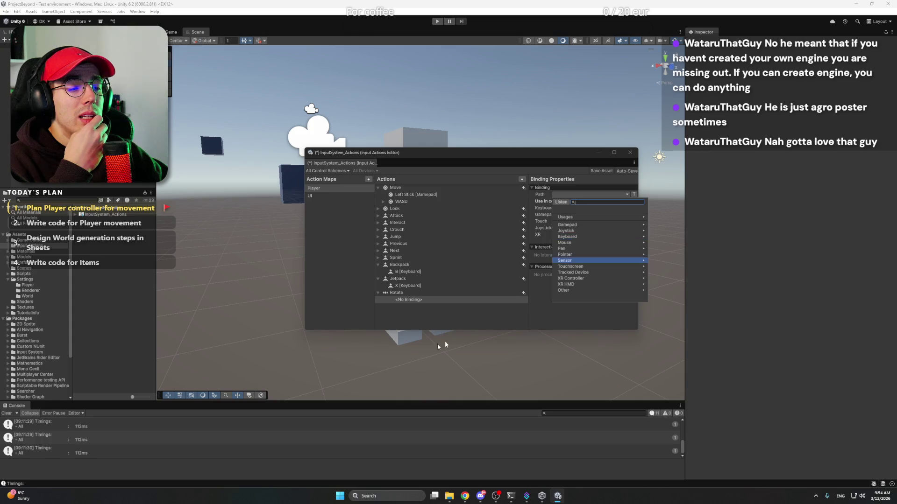
{"action": "key", "text": "Escape"}
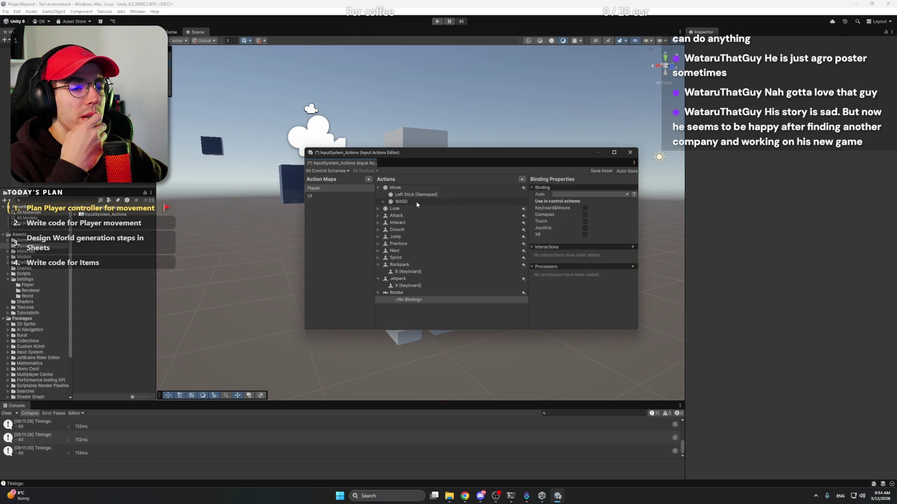
{"action": "left_click", "coordinate": [384, 202]}
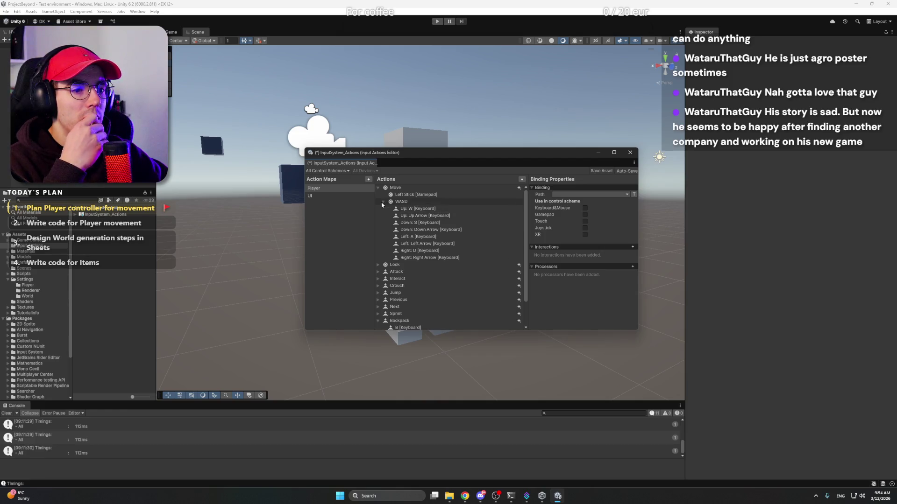
{"action": "left_click", "coordinate": [383, 202]}
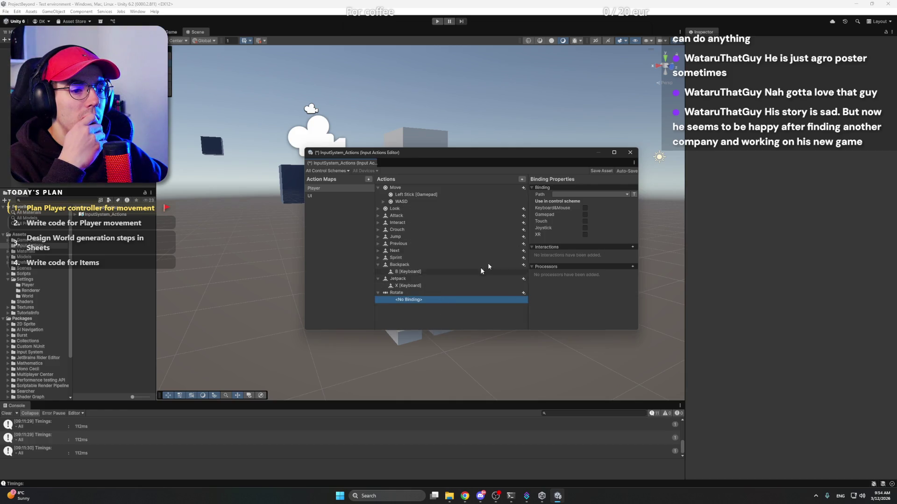
{"action": "left_click", "coordinate": [591, 194]}
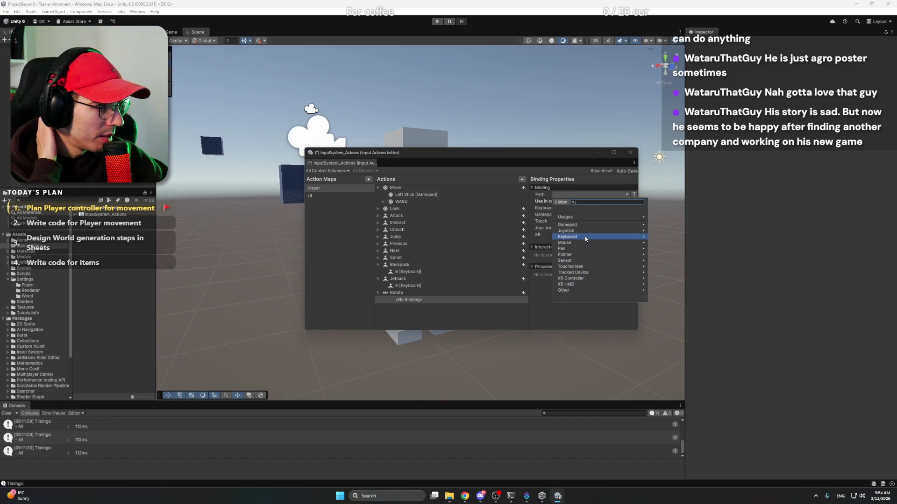
{"action": "left_click", "coordinate": [507, 322]}
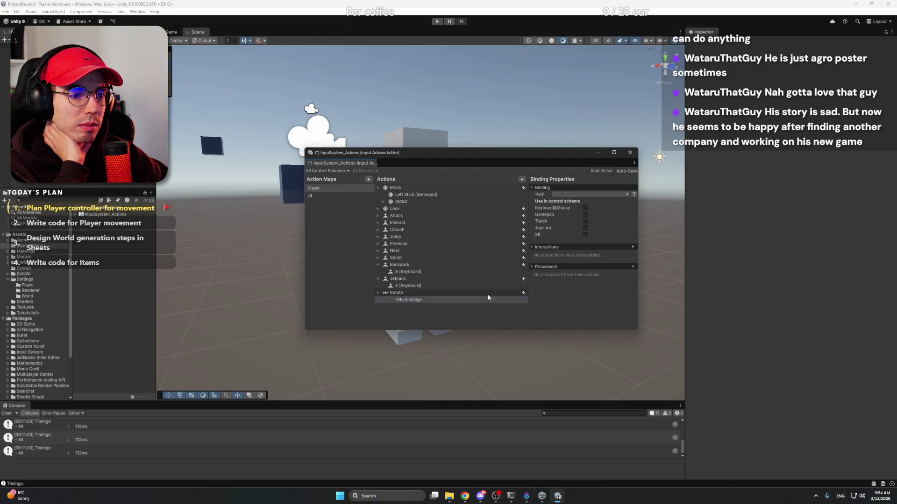
Add a 1D Axis positive/negative composite binding to Rotate
{"action": "left_click", "coordinate": [523, 293]}
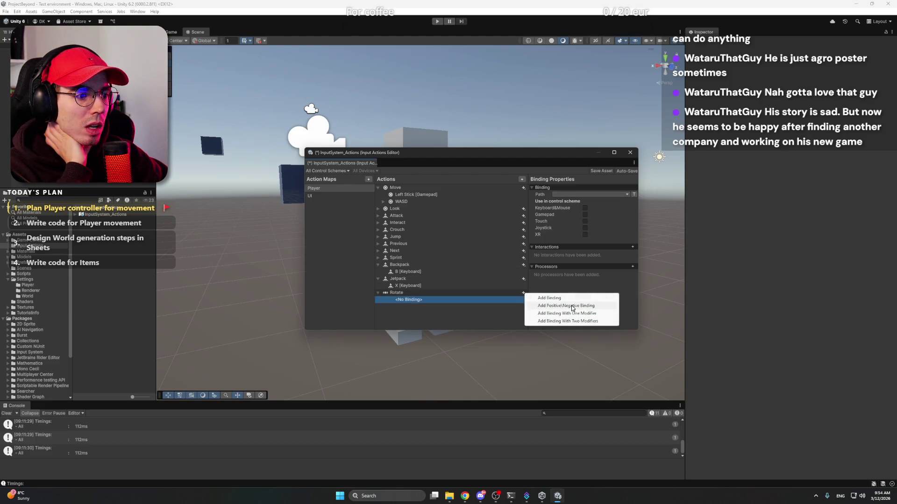
{"action": "left_click", "coordinate": [571, 306]}
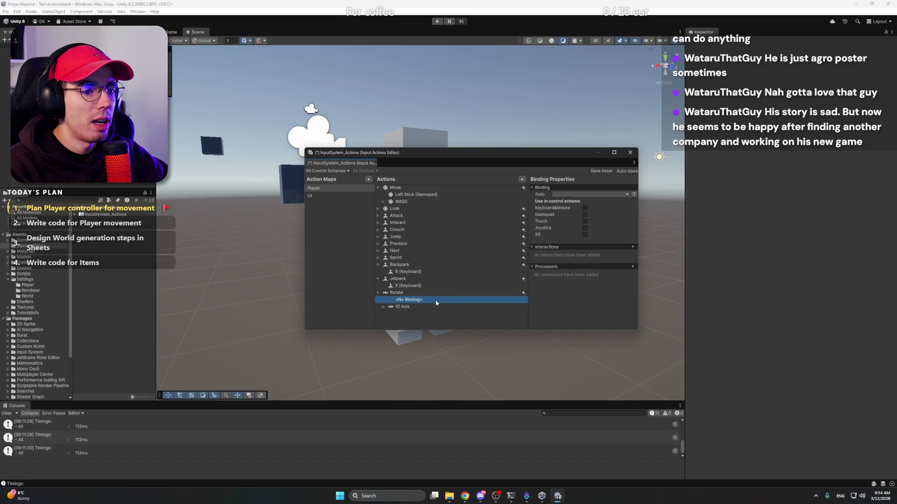
{"action": "left_click", "coordinate": [603, 196]}
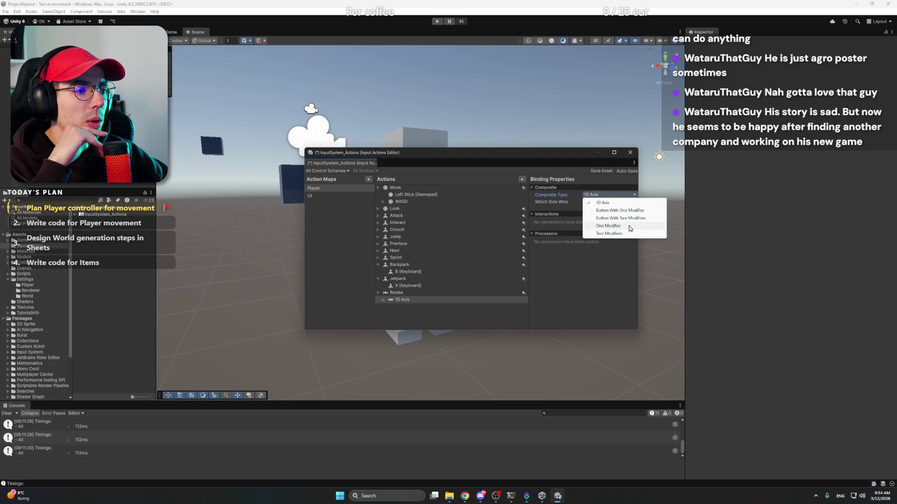
{"action": "left_click", "coordinate": [583, 253]}
{"action": "left_click", "coordinate": [476, 301]}
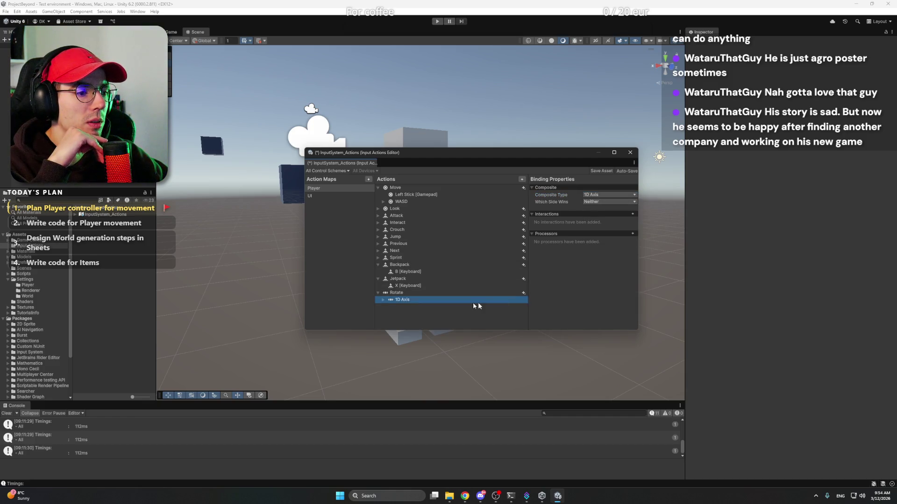
{"action": "left_click", "coordinate": [383, 301]}
Bind the axis's Negative part to Q and its Positive part to E
{"action": "left_click", "coordinate": [441, 305]}
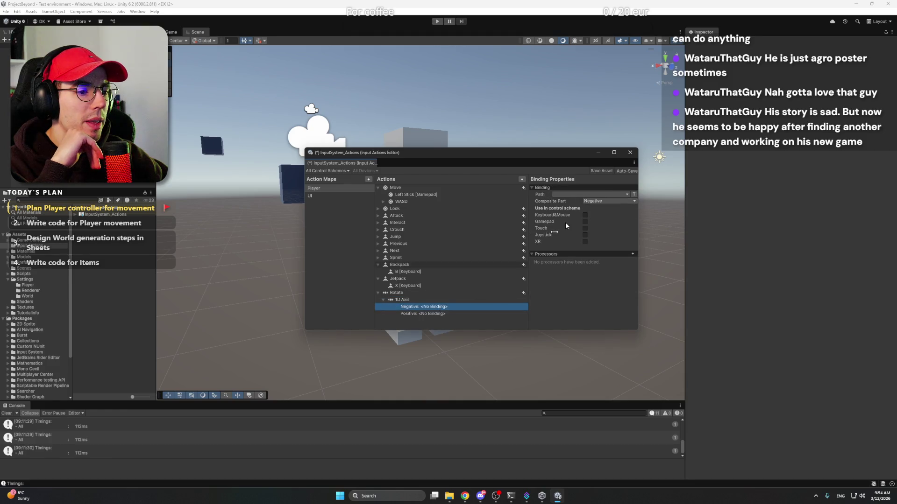
{"action": "left_click", "coordinate": [599, 195]}
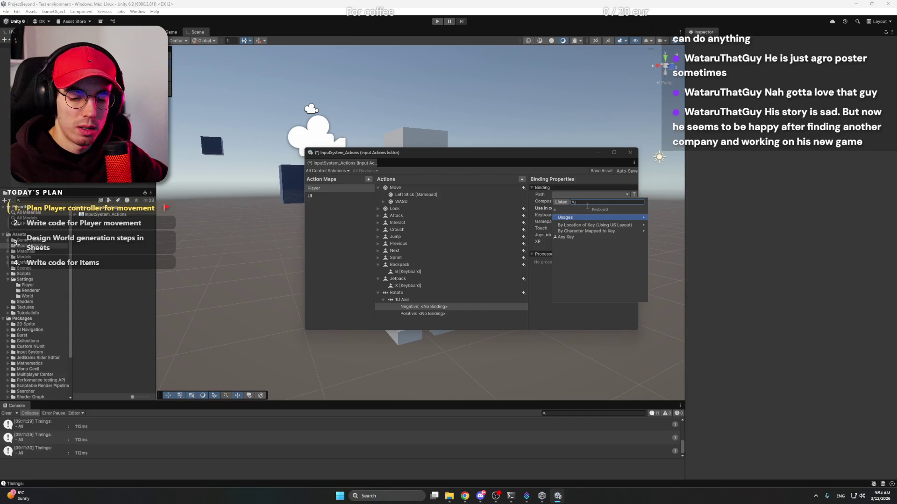
{"action": "type", "text": "q"}
{"action": "left_click", "coordinate": [586, 218]}
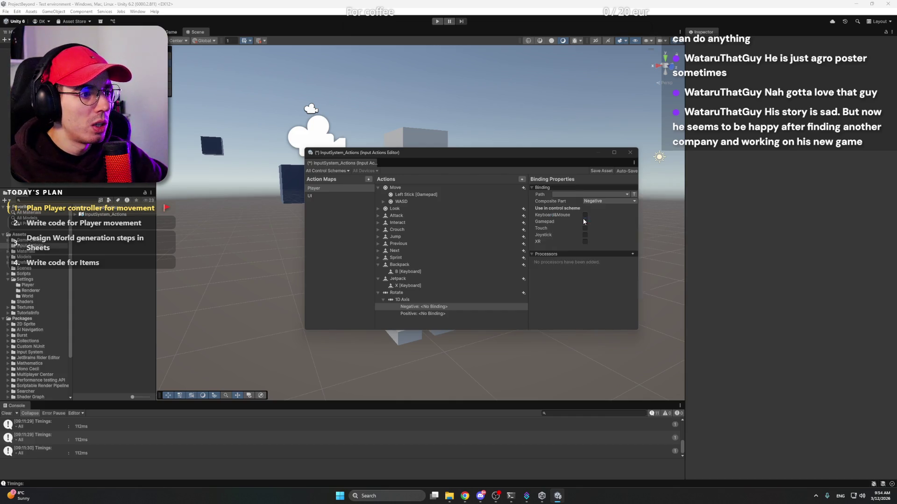
{"action": "left_click", "coordinate": [445, 315]}
{"action": "left_click", "coordinate": [590, 195]}
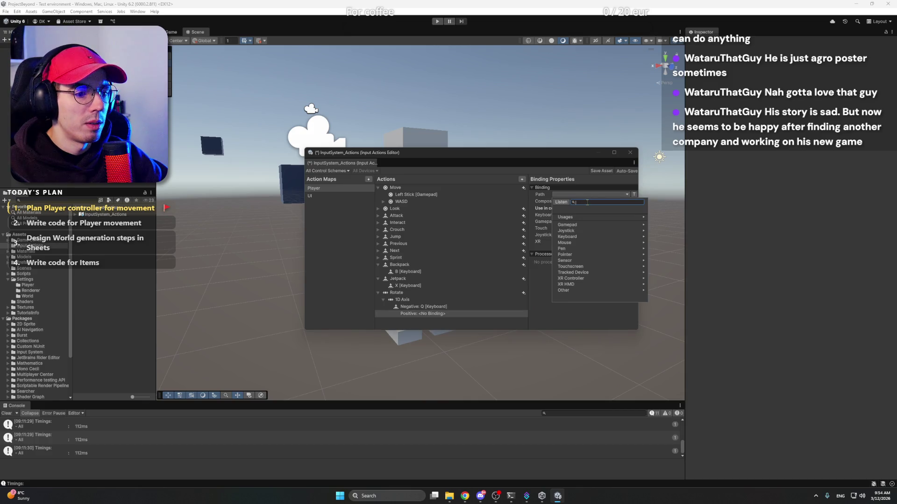
{"action": "type", "text": "e"}
{"action": "left_click", "coordinate": [586, 218]}
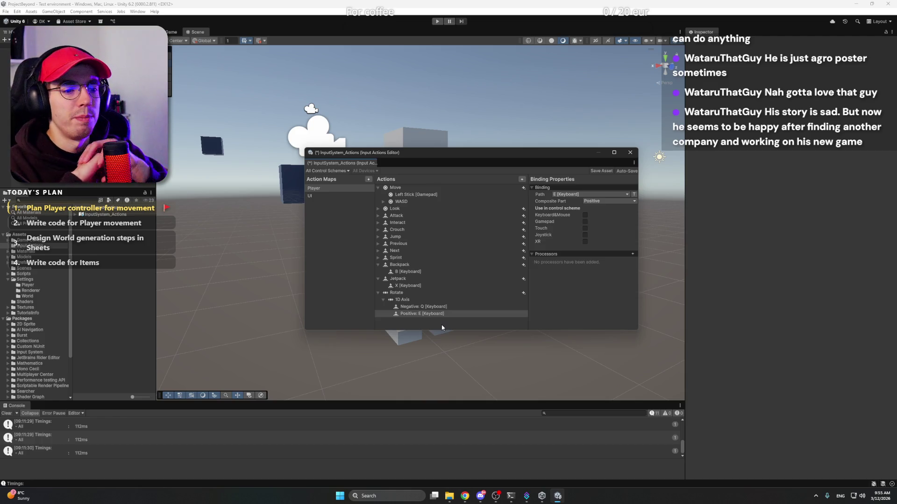
Check the Rotate action's properties, then return to the Notion Player design page
{"action": "left_click", "coordinate": [436, 293]}
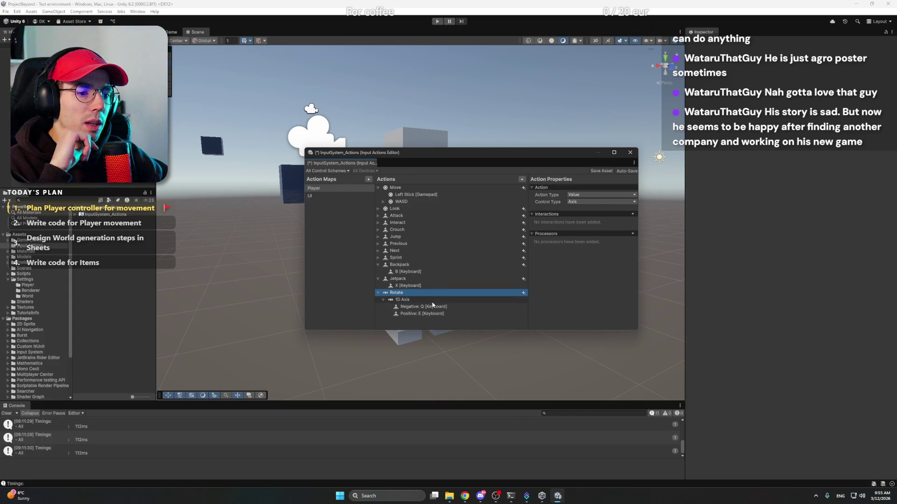
{"action": "mouse_move", "coordinate": [465, 496]}
{"action": "left_click", "coordinate": [502, 456]}
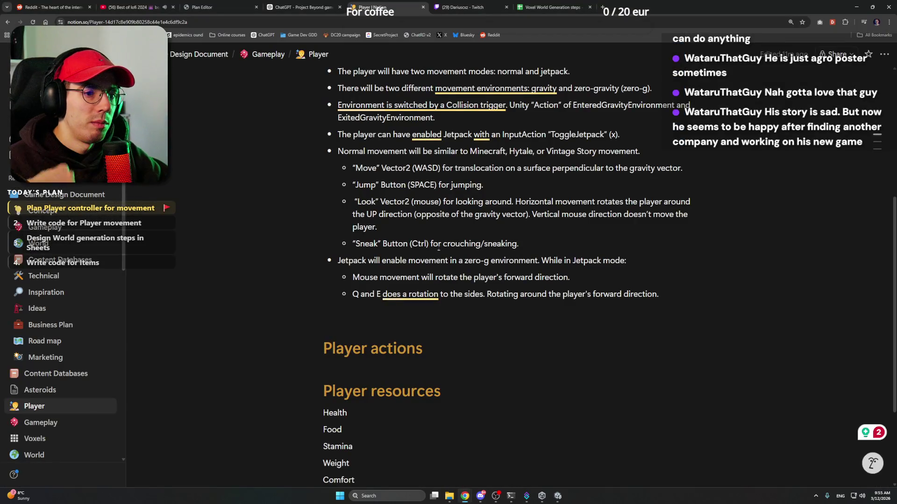
Remove the trailing space after 'direction.' and append 'Up and down.' to the mouse rotation line
{"action": "scroll", "coordinate": [453, 244], "scroll_direction": "up", "scroll_amount": 1}
{"action": "left_click", "coordinate": [536, 281]}
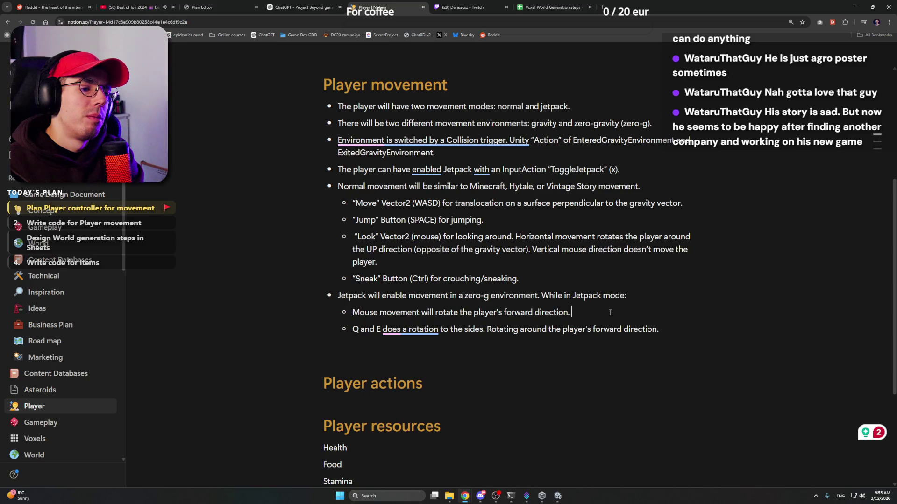
{"action": "key", "text": "BackSpace"}
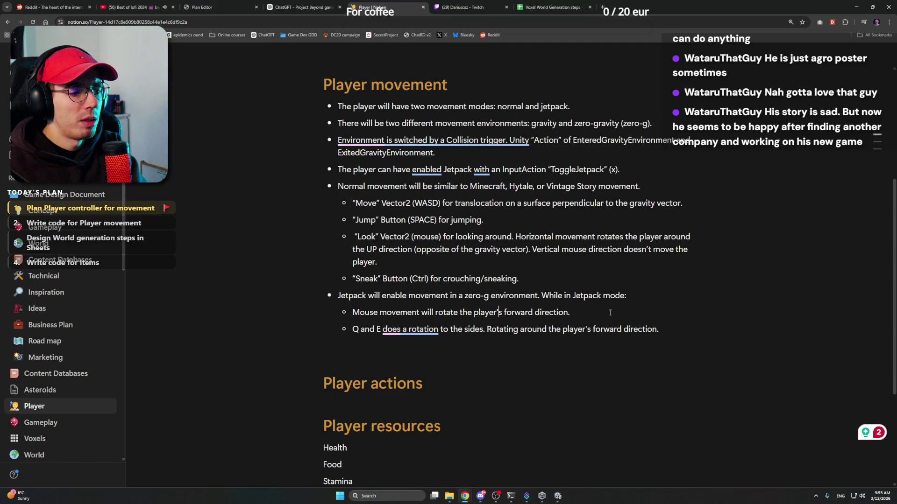
{"action": "key", "text": "End"}
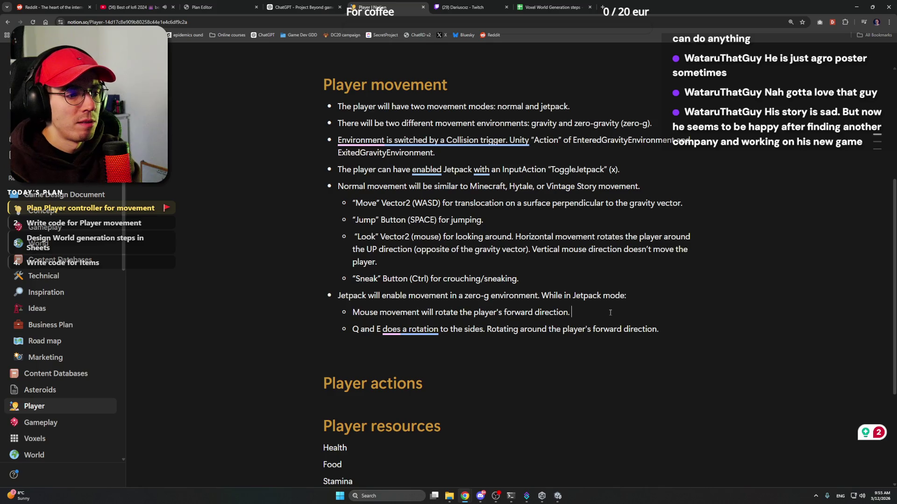
{"action": "type", "text": "Up and down."}
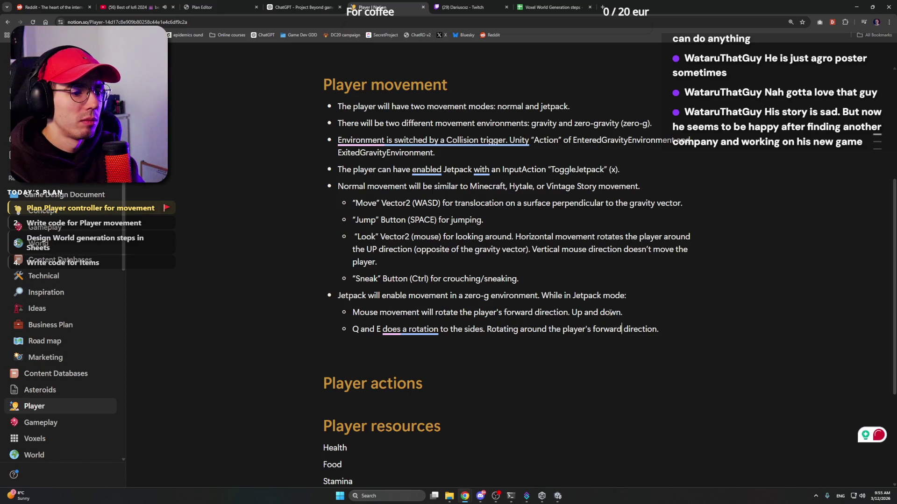
Type '"Rotate" Aixs' after the Q and E line and insert '1D' before Aixs
{"action": "key", "text": "Down"}
{"action": "key", "text": "Down"}
{"action": "key", "text": "Down"}
{"action": "key", "text": "Left"}
{"action": "key", "text": "Left"}
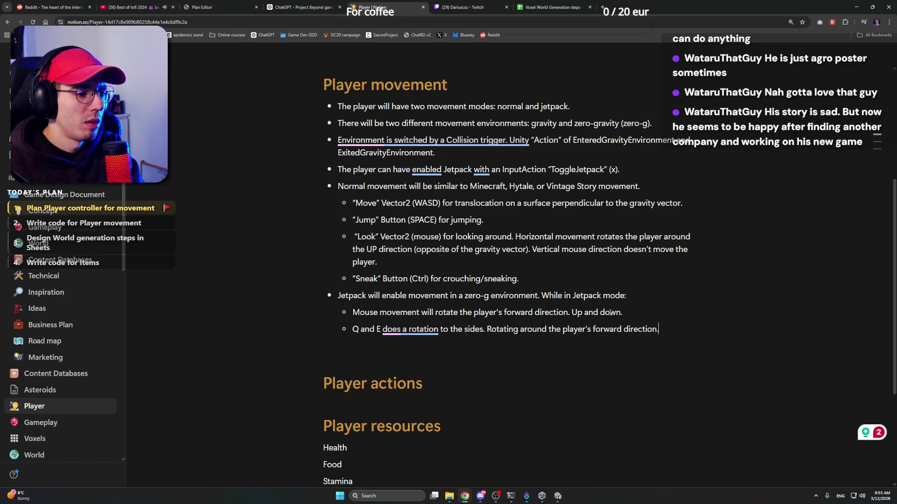
{"action": "type", "text": "\"\"Rotate”"}
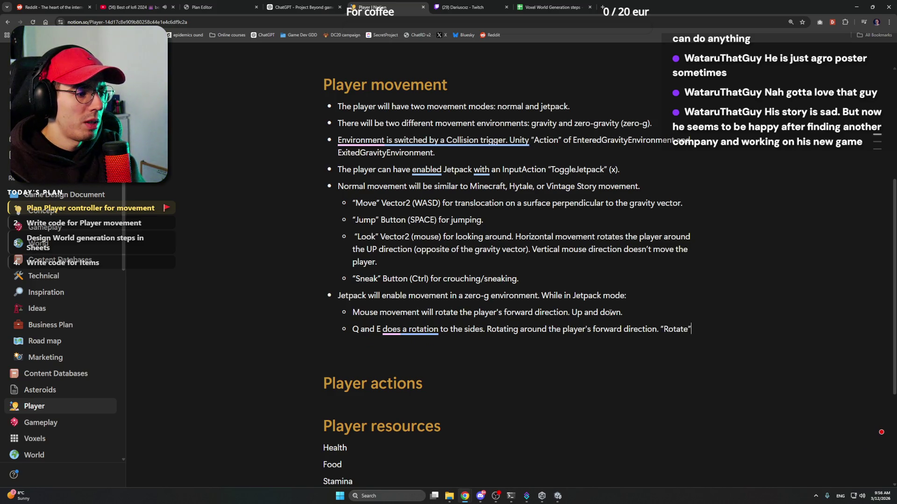
{"action": "key", "text": "Right"}
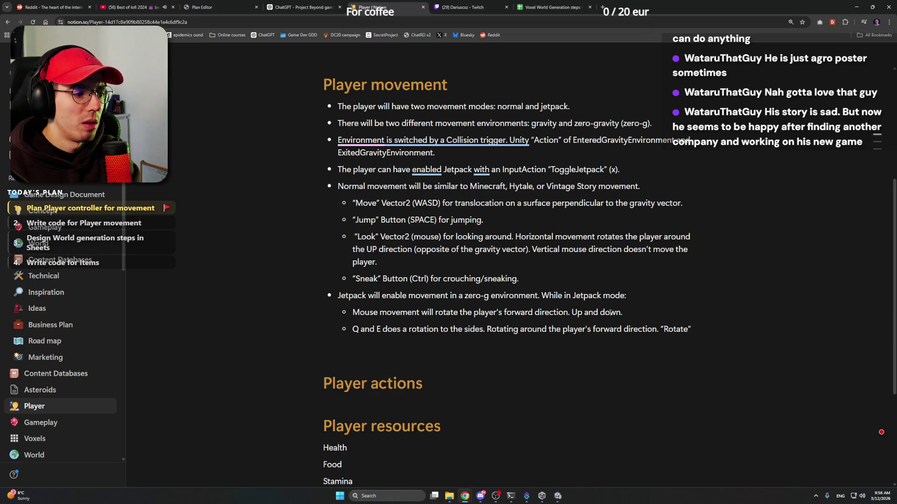
{"action": "type", "text": "Aixs"}
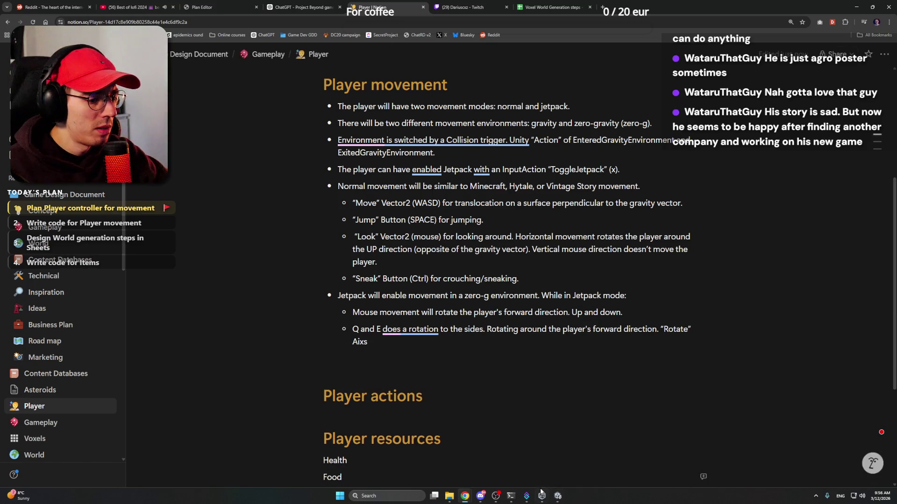
{"action": "left_click", "coordinate": [558, 496]}
{"action": "left_click", "coordinate": [558, 495]}
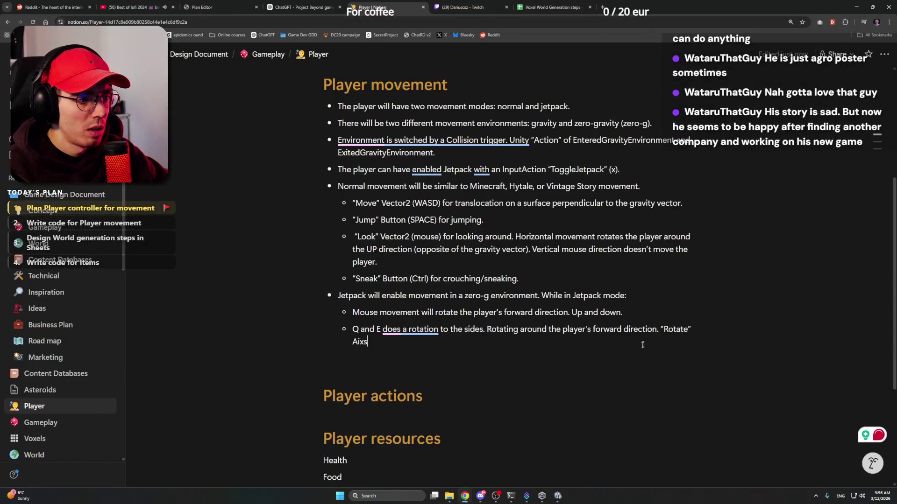
{"action": "mouse_move", "coordinate": [388, 324]}
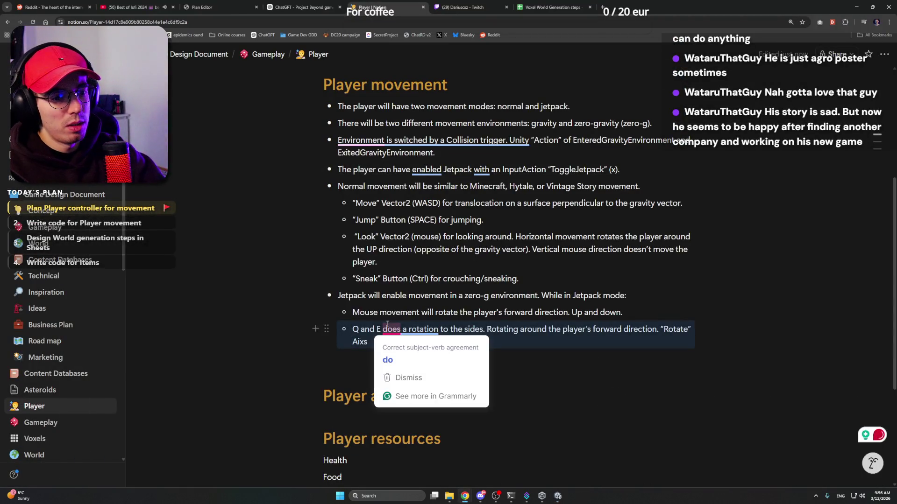
{"action": "key", "text": "Home"}
{"action": "type", "text": "1"}
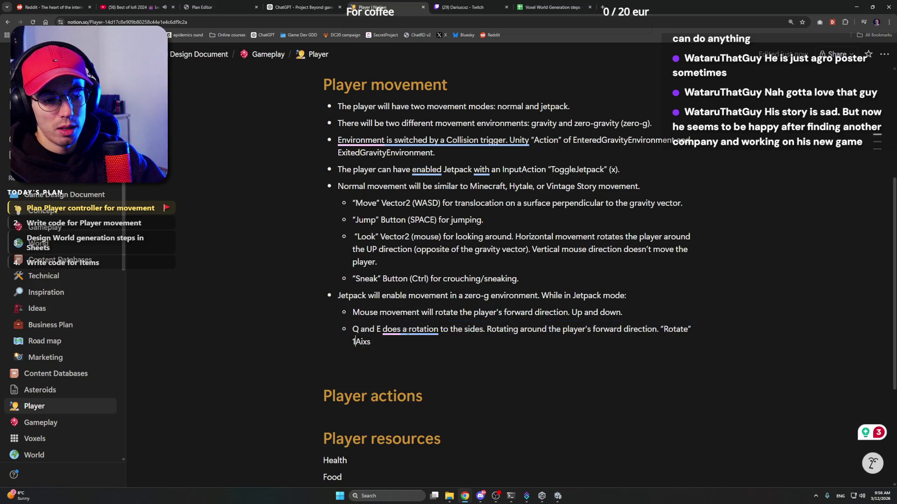
{"action": "type", "text": "D"}
{"action": "key", "text": "Right"}
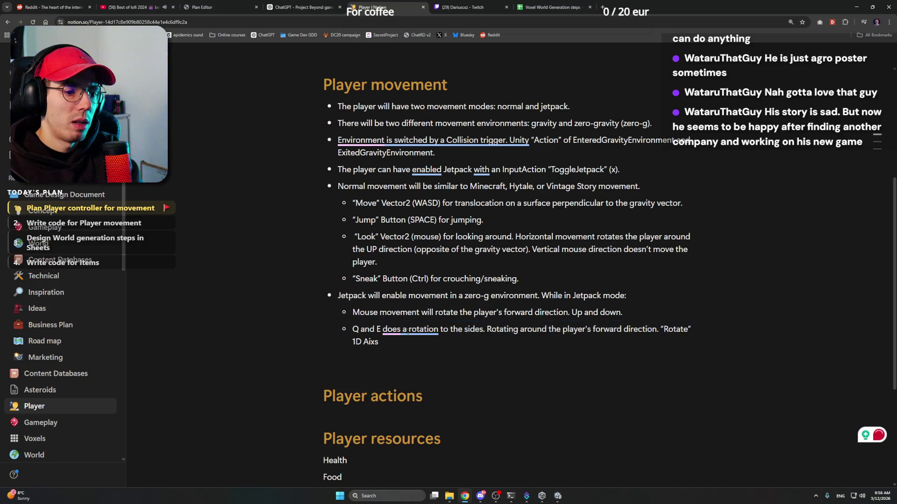
Correct 'Aixs' to 'Axis' and end the line with '(Q and E).'
{"action": "left_click", "coordinate": [559, 496]}
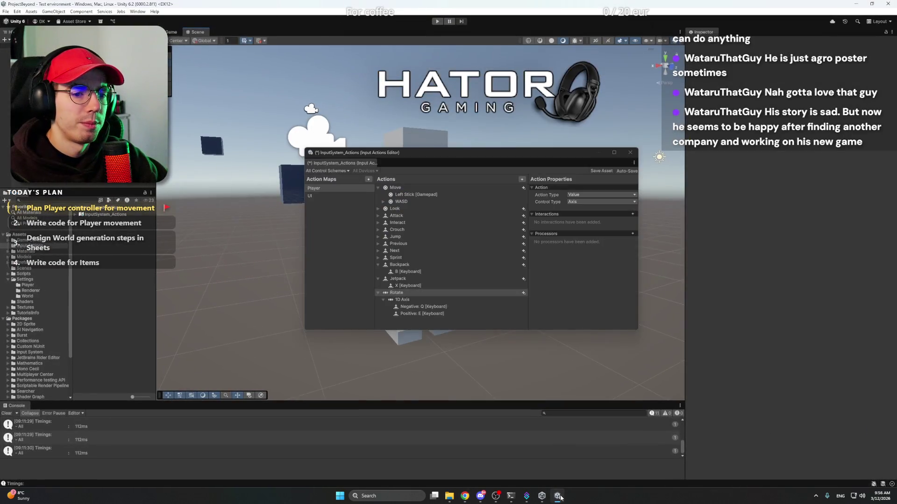
{"action": "left_click", "coordinate": [559, 496]}
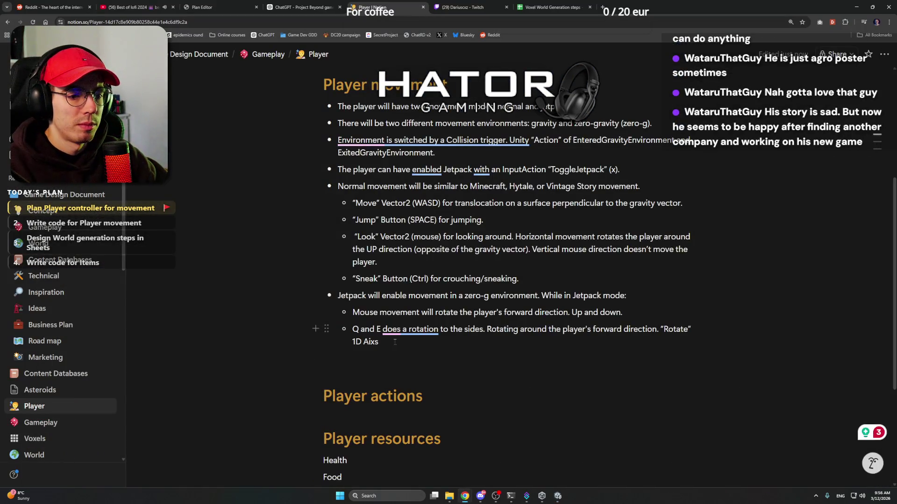
{"action": "key", "text": "Delete"}
{"action": "key", "text": "Delete"}
{"action": "key", "text": "Delete"}
{"action": "type", "text": "xis"}
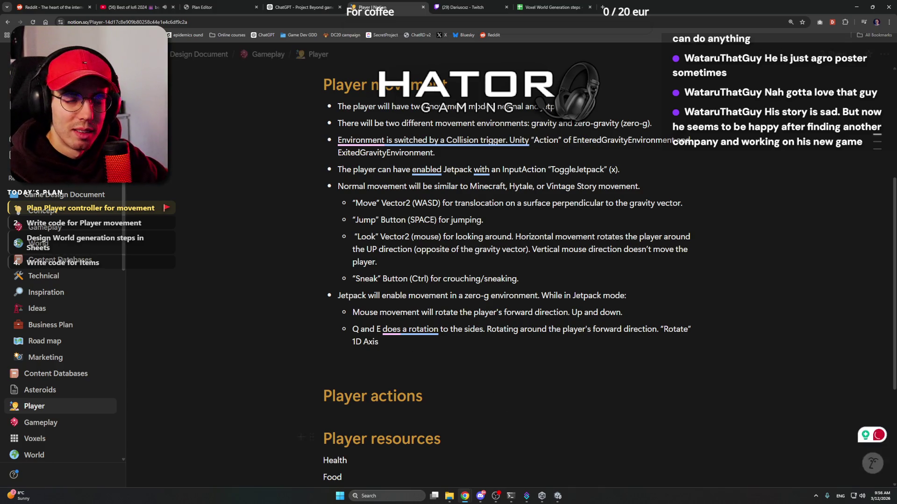
{"action": "left_click", "coordinate": [558, 496]}
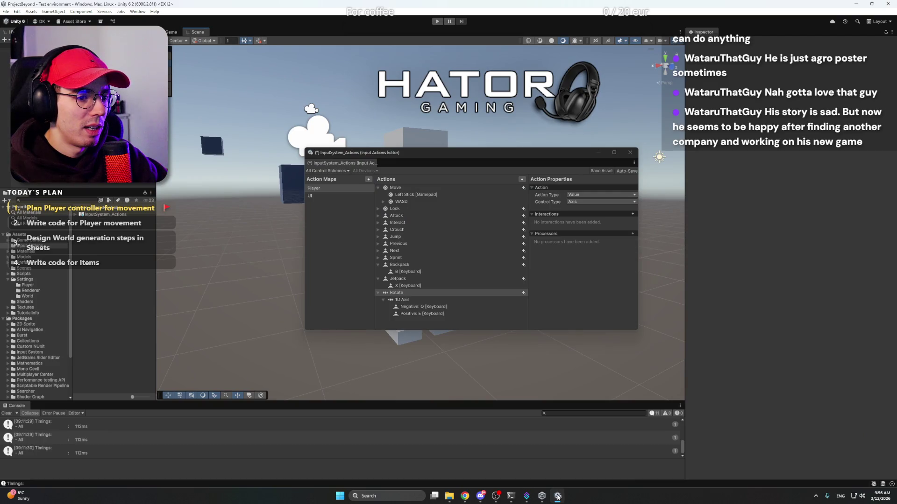
{"action": "left_click", "coordinate": [558, 496]}
{"action": "type", "text": "1D Axis ("}
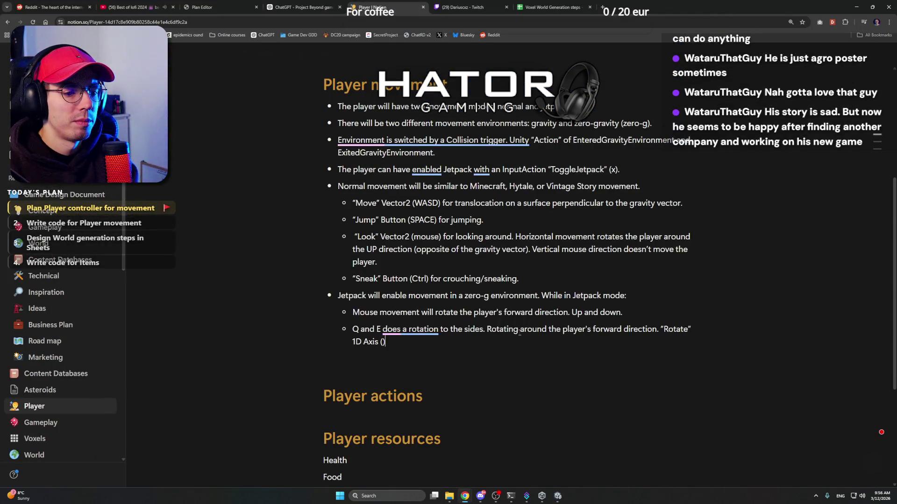
{"action": "type", "text": "Q and E)"}
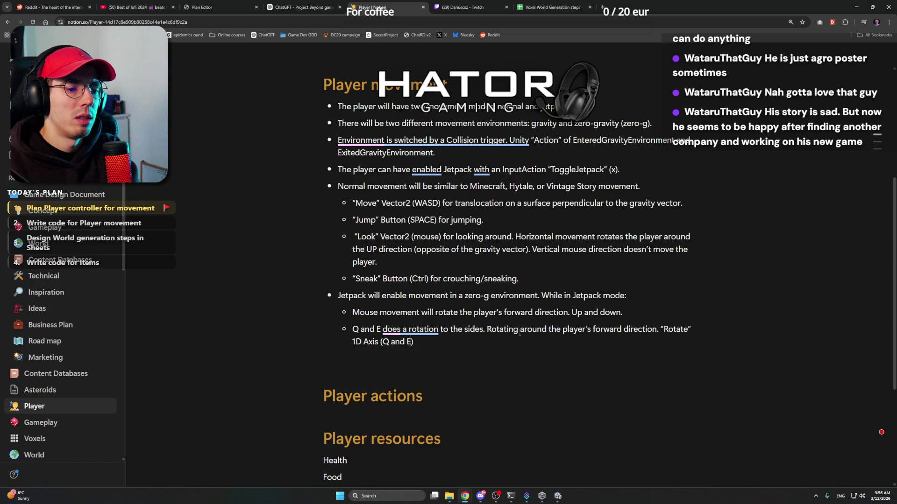
{"action": "type", "text": "."}
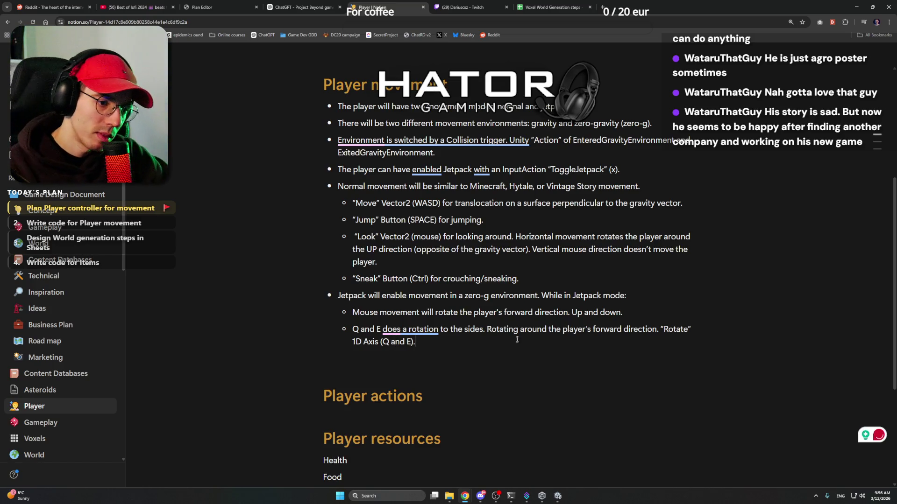
{"action": "left_click", "coordinate": [560, 498]}
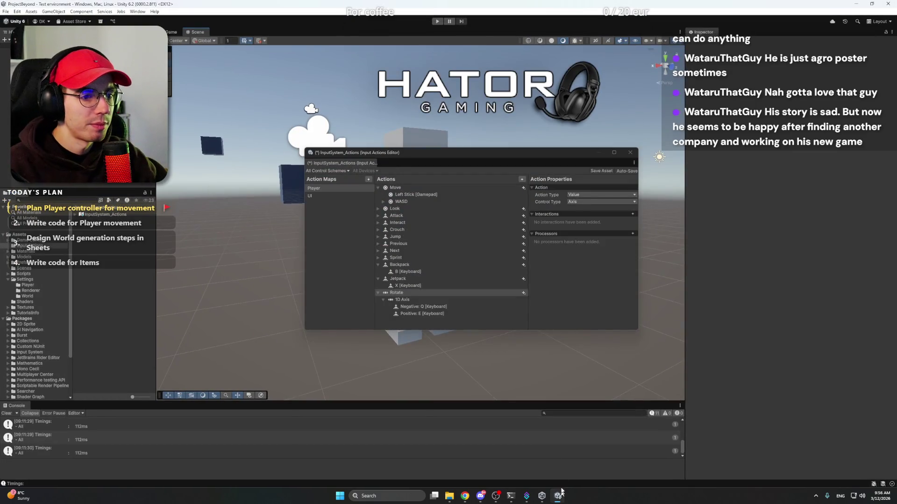
Fold up the Rotate, Jetpack, Backpack and Move actions and nudge the editor window
{"action": "left_click", "coordinate": [434, 314]}
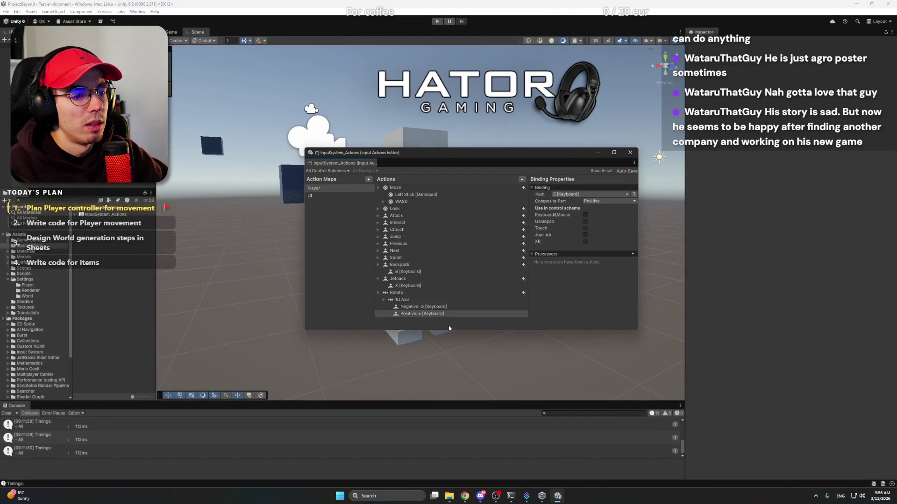
{"action": "left_click", "coordinate": [378, 293]}
{"action": "left_click", "coordinate": [379, 279]}
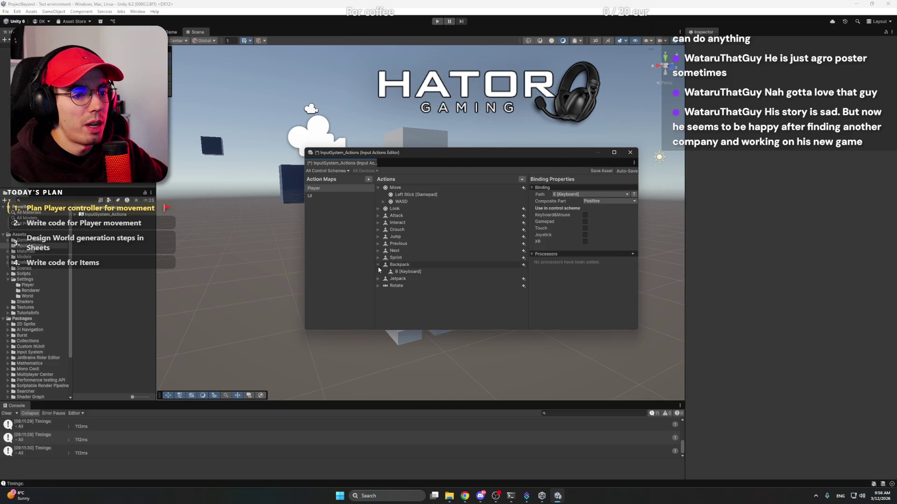
{"action": "left_click", "coordinate": [378, 264]}
{"action": "left_click", "coordinate": [379, 188]}
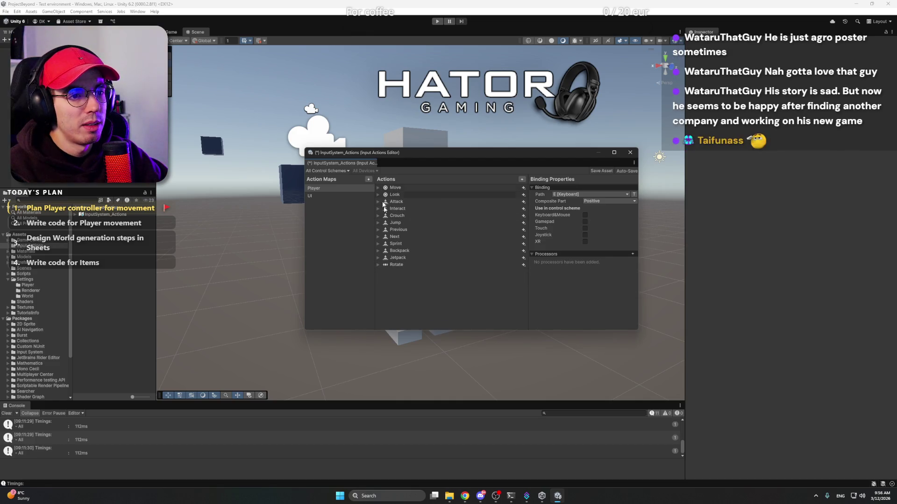
{"action": "right_click", "coordinate": [420, 286]}
{"action": "left_click", "coordinate": [413, 283]}
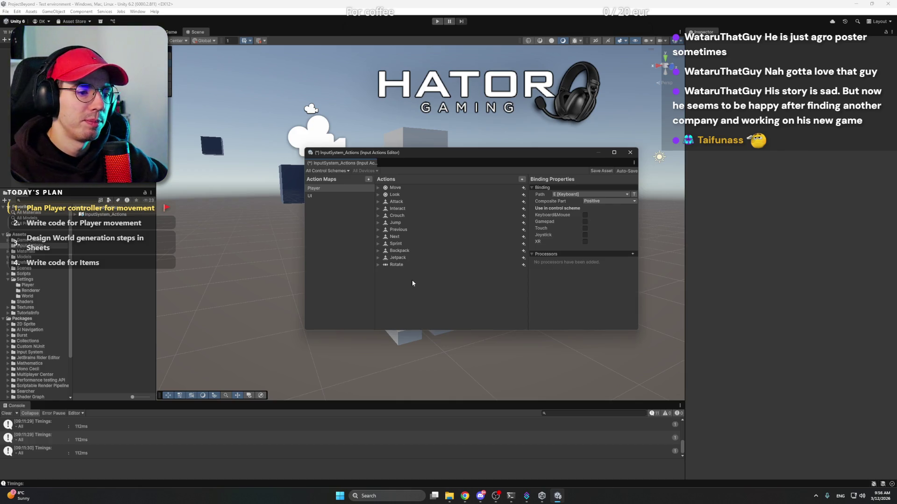
{"action": "left_click_drag", "start_coordinate": [547, 156], "coordinate": [541, 156]}
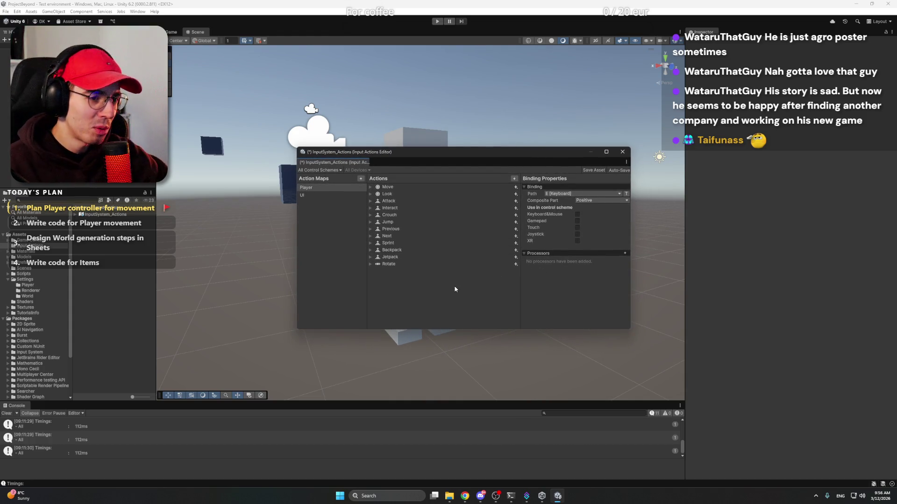
Back in Notion, change 'does a rotation' to 'rotate' in the Rotate bullet
{"action": "mouse_move", "coordinate": [466, 496]}
{"action": "left_click", "coordinate": [468, 460]}
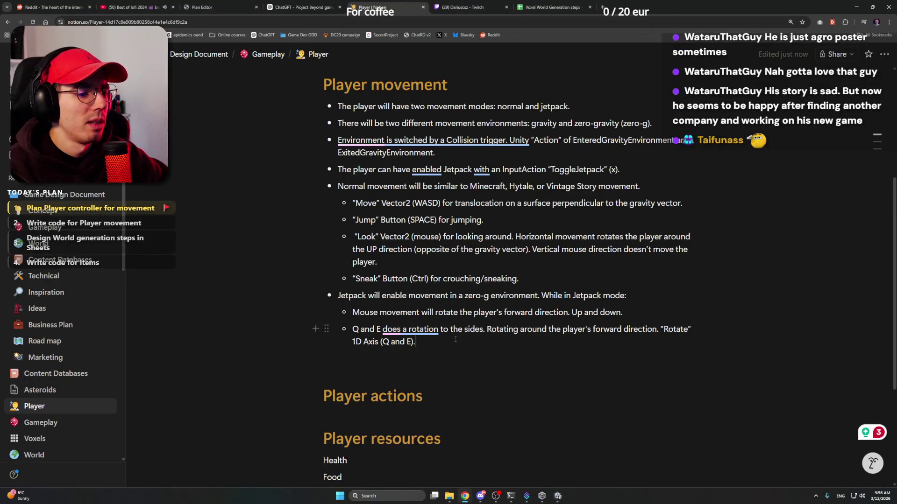
{"action": "mouse_move", "coordinate": [416, 334]}
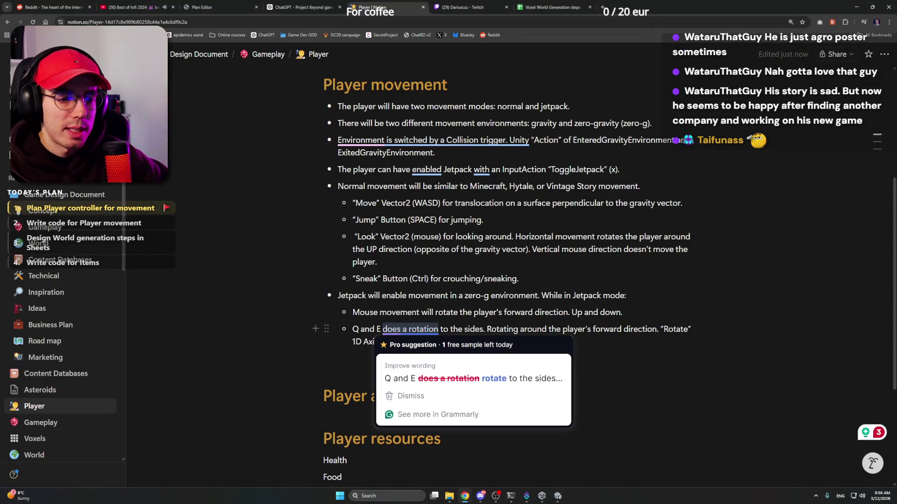
{"action": "left_click", "coordinate": [469, 378]}
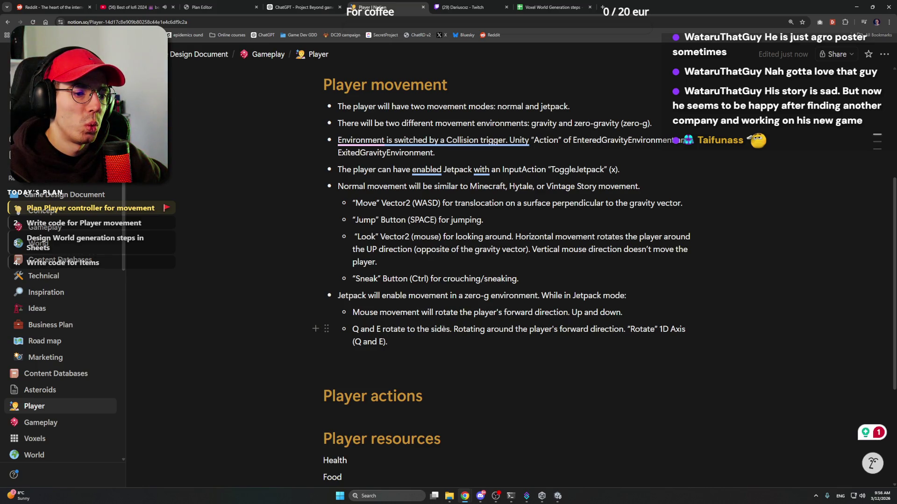
{"action": "left_click_drag", "start_coordinate": [453, 328], "coordinate": [352, 330]}
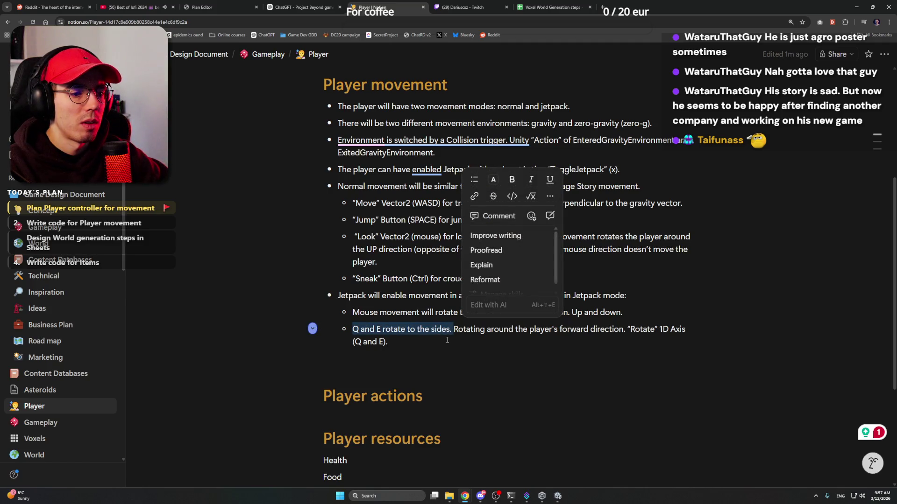
{"action": "left_click", "coordinate": [447, 340]}
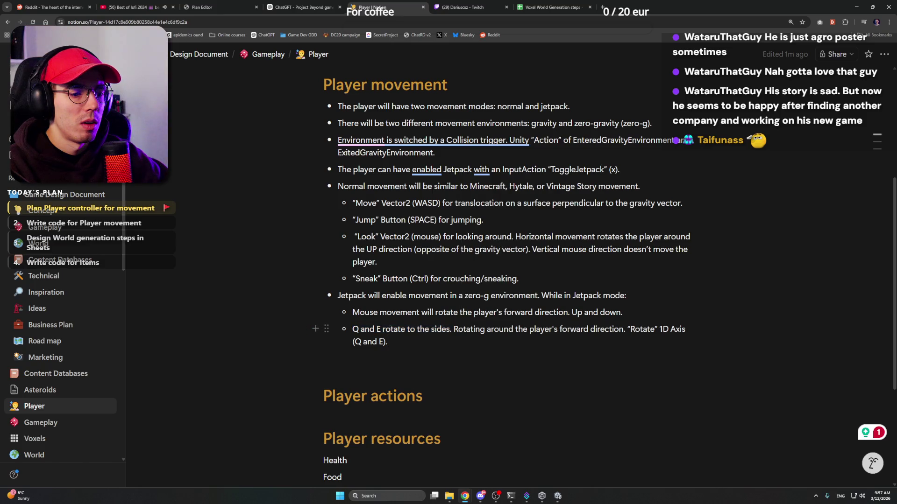
{"action": "left_click_drag", "start_coordinate": [386, 329], "coordinate": [352, 330]}
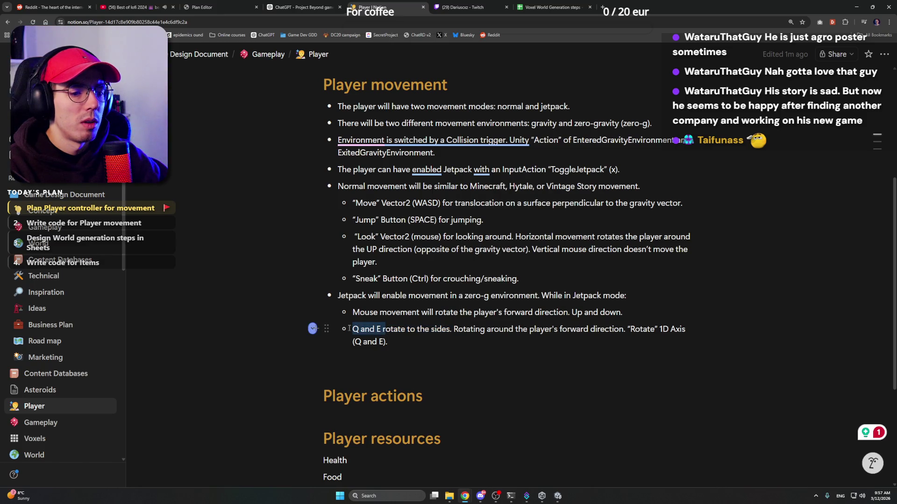
{"action": "left_click", "coordinate": [496, 348]}
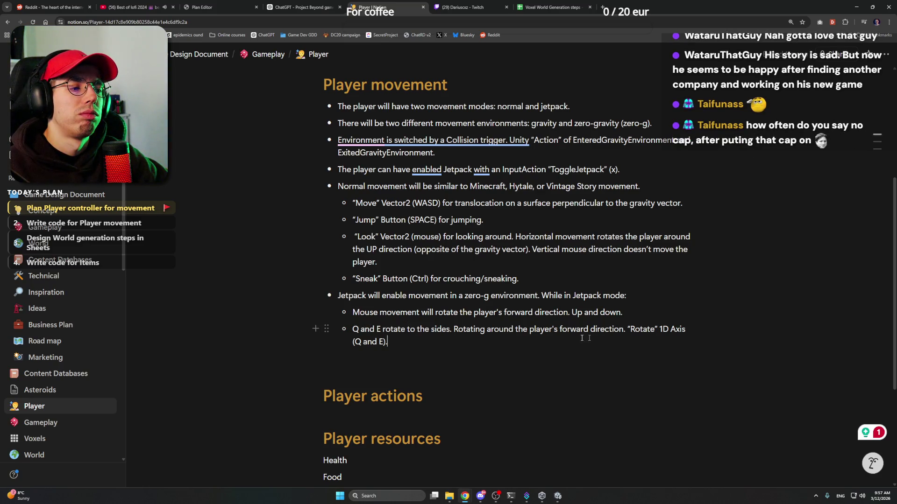
Move '"Rotate" 1D Axis (Q and E).' to the bullet's start, replacing 'Q and E'
{"action": "left_click_drag", "start_coordinate": [627, 329], "coordinate": [441, 344]}
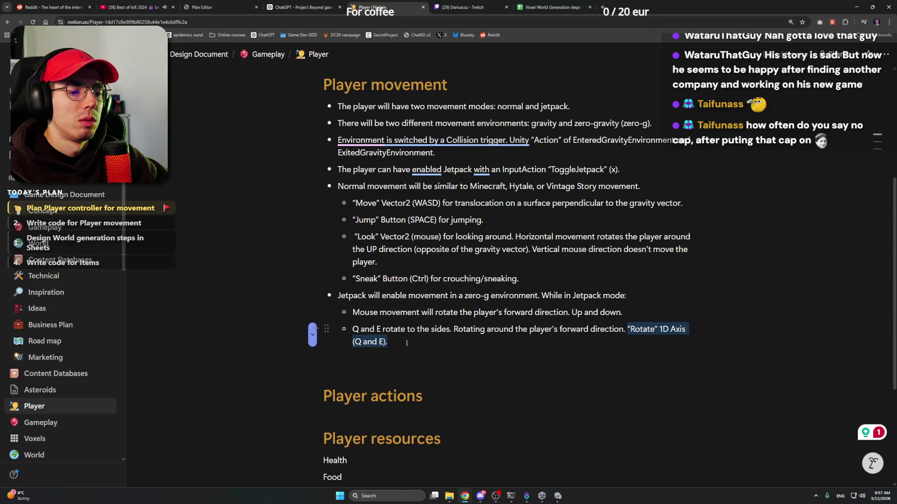
{"action": "key", "text": "ctrl+c"}
{"action": "left_click_drag", "start_coordinate": [352, 329], "coordinate": [376, 329]}
{"action": "key", "text": "ctrl+v"}
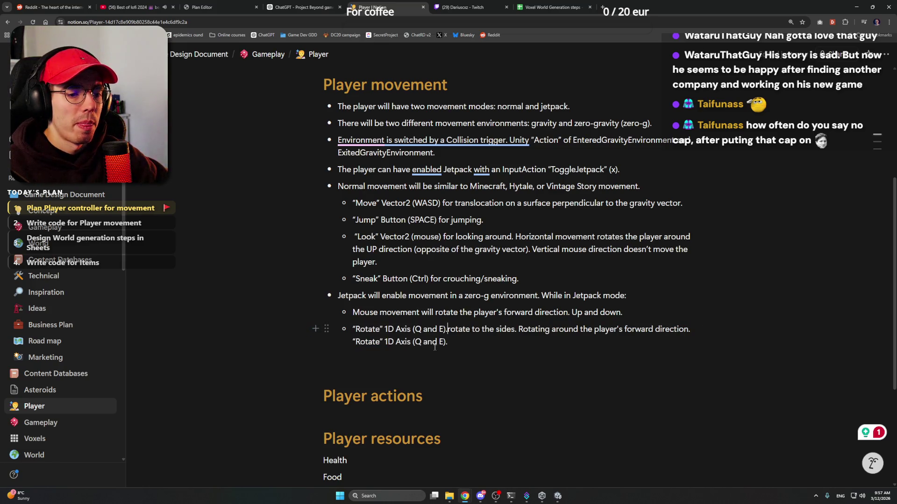
{"action": "left_click_drag", "start_coordinate": [449, 341], "coordinate": [312, 341]}
{"action": "key", "text": "BackSpace"}
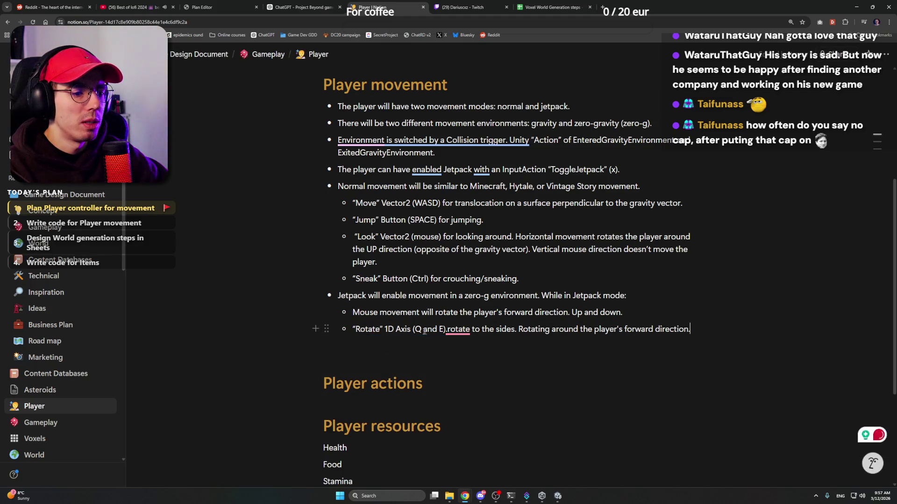
{"action": "left_click", "coordinate": [447, 329]}
{"action": "key", "text": "BackSpace"}
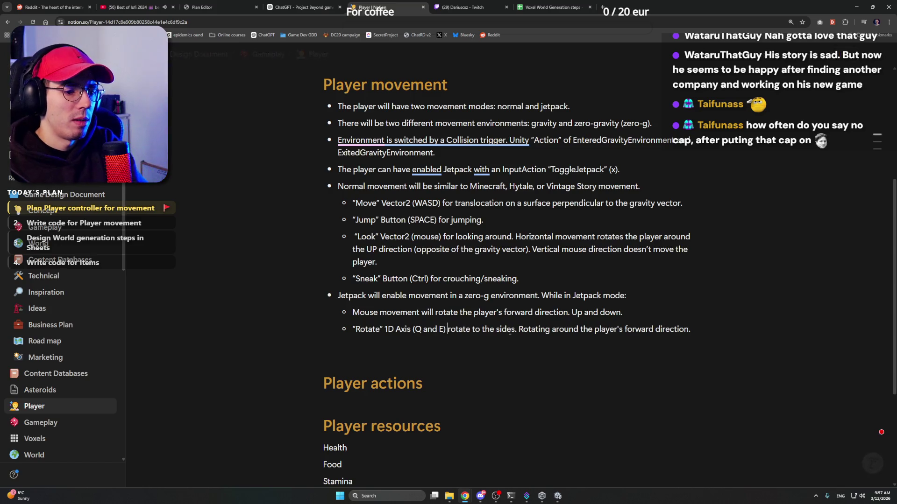
{"action": "key", "text": "ctrl+shift+Right"}
{"action": "key", "text": "Delete"}
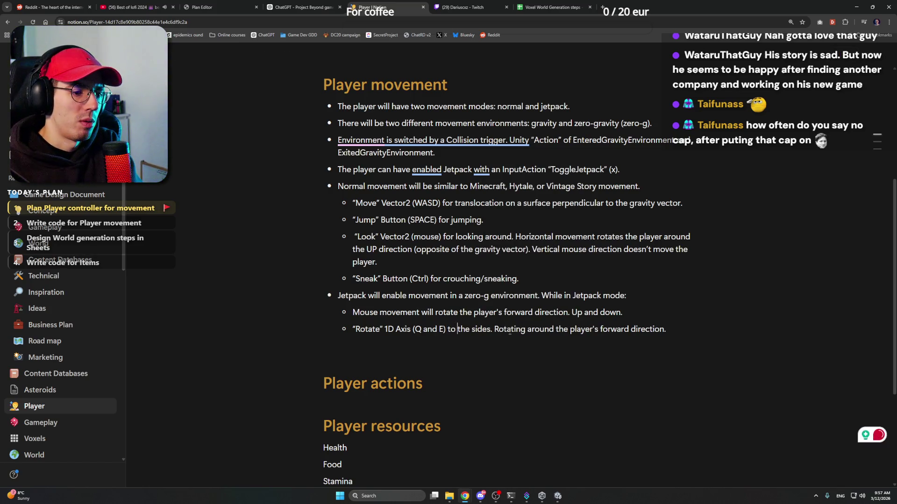
Retype the following words as 'rotate to' so the bullet reads correctly
{"action": "type", "text": "raote"}
{"action": "key", "text": "BackSpace"}
{"action": "key", "text": "BackSpace"}
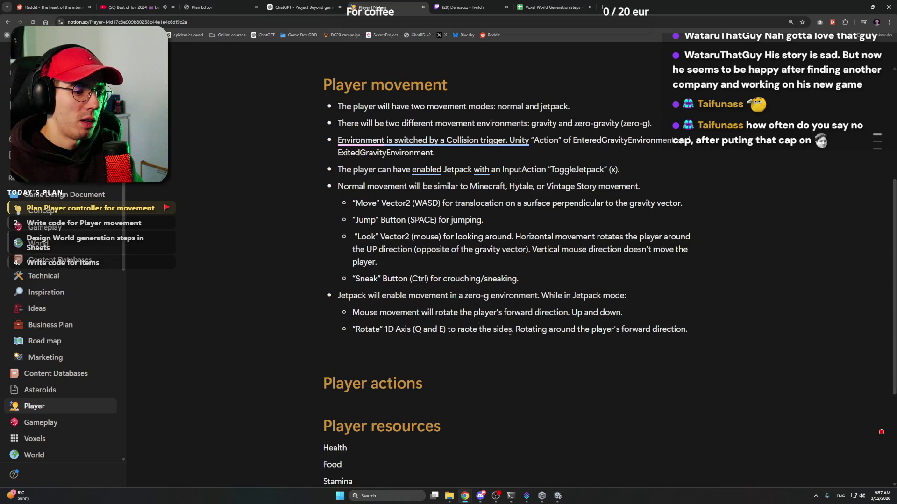
{"action": "key", "text": "BackSpace"}
{"action": "key", "text": "BackSpace"}
{"action": "type", "text": "otate to"}
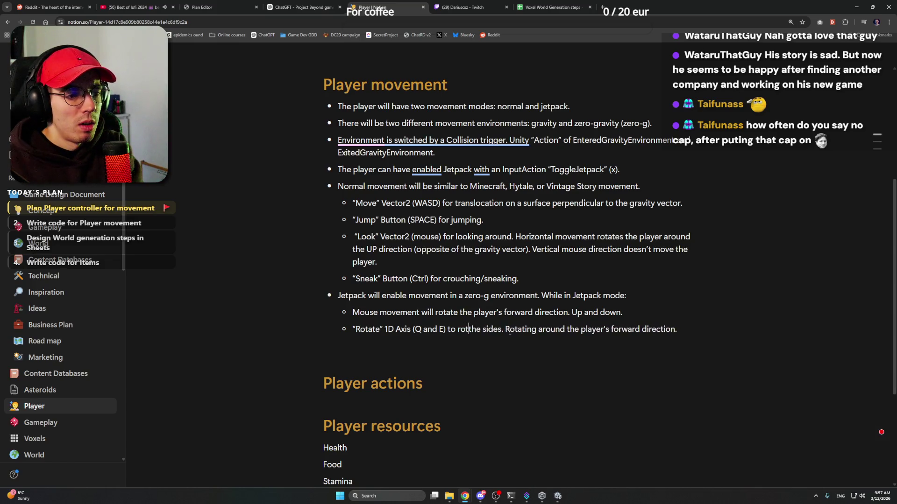
{"action": "key", "text": "ctrl+Right"}
{"action": "key", "text": "ctrl+Right"}
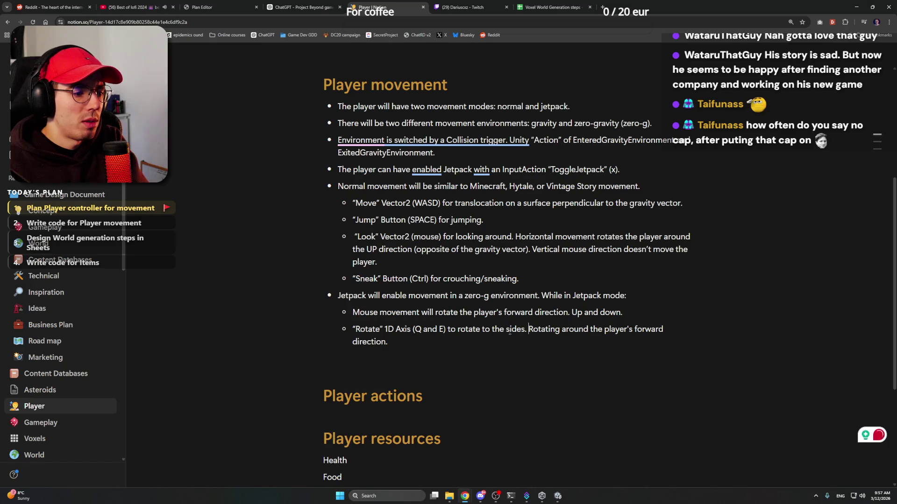
{"action": "left_click", "coordinate": [495, 341]}
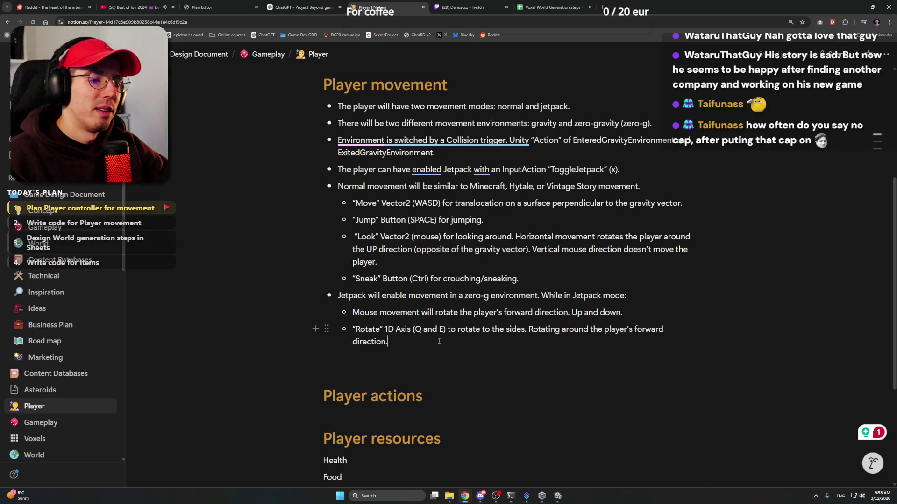
{"action": "left_click", "coordinate": [481, 496]}
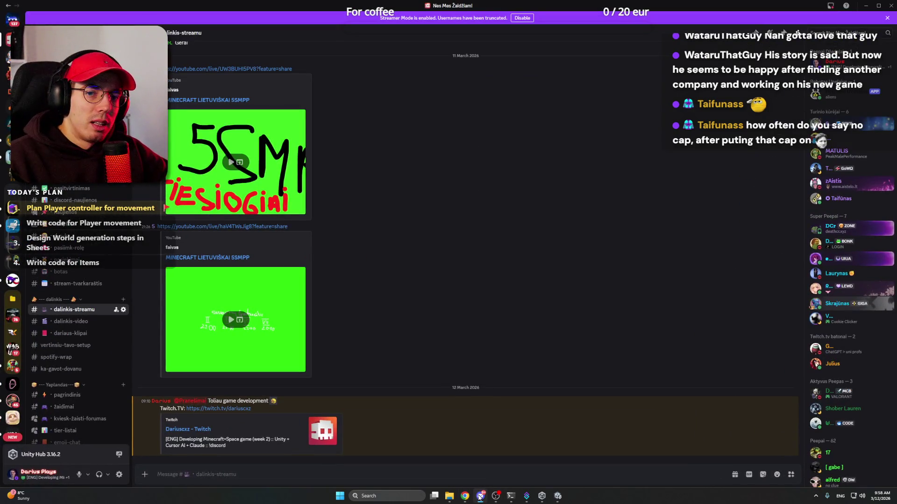
Accept Grammarly's 'The environment' fix on the collision bullet and add a sub-bullet under Sneak
{"action": "left_click", "coordinate": [480, 496]}
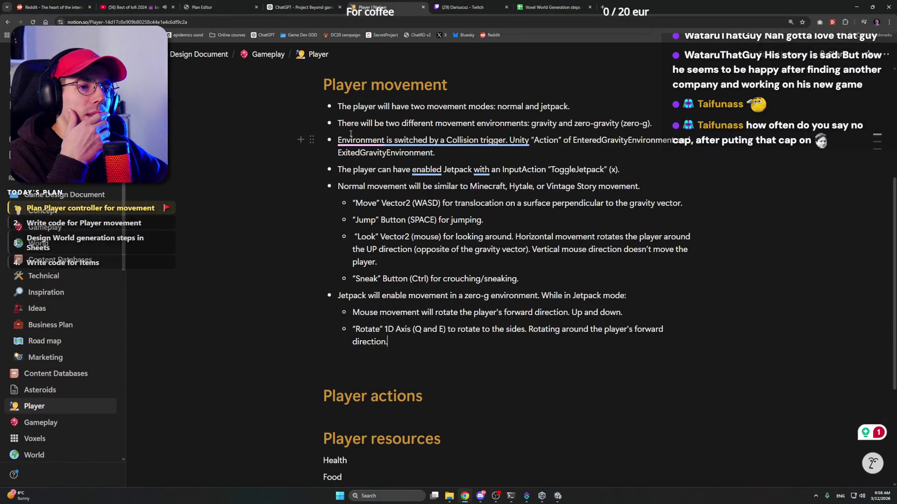
{"action": "mouse_move", "coordinate": [351, 136]}
{"action": "left_click", "coordinate": [372, 171]}
{"action": "type", "text": "The e"}
{"action": "left_click", "coordinate": [493, 152]}
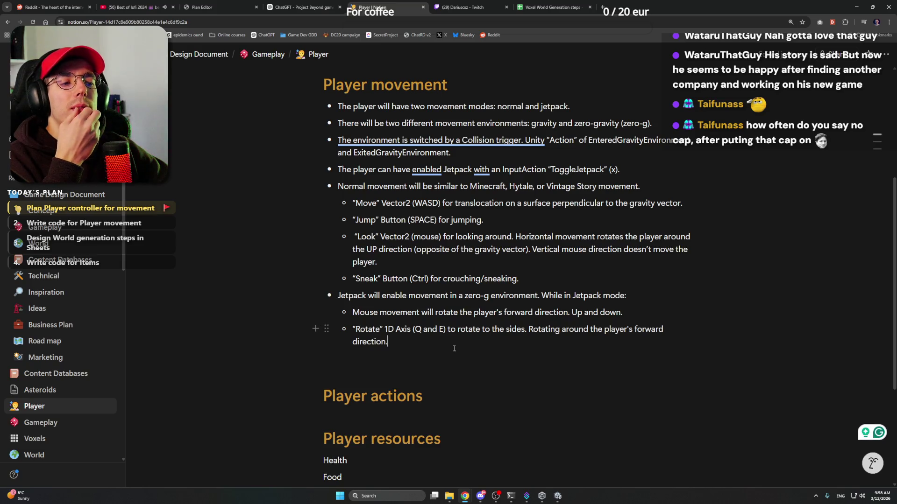
{"action": "left_click", "coordinate": [509, 261]}
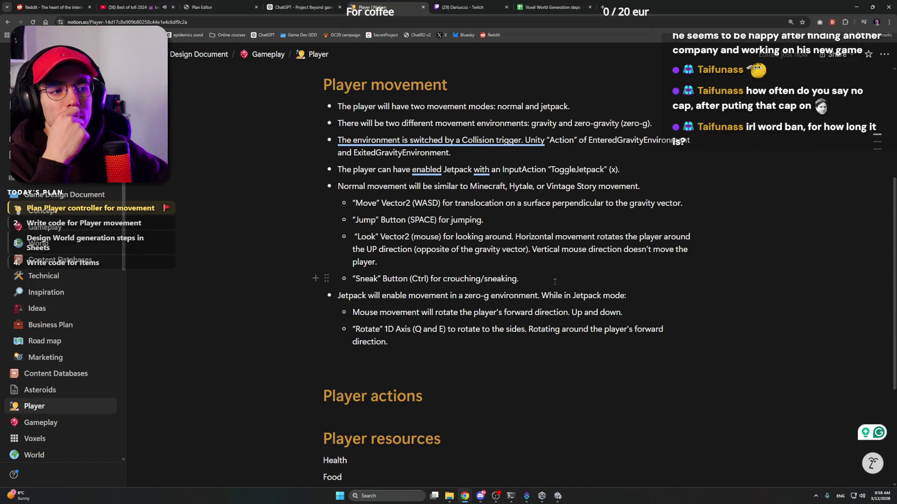
{"action": "key", "text": "Return"}
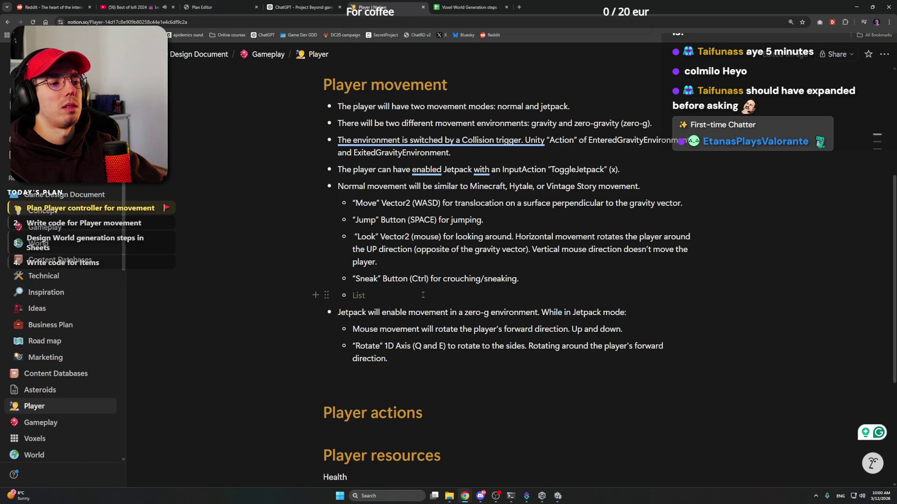
Add an 'Inputs for movement:' item above Normal movement and nest Normal movement under it
{"action": "left_click", "coordinate": [340, 186]}
{"action": "type", "text": "Inputs f"}
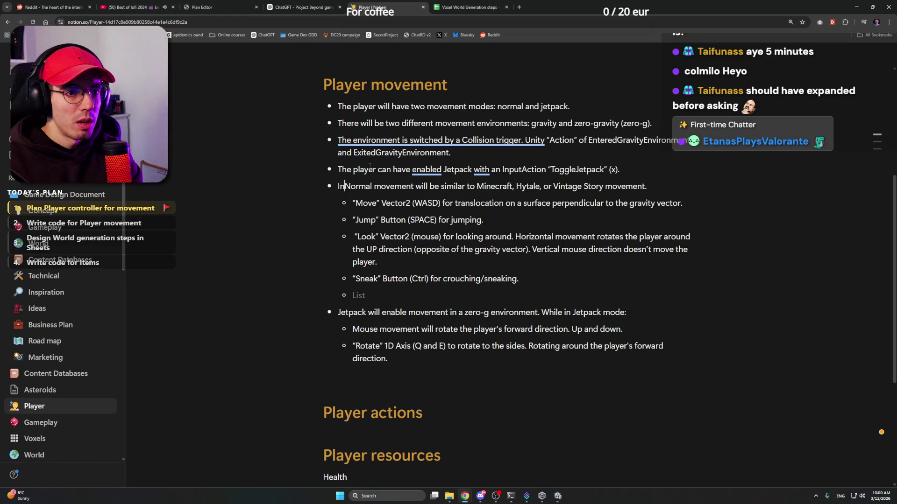
{"action": "type", "text": "or "}
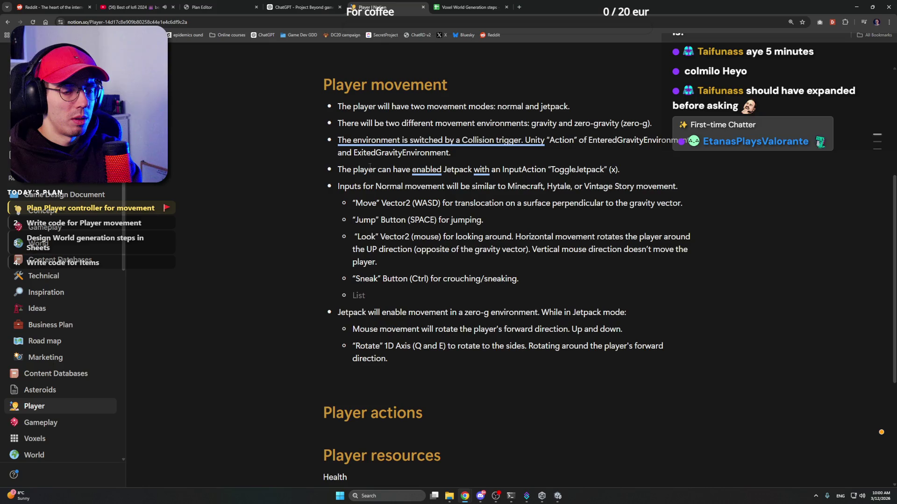
{"action": "type", "text": "movement:"}
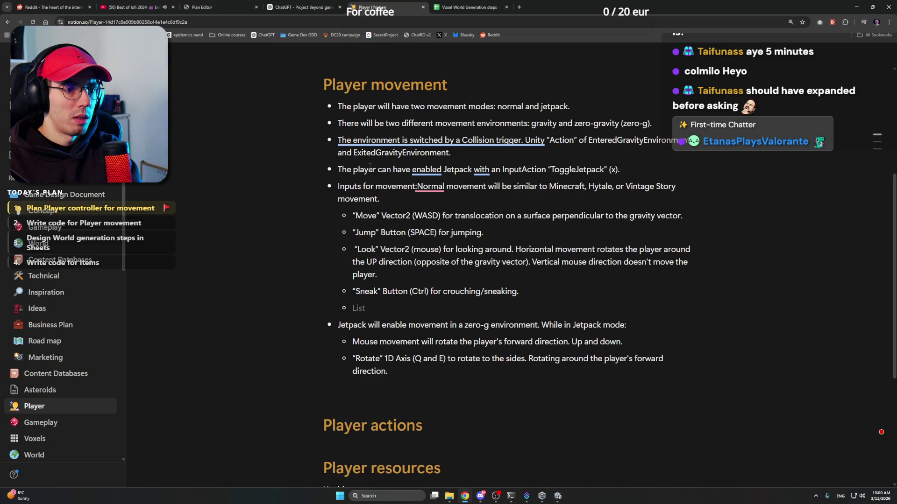
{"action": "key", "text": "Return"}
{"action": "key", "text": "Tab"}
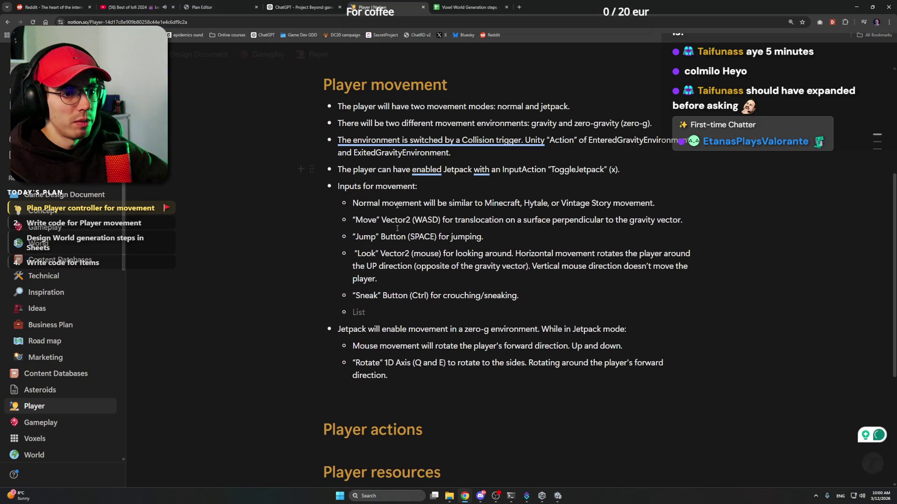
Remove the empty sub-bullet and indent the Move through Sneak controls under Normal movement
{"action": "left_click", "coordinate": [529, 304]}
{"action": "key", "text": "BackSpace"}
{"action": "key", "text": "BackSpace"}
{"action": "key", "text": "BackSpace"}
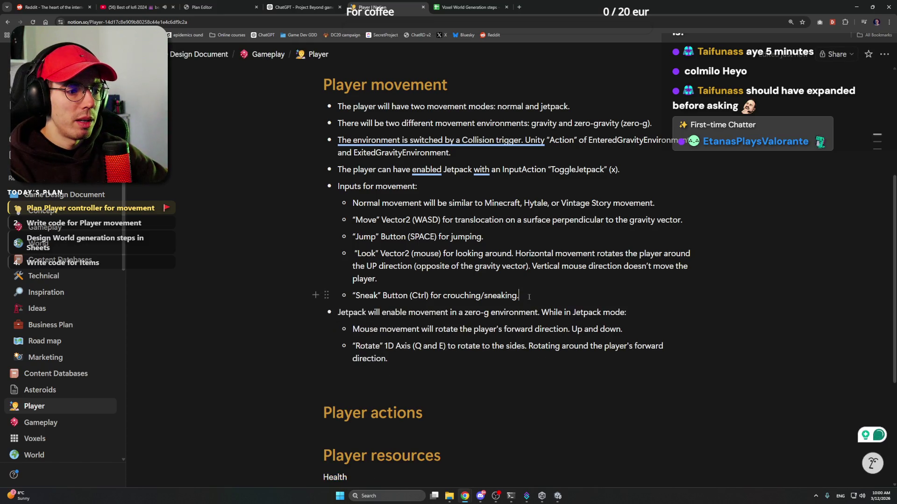
{"action": "mouse_move", "coordinate": [529, 300]}
{"action": "left_mouse_down"}
{"action": "mouse_move", "coordinate": [348, 216]}
{"action": "mouse_move", "coordinate": [345, 201]}
{"action": "left_mouse_up"}
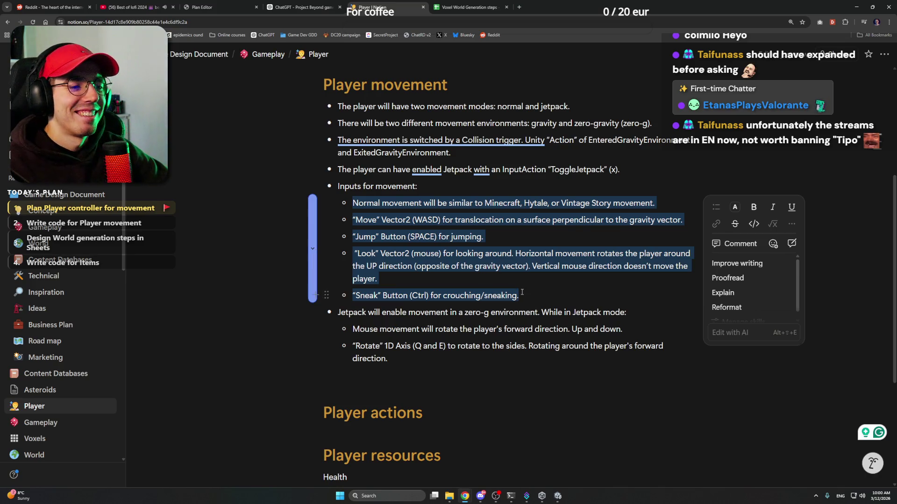
{"action": "mouse_move", "coordinate": [519, 295]}
{"action": "left_mouse_down"}
{"action": "mouse_move", "coordinate": [355, 295]}
{"action": "mouse_move", "coordinate": [352, 205]}
{"action": "left_mouse_up"}
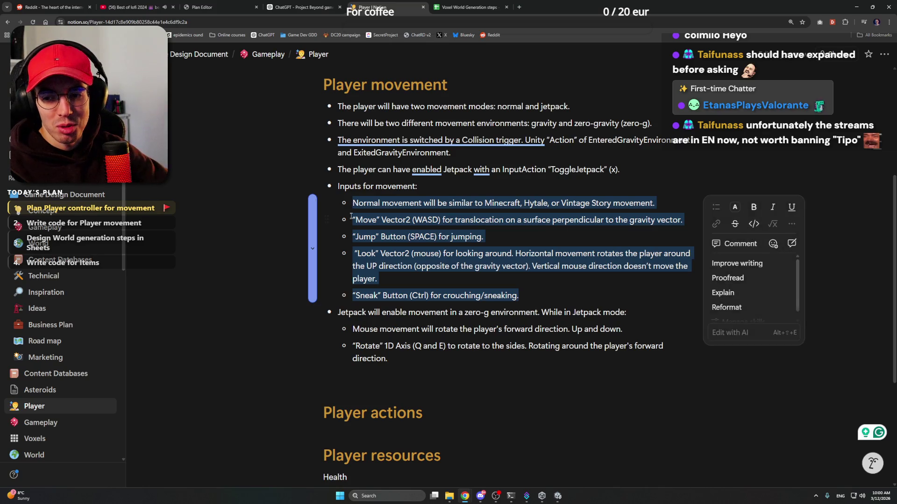
{"action": "key", "text": "Tab"}
{"action": "left_click", "coordinate": [552, 310]}
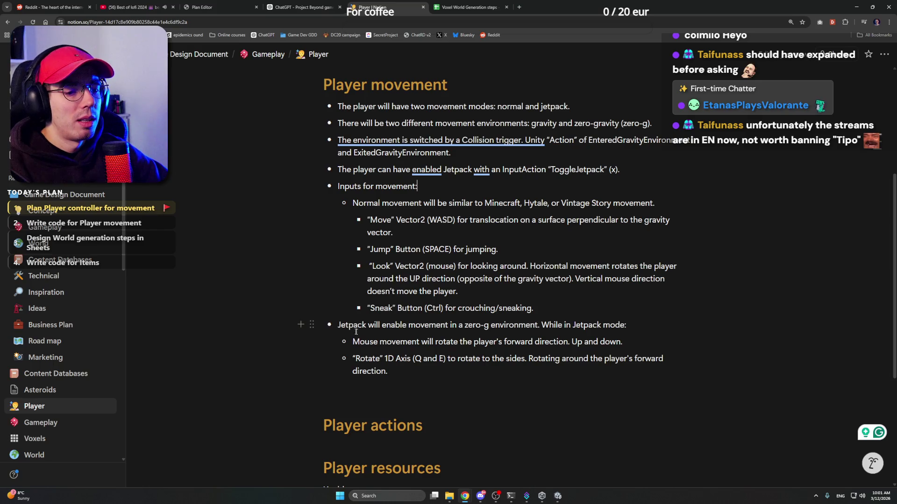
Indent the Jetpack section under 'Inputs for movement:' and start a new top-level bullet
{"action": "mouse_move", "coordinate": [388, 374]}
{"action": "left_mouse_down"}
{"action": "mouse_move", "coordinate": [321, 322]}
{"action": "mouse_move", "coordinate": [329, 321]}
{"action": "left_mouse_up"}
{"action": "key", "text": "Tab"}
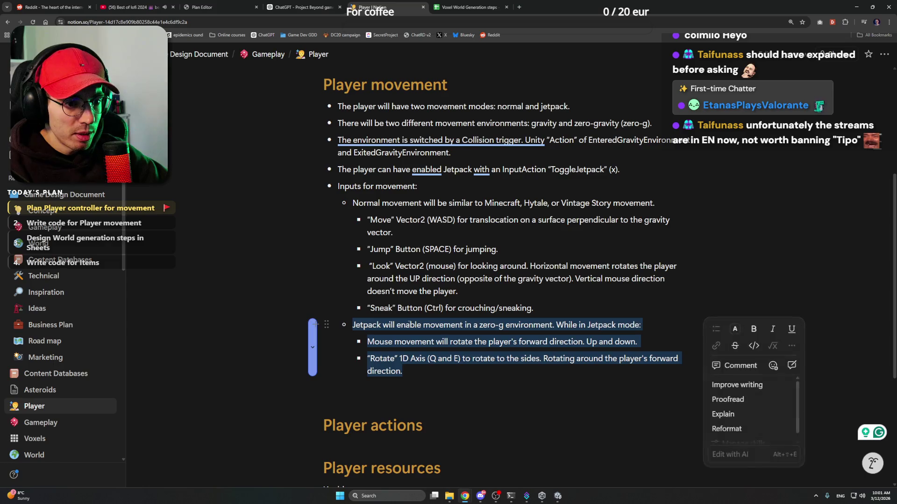
{"action": "left_click", "coordinate": [554, 313]}
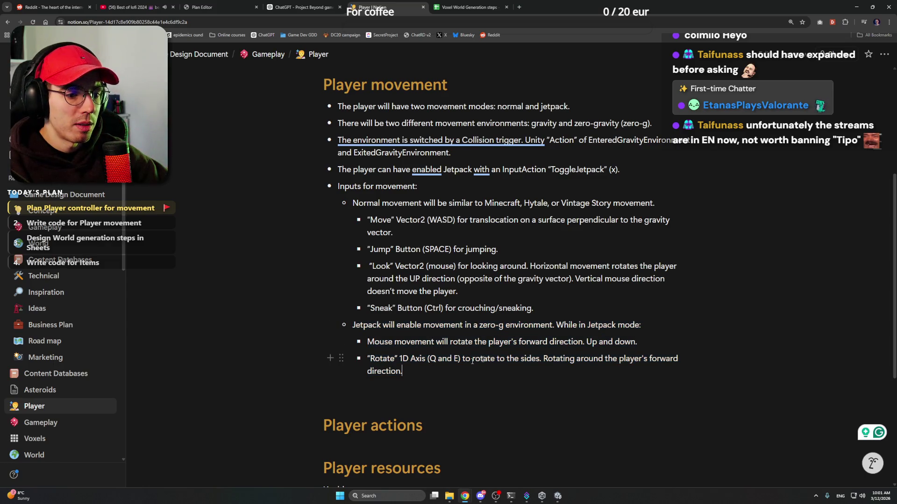
{"action": "key", "text": "Return"}
{"action": "key", "text": "Return"}
{"action": "key", "text": "Return"}
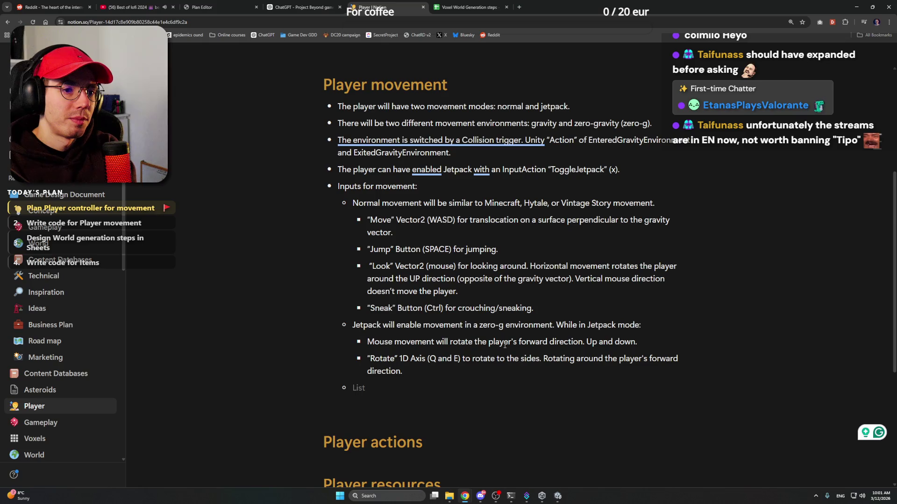
Add a 'Movement speed and acceleration:' bullet with an indented sub-bullet
{"action": "type", "text": "Movement "}
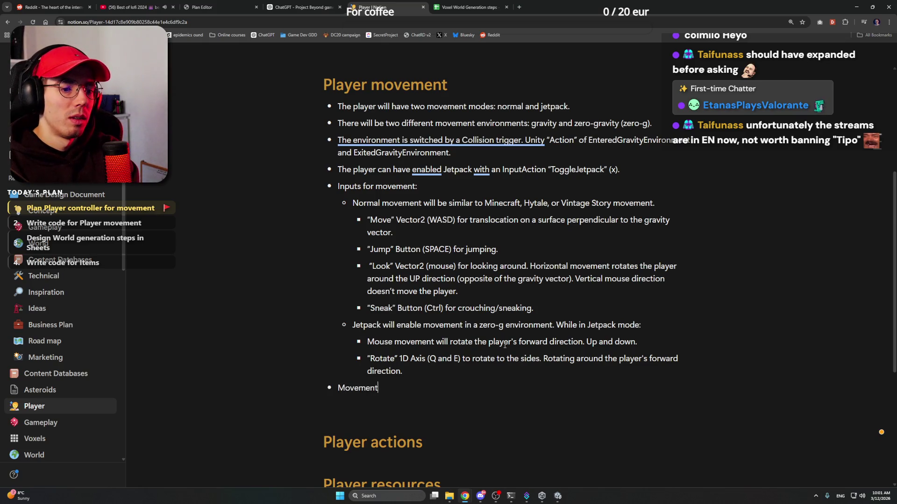
{"action": "type", "text": "spee"}
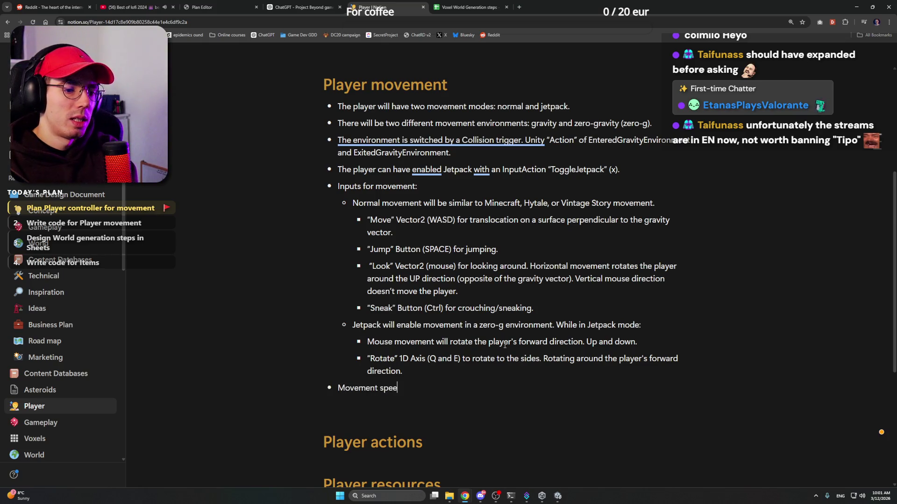
{"action": "type", "text": "ds:"}
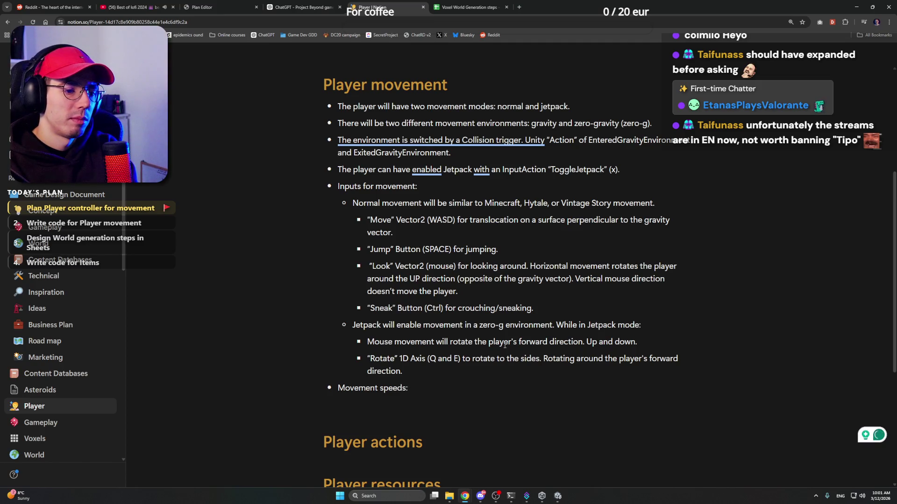
{"action": "key", "text": "BackSpace"}
{"action": "key", "text": "BackSpace"}
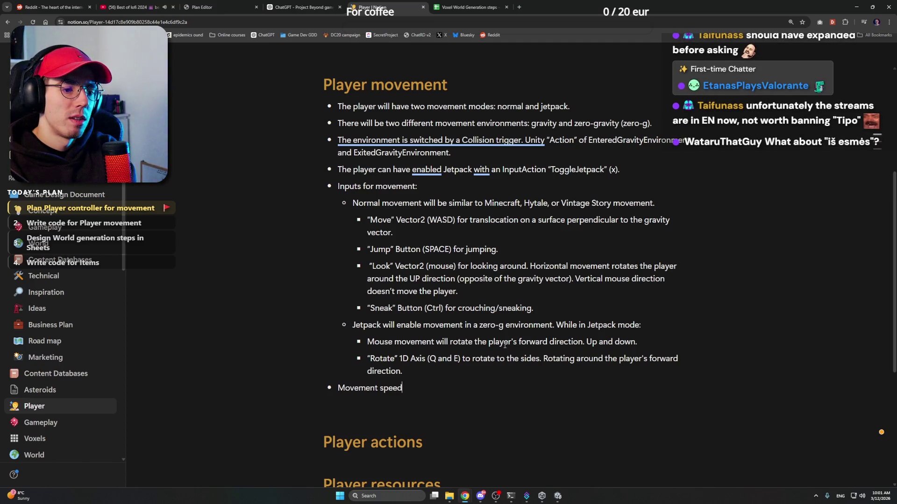
{"action": "type", "text": " and accelerati"}
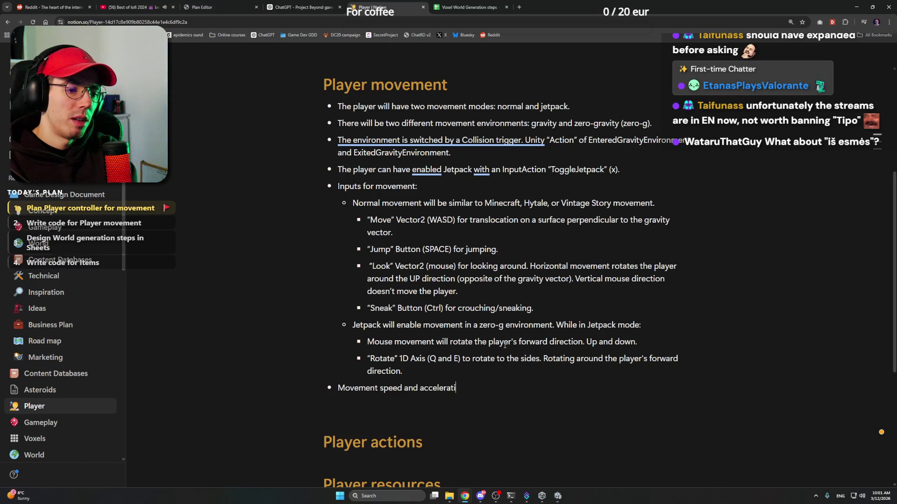
{"action": "type", "text": "on:"}
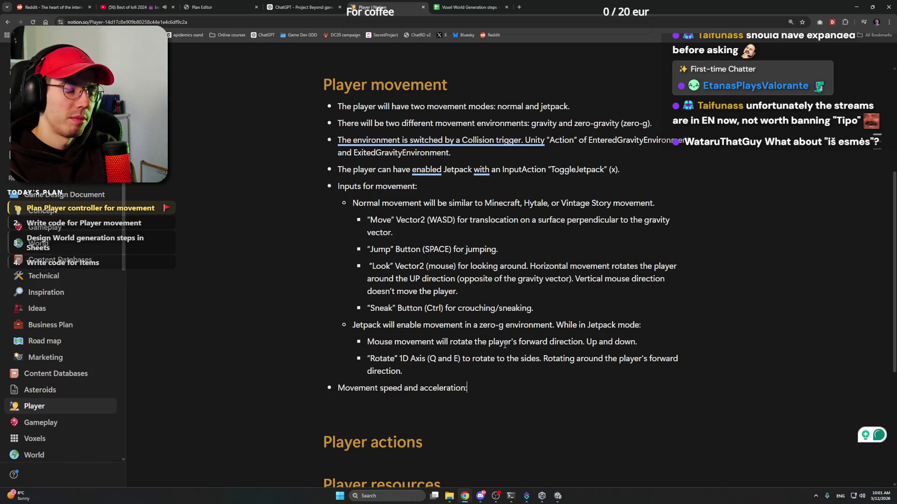
{"action": "key", "text": "Return"}
{"action": "key", "text": "Tab"}
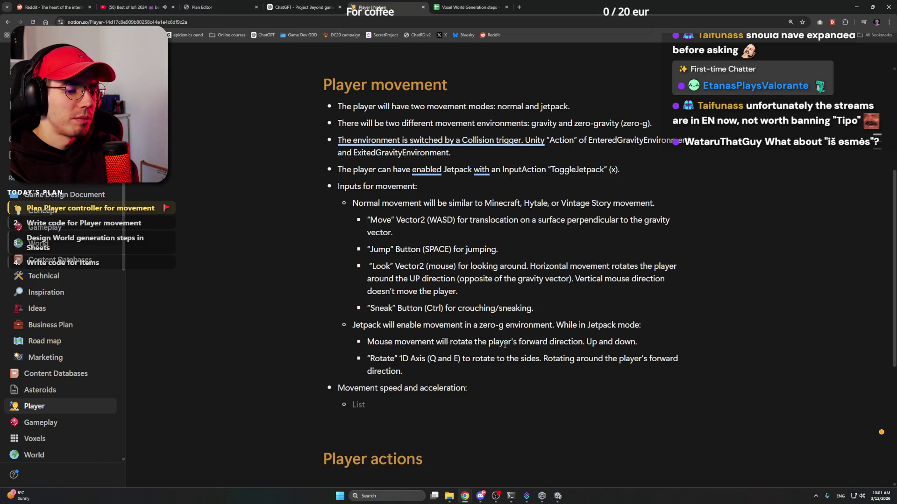
Write 'While the player is grounded' in the sub-bullet, accepting the 'the player' suggestion
{"action": "type", "text": "While player is grounde"}
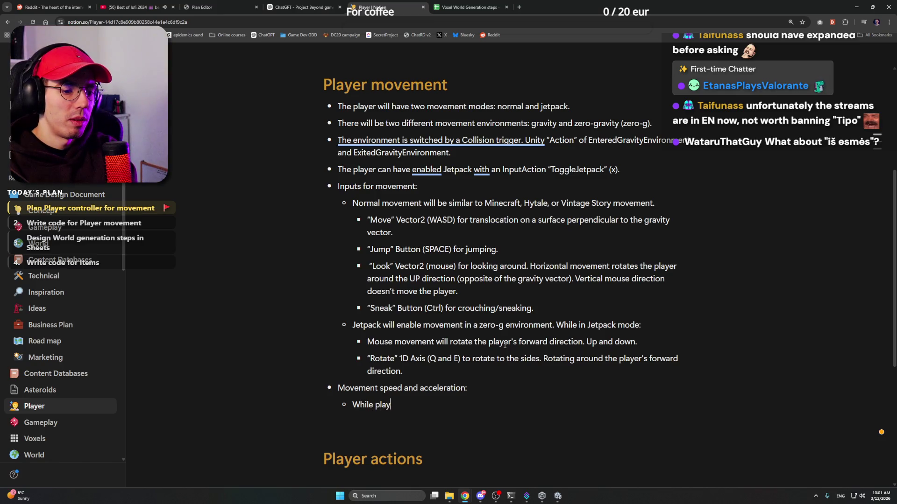
{"action": "type", "text": "d"}
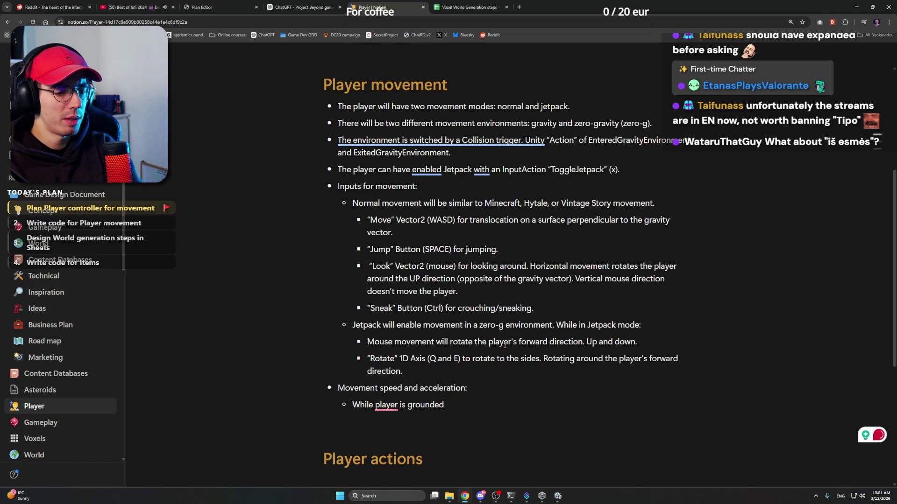
{"action": "mouse_move", "coordinate": [386, 405]}
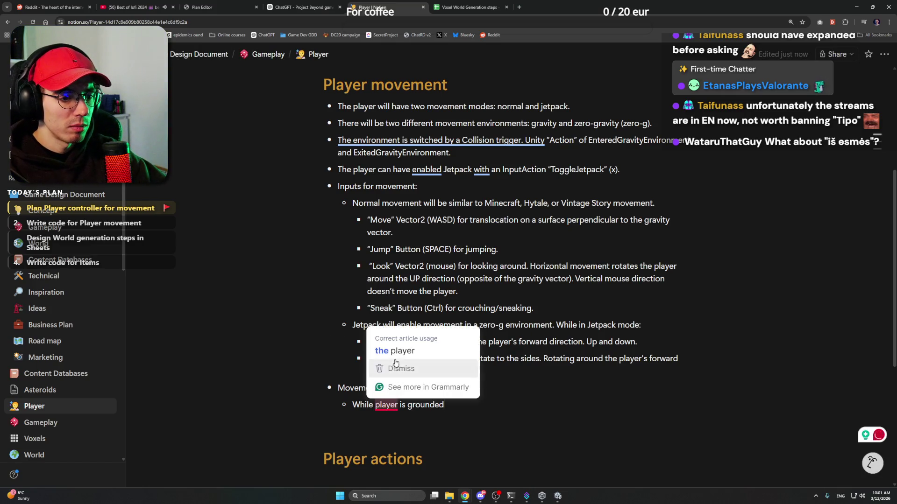
{"action": "left_click", "coordinate": [411, 367]}
{"action": "scroll", "coordinate": [477, 404], "scroll_direction": "down", "scroll_amount": 2}
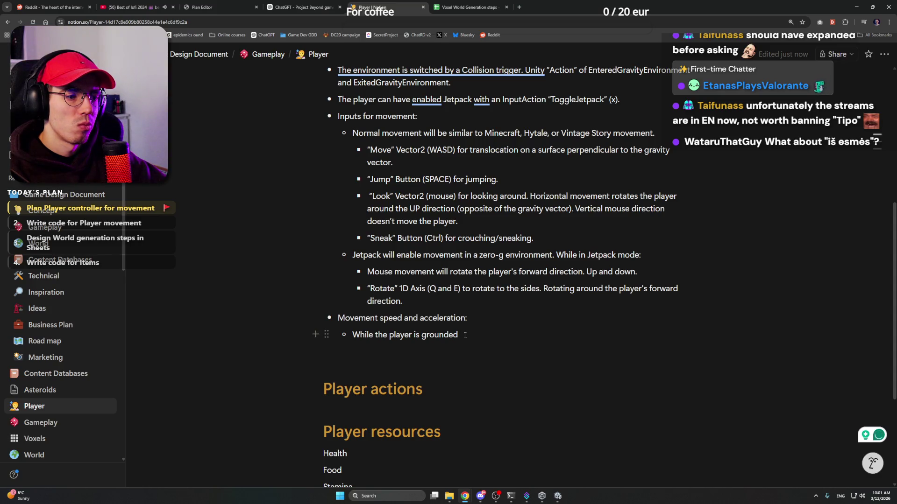
Change 'is grounded' to 'is in gravity and has no jetpack on,' using Grammarly fixes
{"action": "triple_click", "coordinate": [433, 337]}
{"action": "left_click_drag", "start_coordinate": [458, 335], "coordinate": [413, 336]}
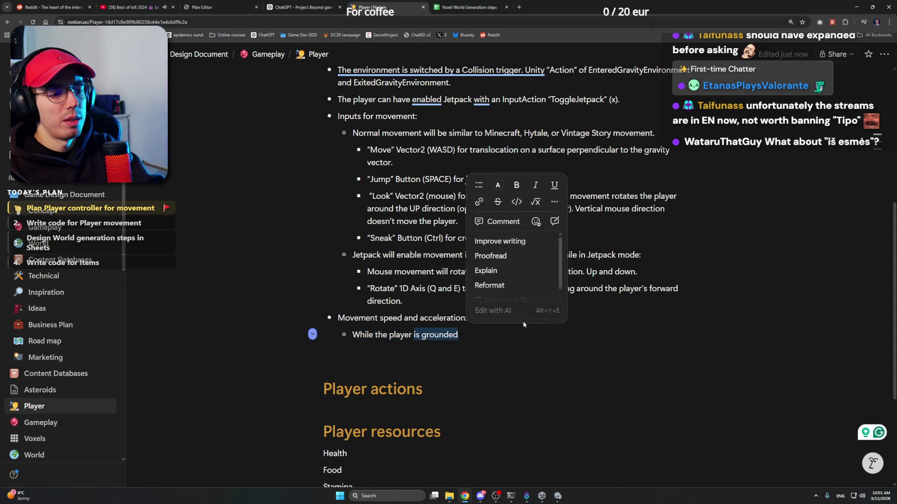
{"action": "type", "text": "in "}
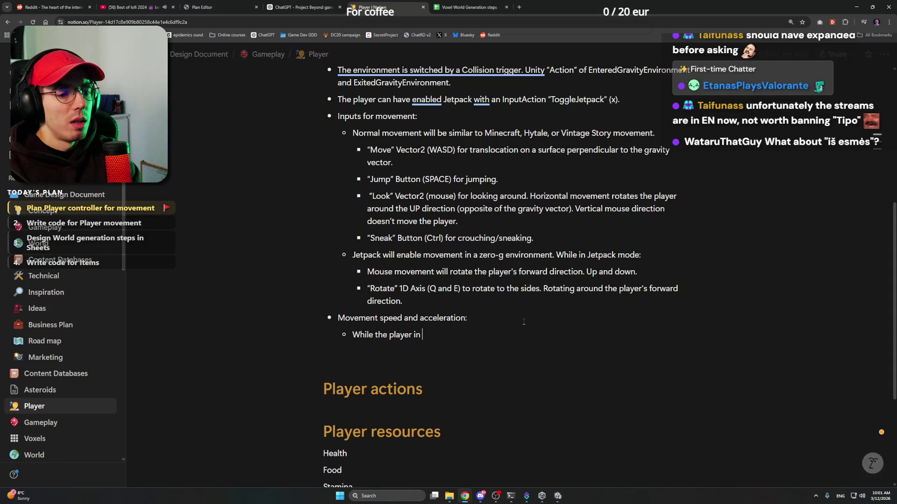
{"action": "type", "text": "g"}
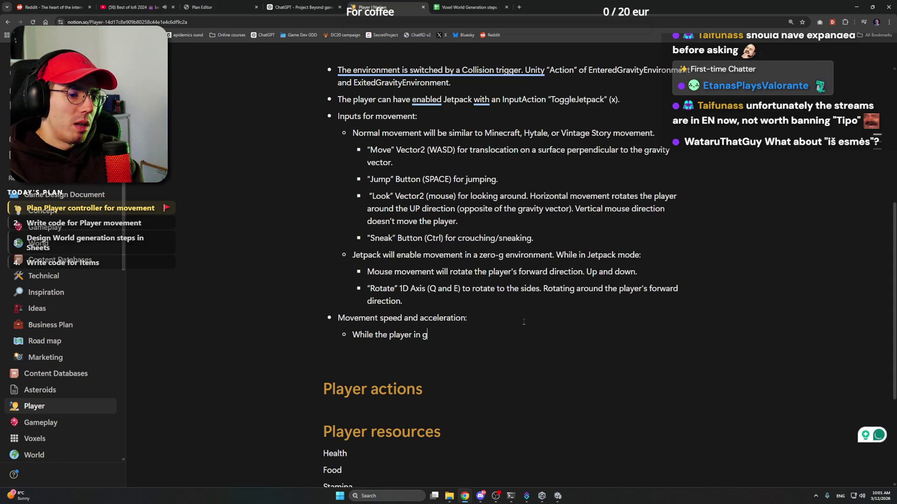
{"action": "type", "text": "ravity and "}
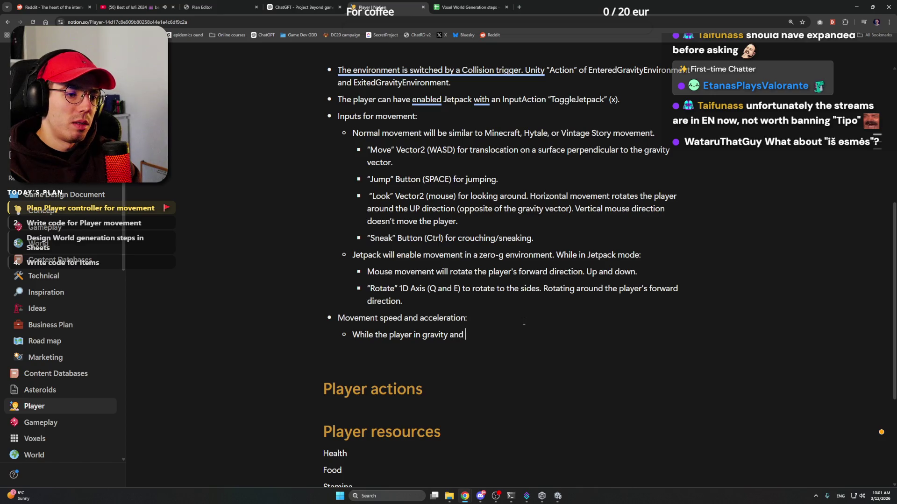
{"action": "type", "text": "no jetpack on"}
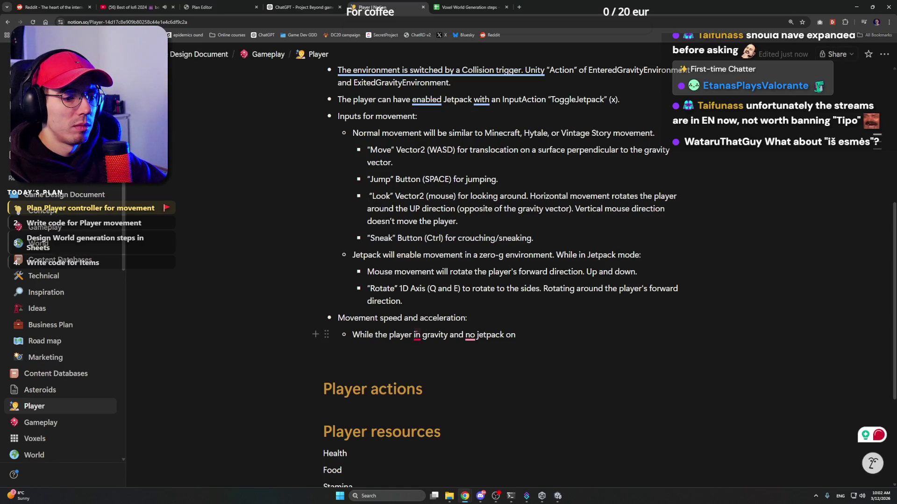
{"action": "mouse_move", "coordinate": [417, 336]}
{"action": "left_click", "coordinate": [449, 368]}
{"action": "mouse_move", "coordinate": [473, 338]}
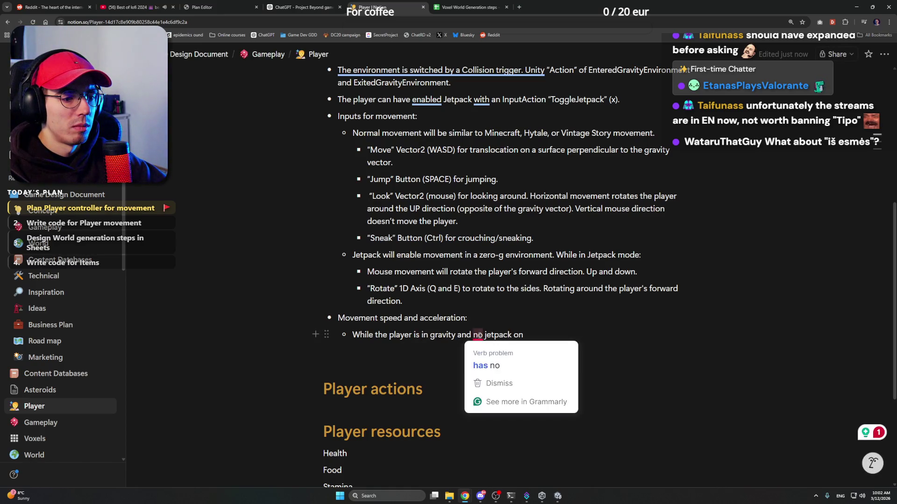
{"action": "left_click", "coordinate": [508, 368]}
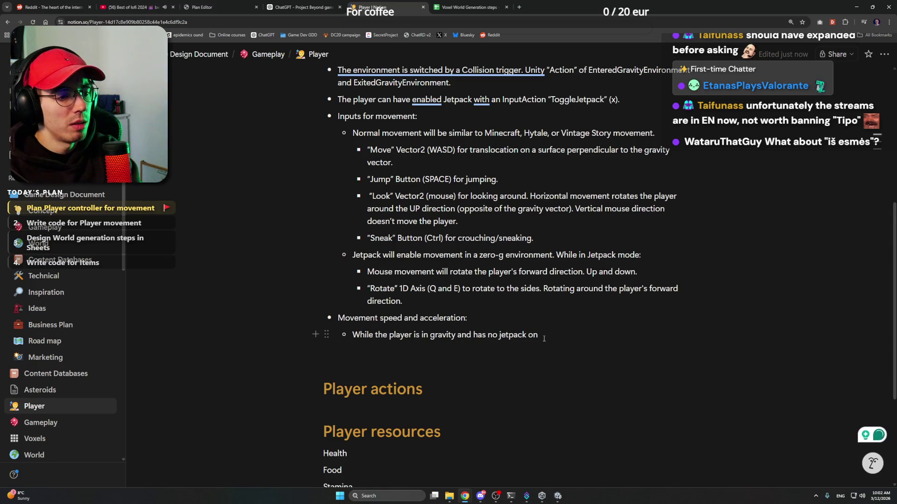
{"action": "type", "text": ","}
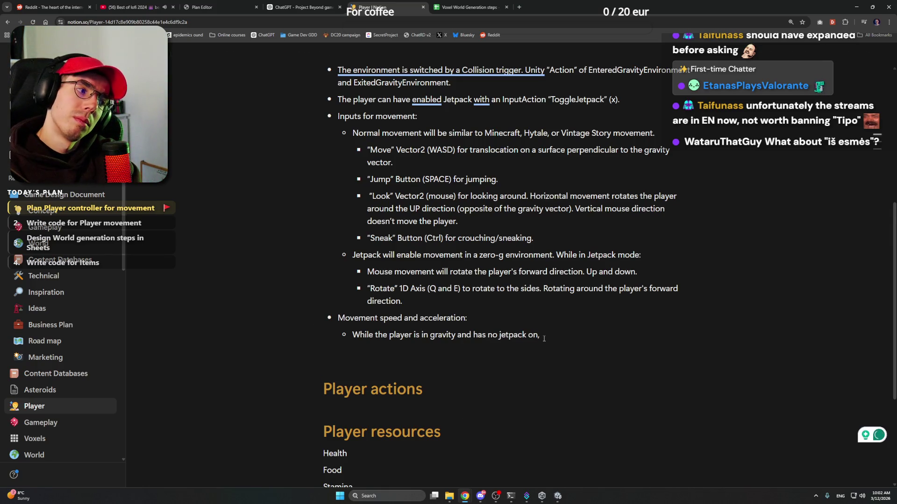
End the gravity bullet with a period in place of the trailing comma
{"action": "key", "text": "BackSpace"}
{"action": "type", "text": "."}
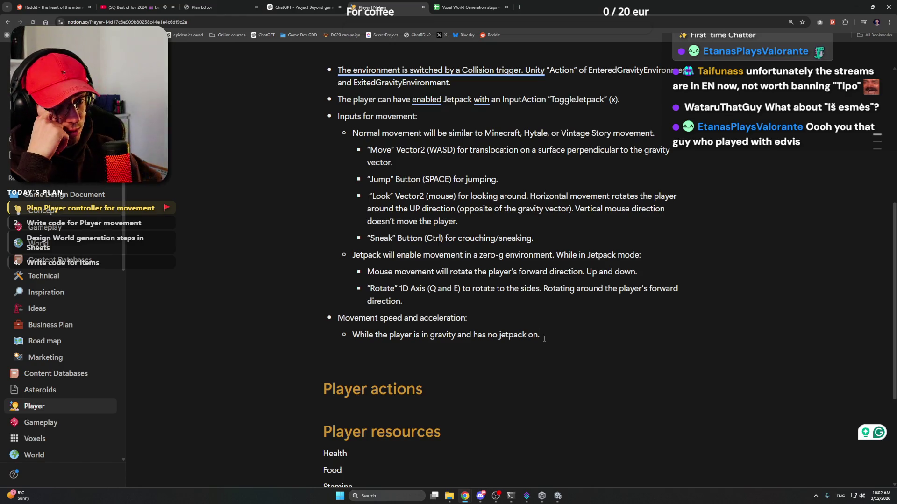
{"action": "key", "text": "BackSpace"}
{"action": "key", "text": "BackSpace"}
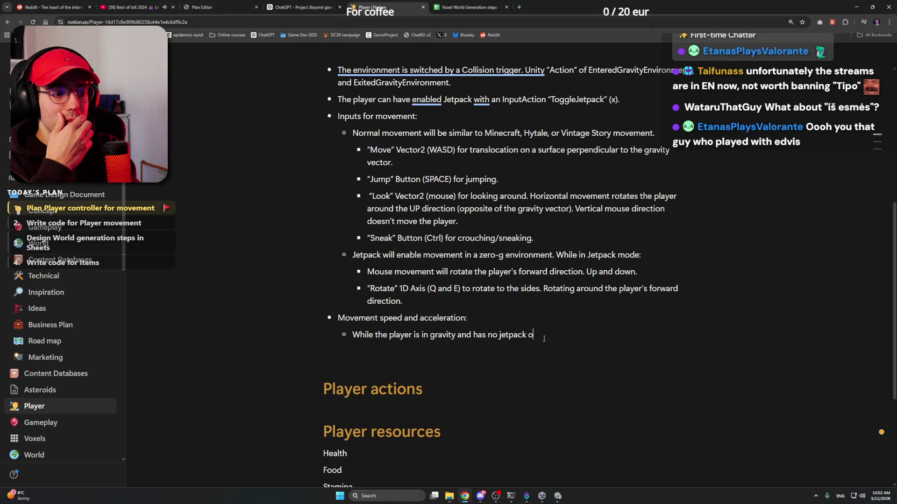
{"action": "type", "text": "n."}
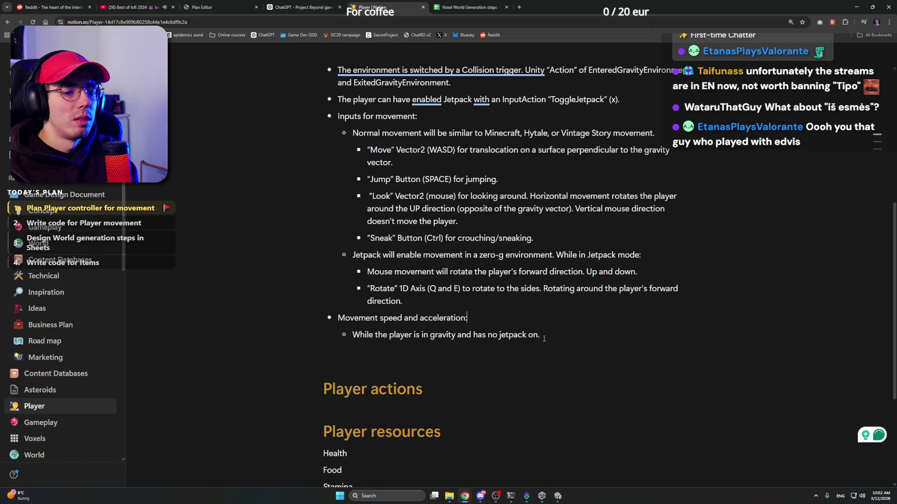
Insert a bullet above reading 'All of the inputs for changing the player's position should have acceleration.'
{"action": "key", "text": "Home"}
{"action": "key", "text": "Return"}
{"action": "type", "text": "All "}
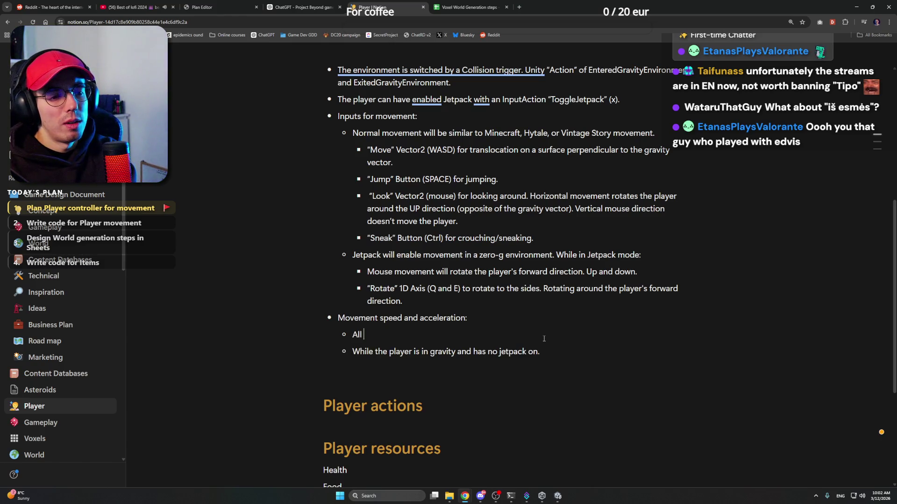
{"action": "type", "text": "of the inputs fo"}
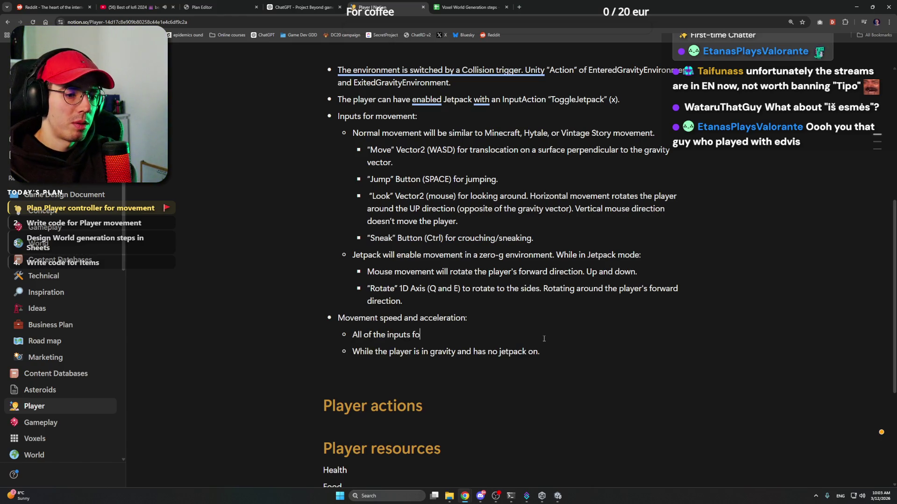
{"action": "type", "text": "r changing the players"}
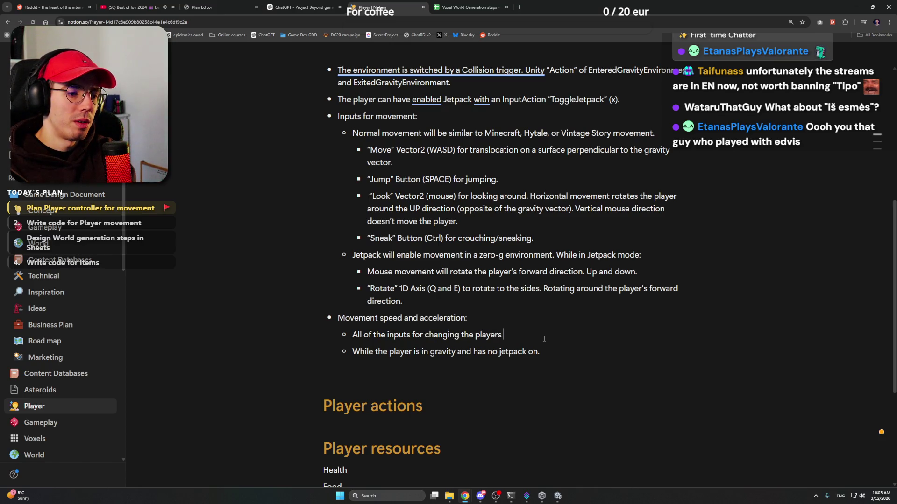
{"action": "type", "text": " position shgou"}
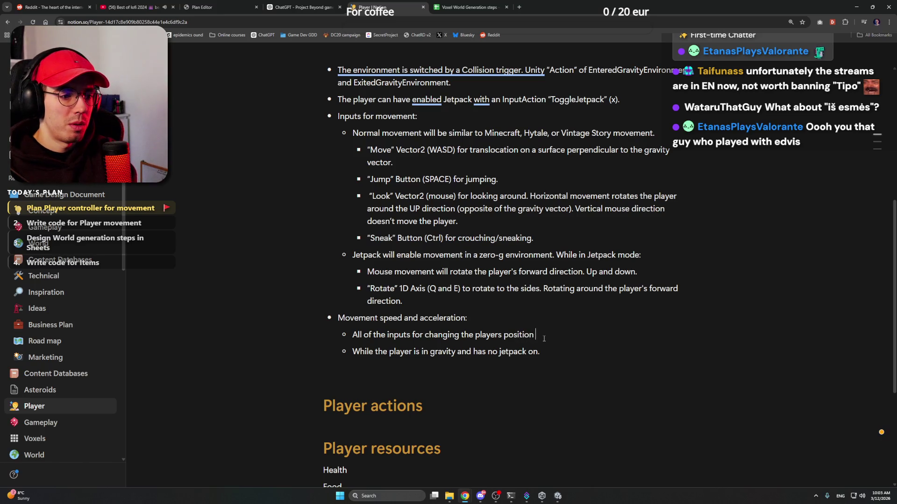
{"action": "key", "text": "BackSpace"}
{"action": "key", "text": "BackSpace"}
{"action": "key", "text": "BackSpace"}
{"action": "type", "text": "ould ha"}
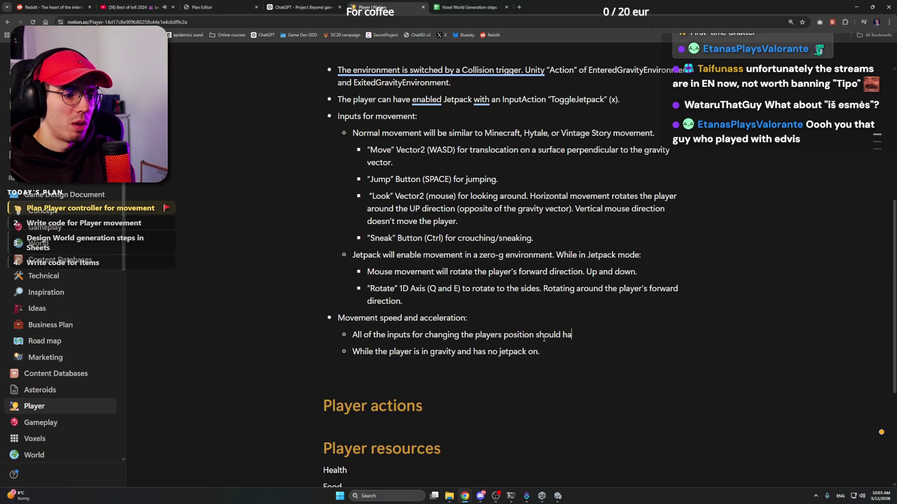
{"action": "type", "text": "ve acceleration"}
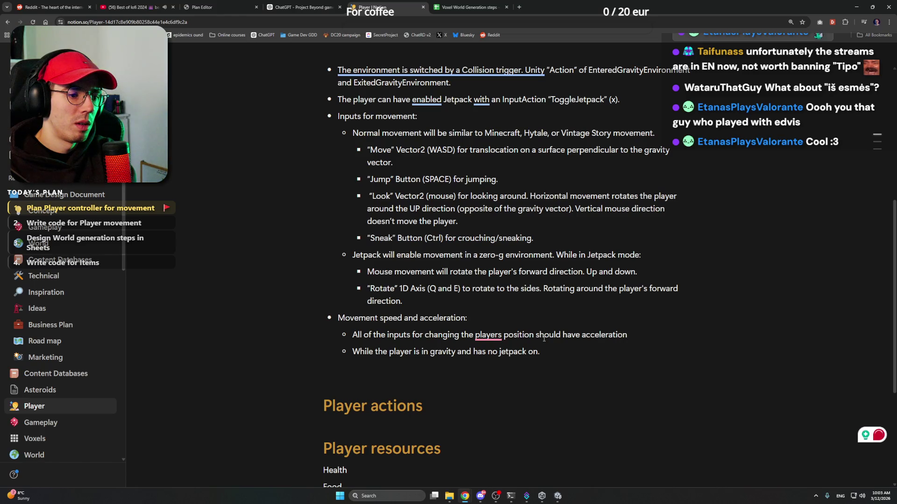
{"action": "right_click", "coordinate": [490, 330]}
{"action": "left_click", "coordinate": [505, 348]}
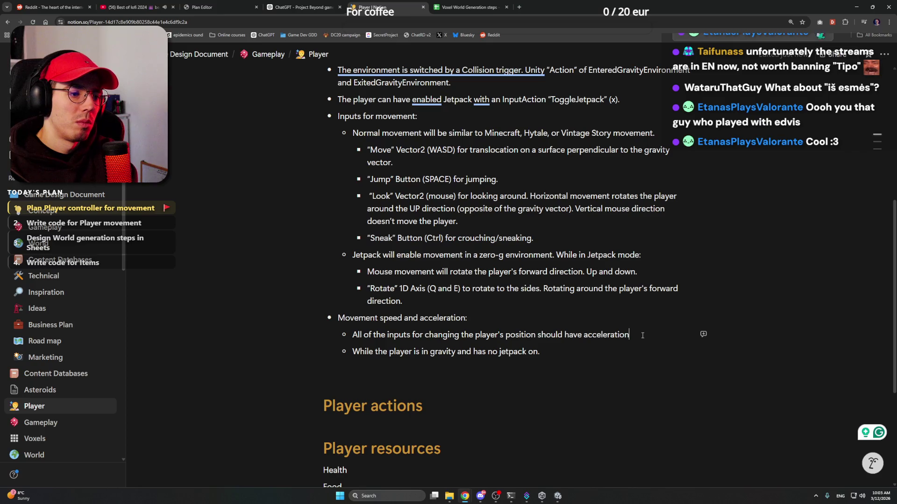
{"action": "type", "text": "."}
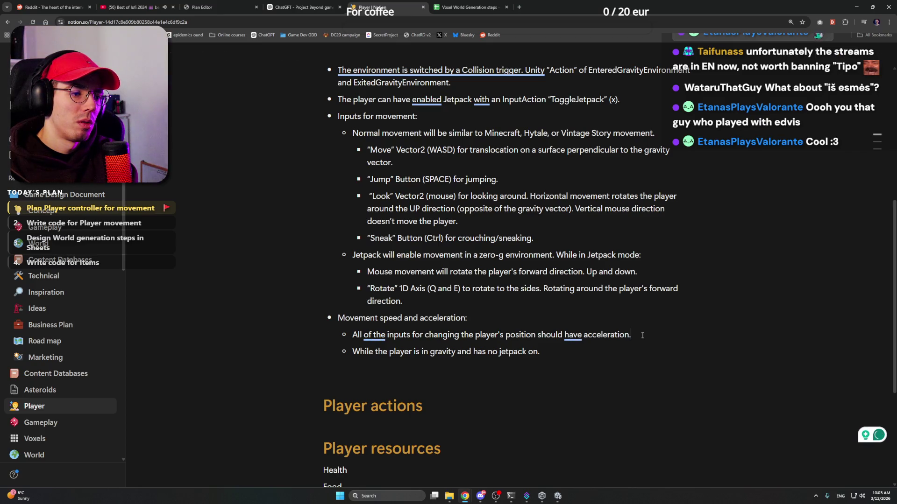
{"action": "key", "text": "Return"}
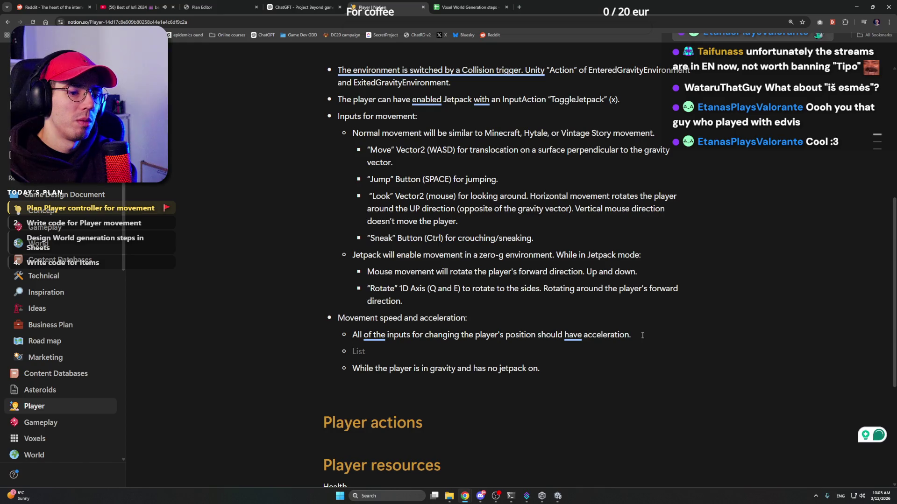
Start a bullet reading 'There will be AccelerationSpeedOnGround'
{"action": "type", "text": "There will be A"}
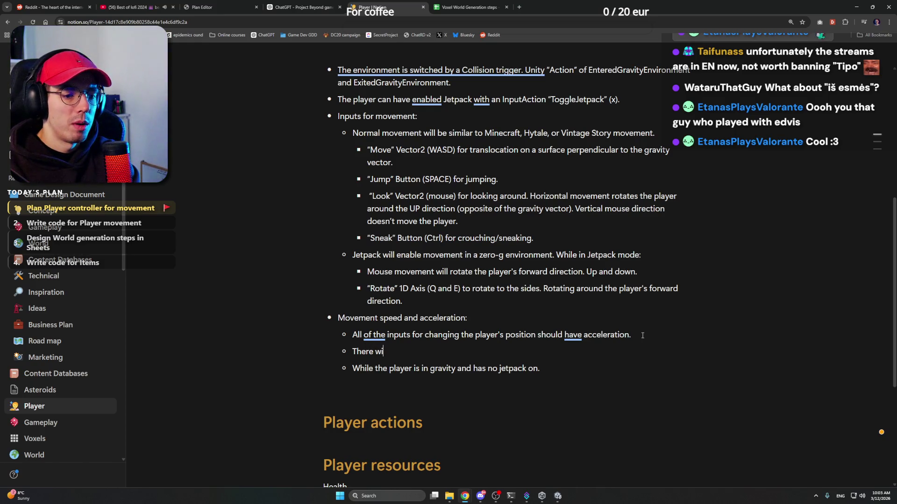
{"action": "key", "text": "BackSpace"}
{"action": "type", "text": "a"}
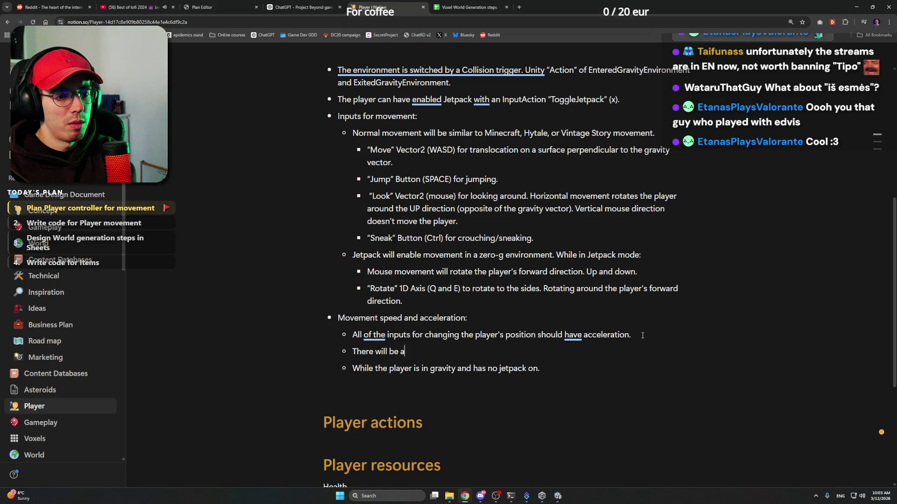
{"action": "type", "text": "cceleration speed"}
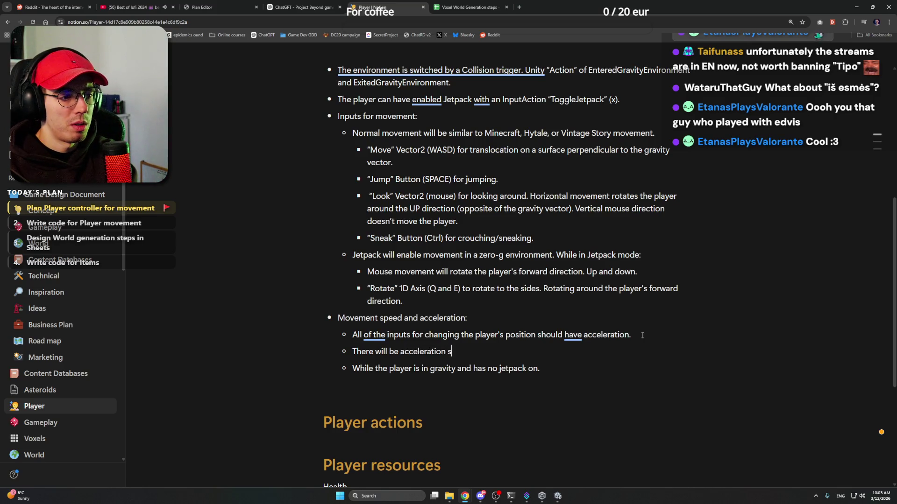
{"action": "key", "text": "ctrl+shift+Left"}
{"action": "key", "text": "ctrl+shift+Left"}
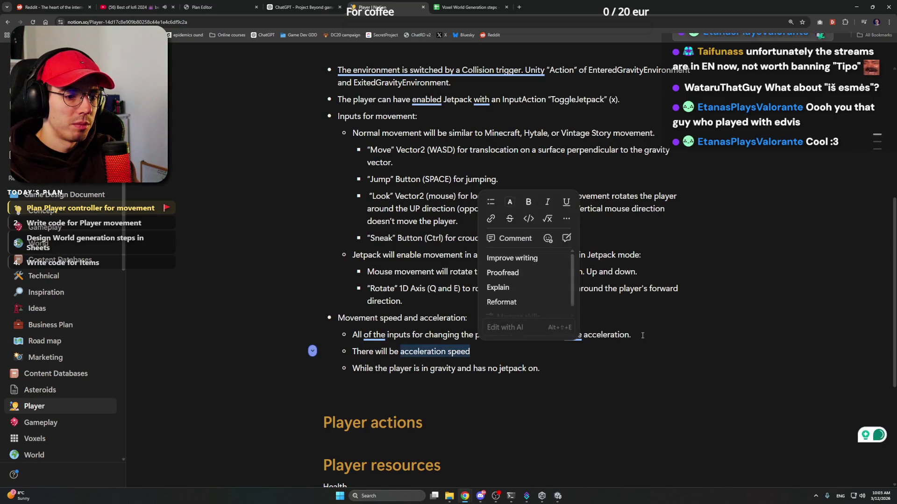
{"action": "key", "text": "BackSpace"}
{"action": "type", "text": "Acce"}
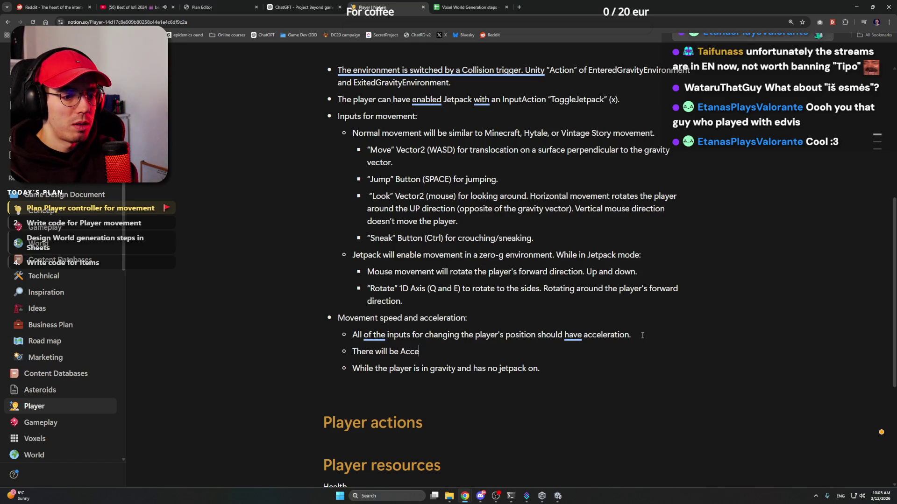
{"action": "type", "text": "lerationSpee"}
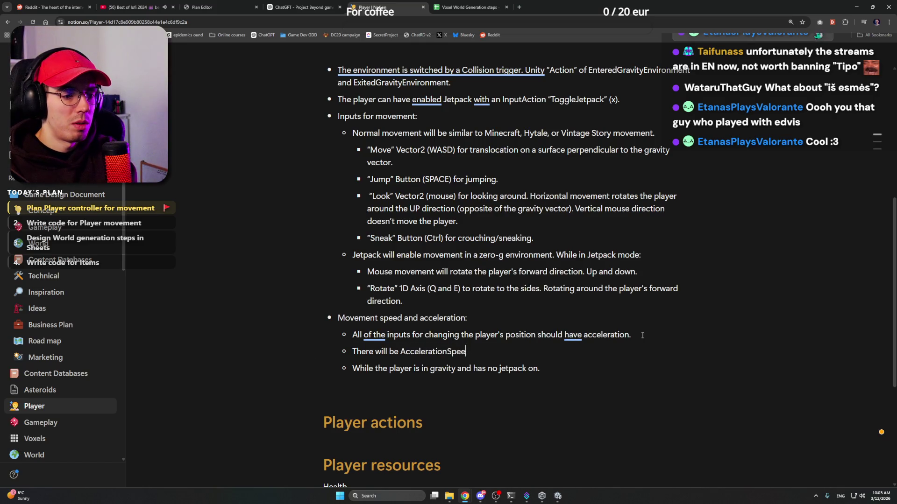
{"action": "type", "text": "dOnGround"}
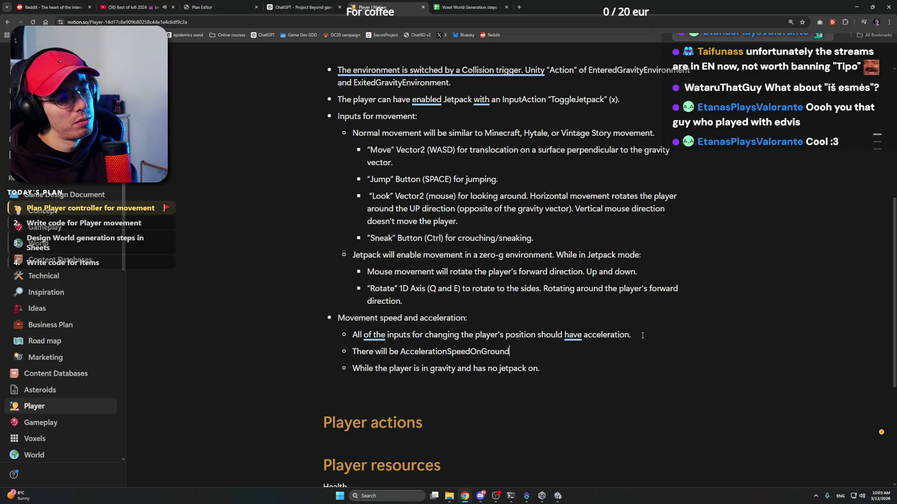
Nest AccelerationSpeedOnGround under a 'There will be global settings for' bullet
{"action": "key", "text": "Left"}
{"action": "key", "text": "Left"}
{"action": "key", "text": "Left"}
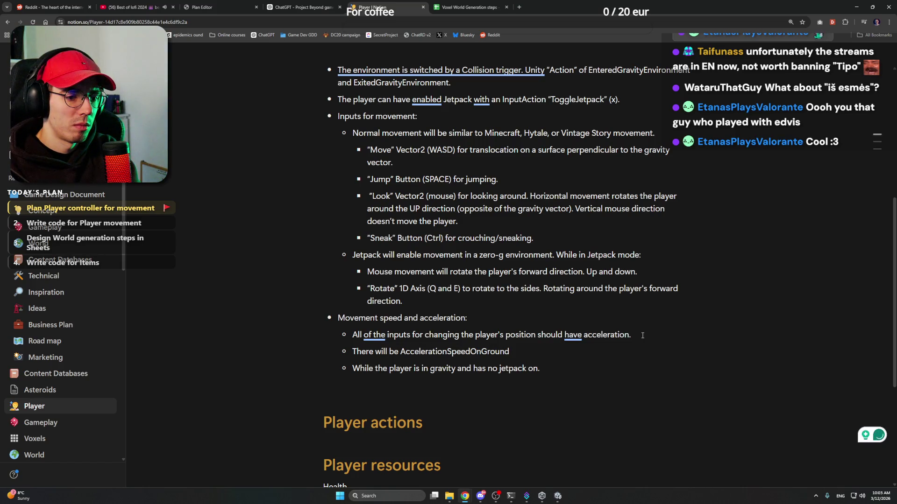
{"action": "key", "text": "Left"}
{"action": "key", "text": "Left"}
{"action": "key", "text": "Left"}
{"action": "key", "text": "BackSpace"}
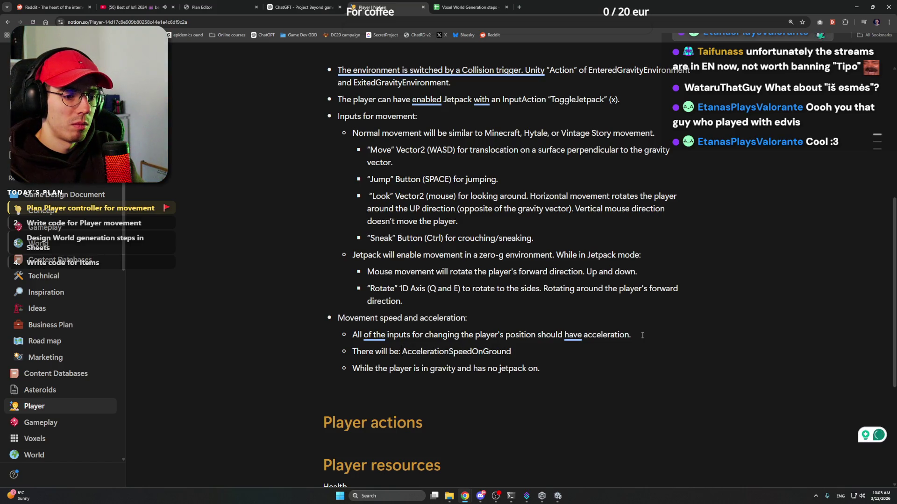
{"action": "type", "text": ":"}
{"action": "key", "text": "Return"}
{"action": "key", "text": "Tab"}
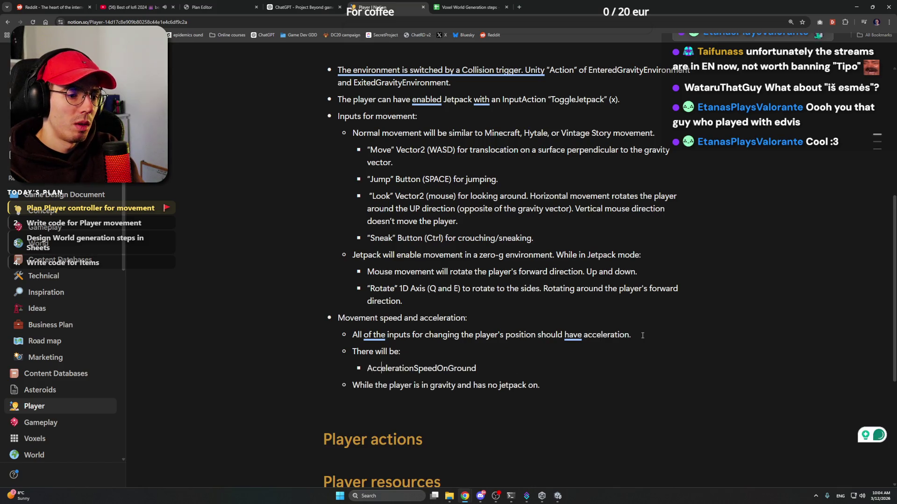
{"action": "key", "text": "BackSpace"}
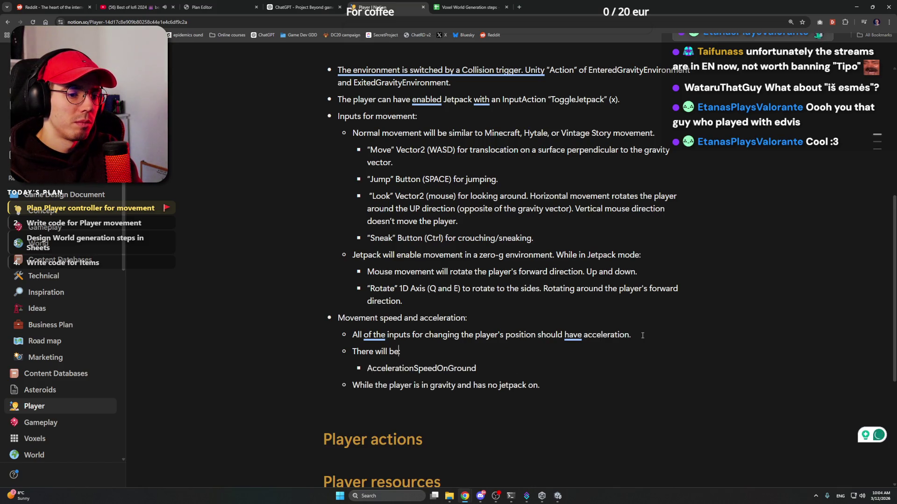
{"action": "type", "text": " global se"}
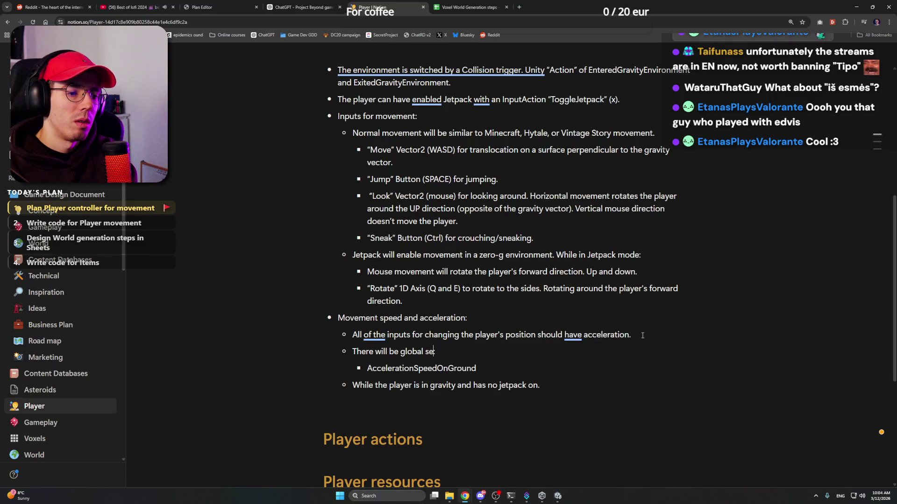
{"action": "type", "text": "ttings for:"}
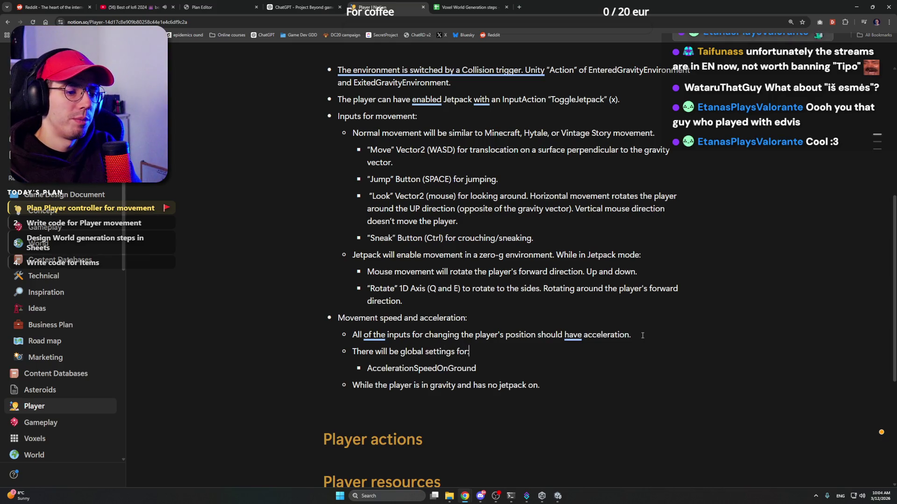
Append '(I have ' to the global settings line, then switch to the Unity editor
{"action": "key", "text": "Up"}
{"action": "key", "text": "Right"}
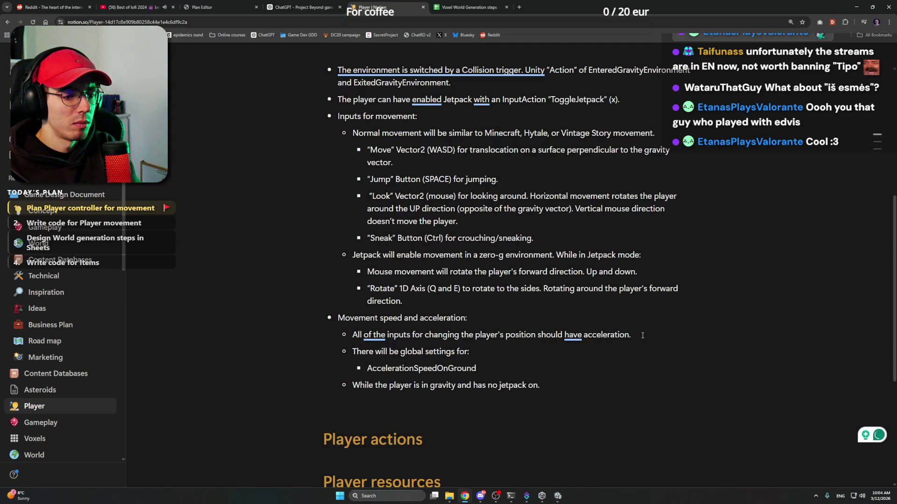
{"action": "type", "text": "I have"}
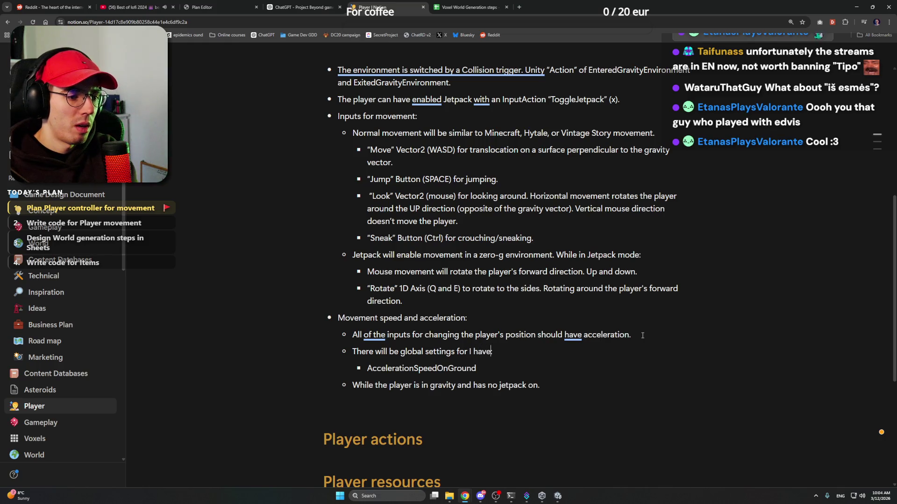
{"action": "key", "text": "Left"}
{"action": "key", "text": "Left"}
{"action": "key", "text": "Left"}
{"action": "type", "text": "("}
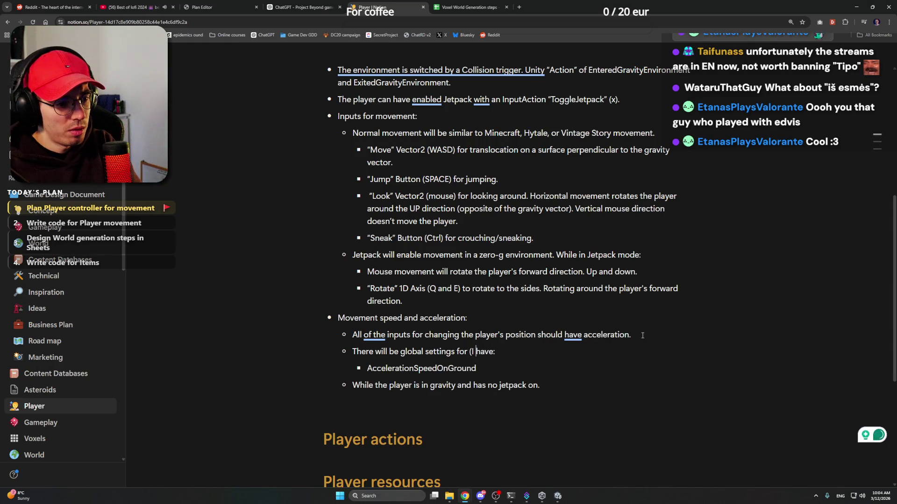
{"action": "key", "text": "Right"}
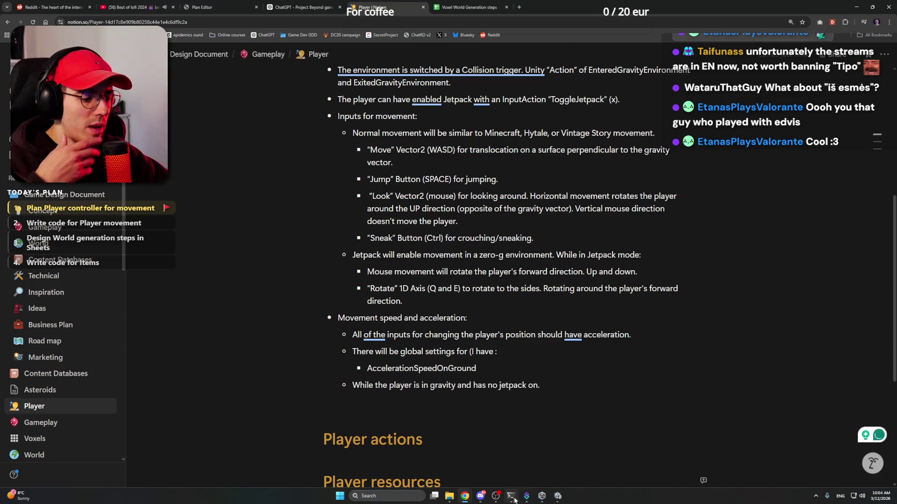
{"action": "key", "text": "alt+Tab"}
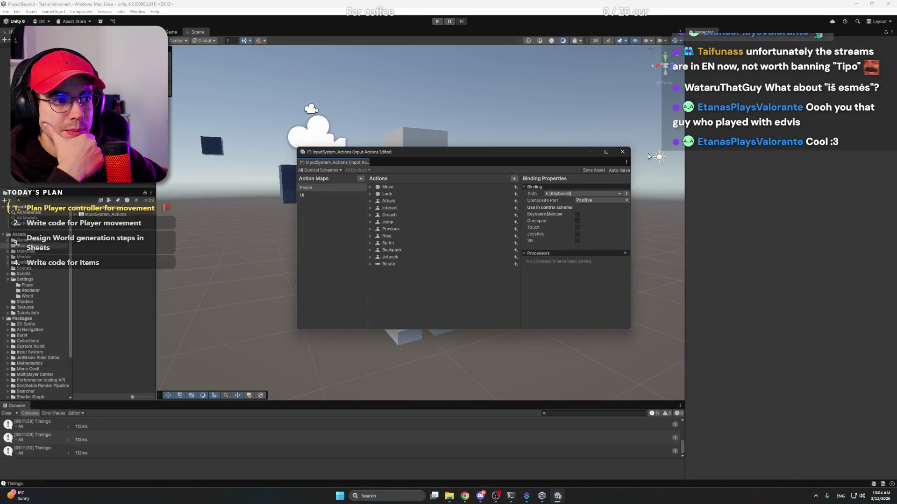
Close the Input Actions editor, open Scripts > Player to locate PlayerSettings, and return to Notion
{"action": "left_click", "coordinate": [623, 152]}
{"action": "left_click", "coordinate": [448, 266]}
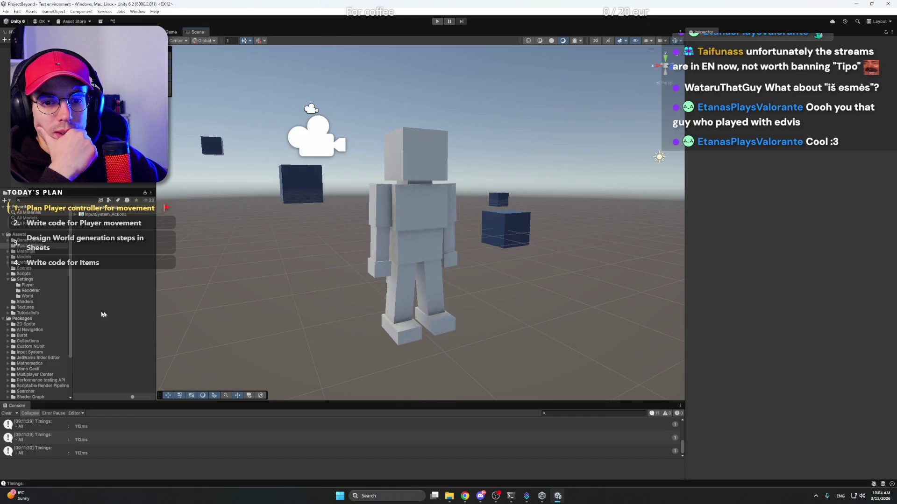
{"action": "left_click", "coordinate": [32, 276]}
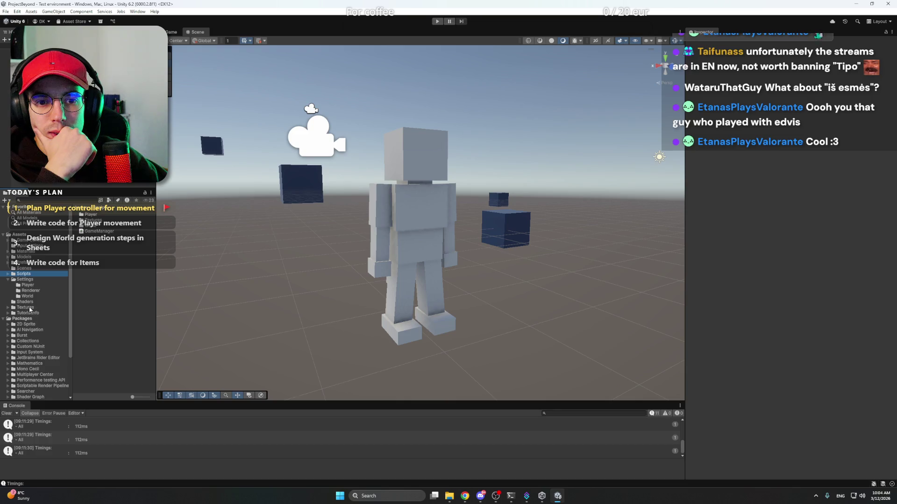
{"action": "left_click", "coordinate": [28, 285]}
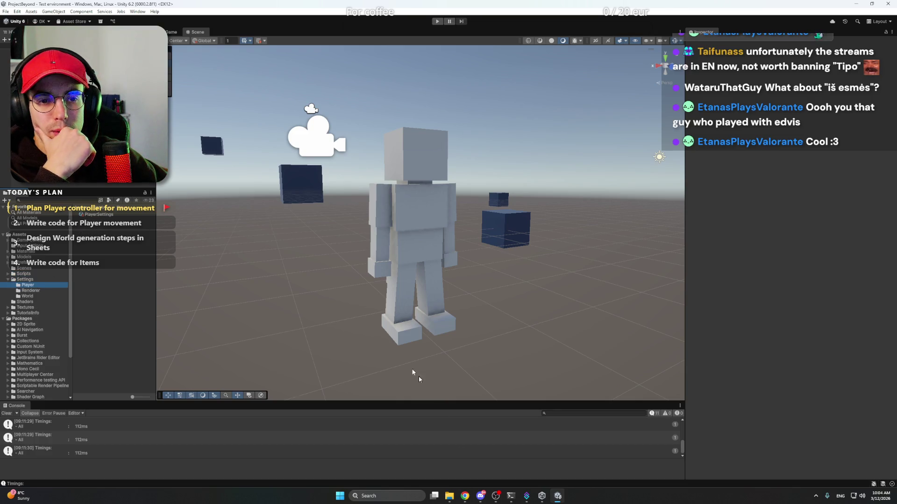
{"action": "mouse_move", "coordinate": [463, 498]}
{"action": "left_click", "coordinate": [464, 462]}
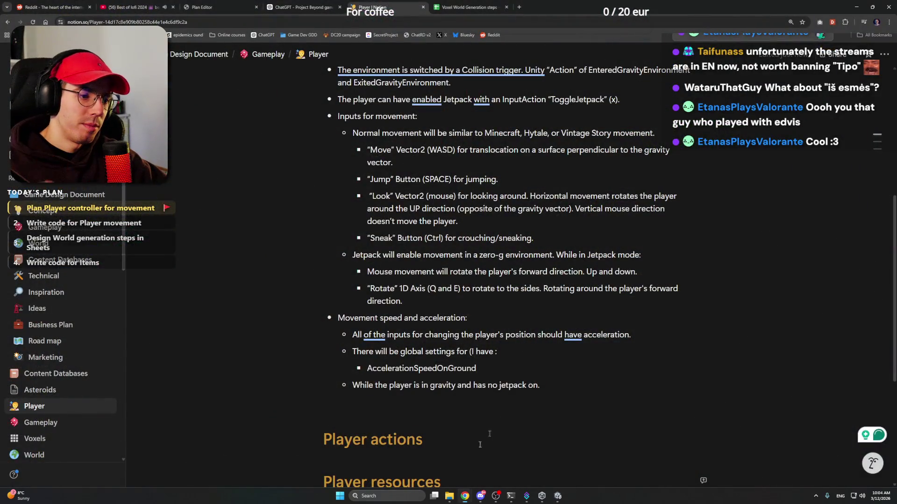
Finish the note as '(I have a PlayerSettings class):' and add an AccelerationSpeedJetpack bullet
{"action": "type", "text": "Player"}
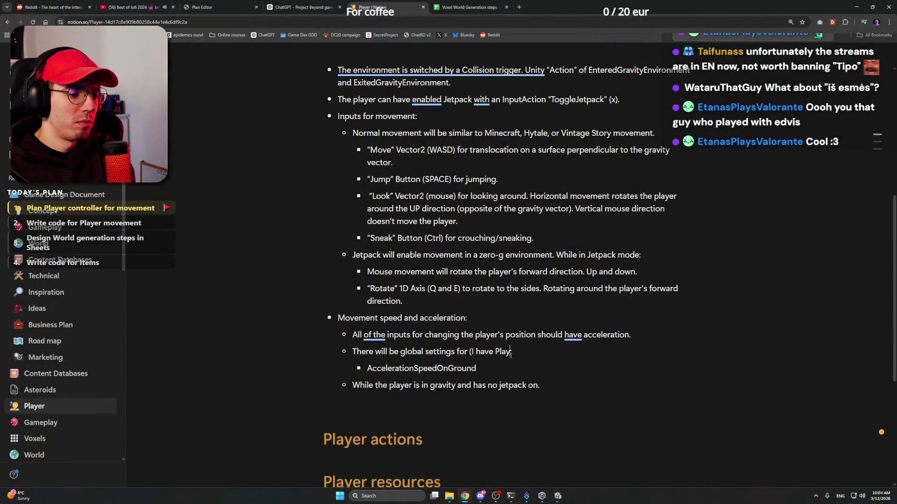
{"action": "type", "text": "Setti"}
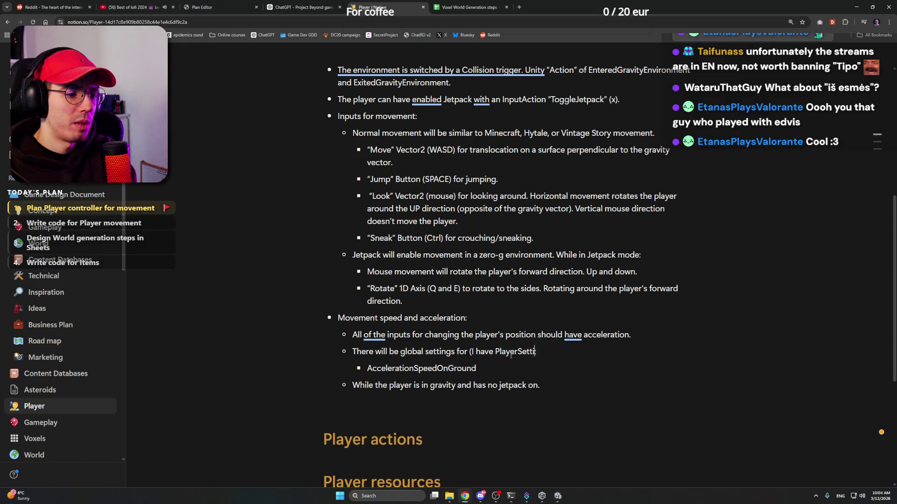
{"action": "type", "text": "ngs class):"}
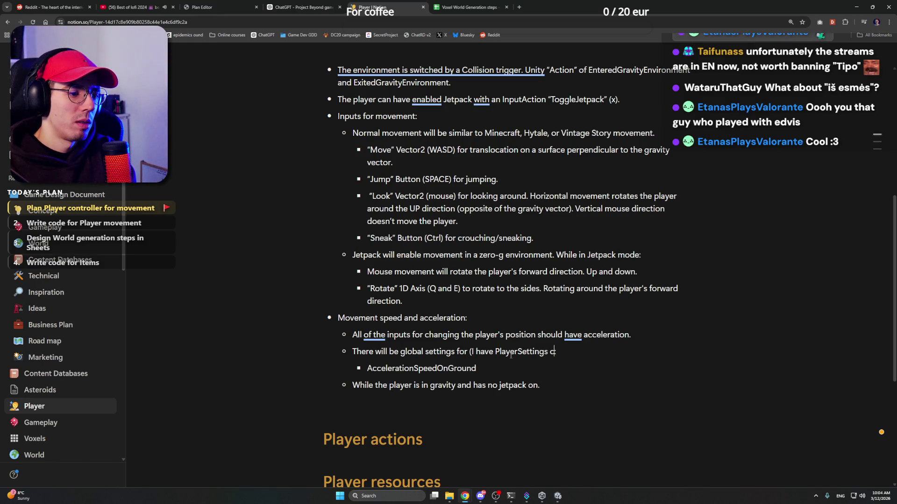
{"action": "left_click", "coordinate": [490, 367]}
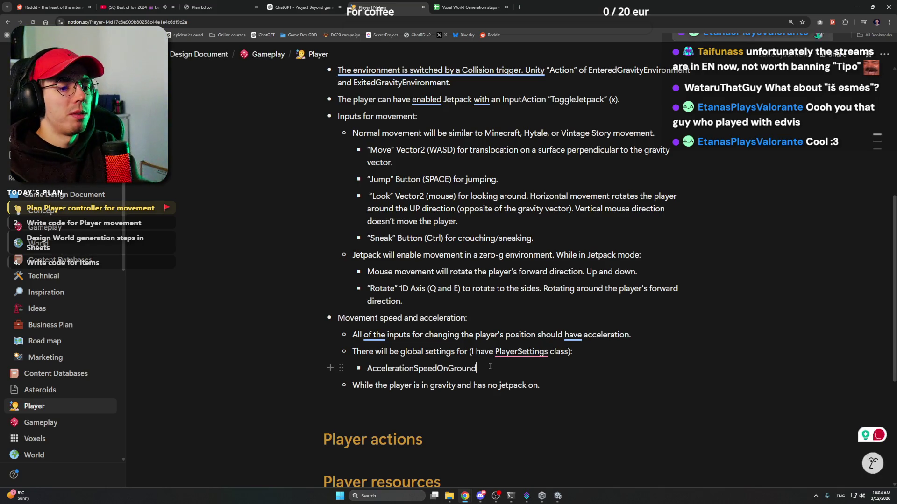
{"action": "key", "text": "Return"}
{"action": "type", "text": "Accelerati"}
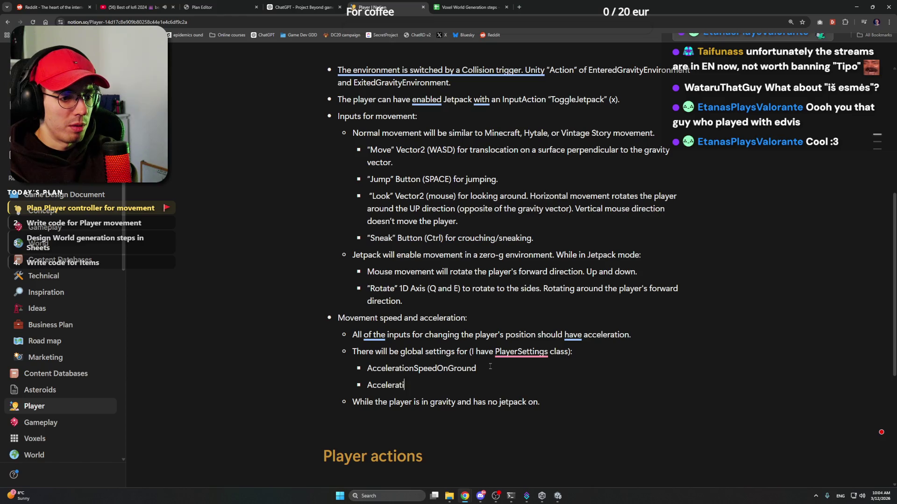
{"action": "type", "text": "onSpeed"}
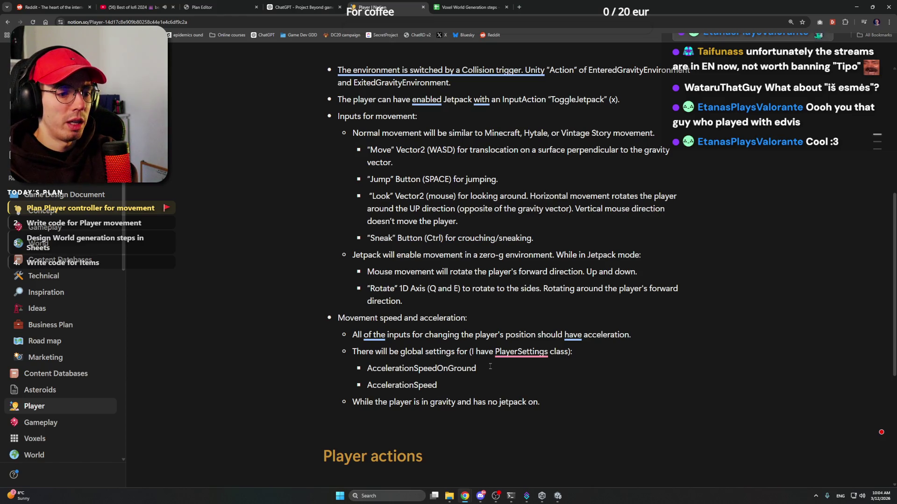
{"action": "type", "text": "Jetpack"}
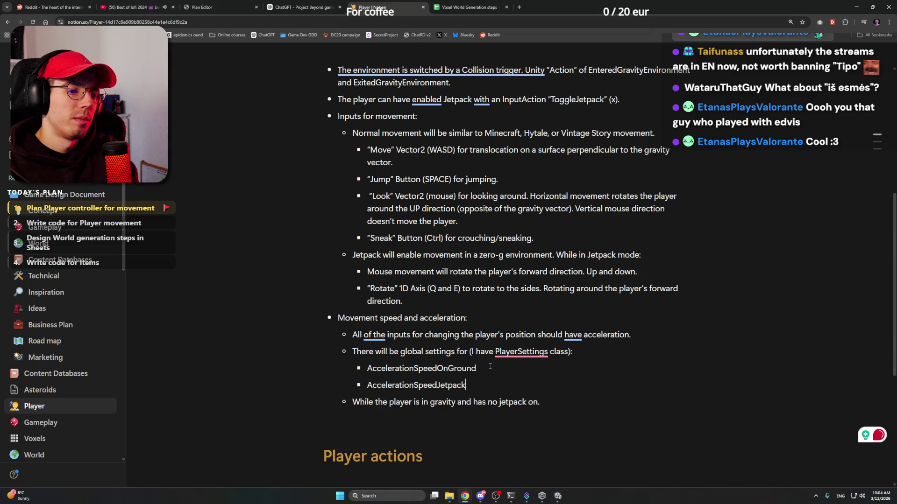
{"action": "key", "text": "Return"}
{"action": "mouse_move", "coordinate": [503, 359]}
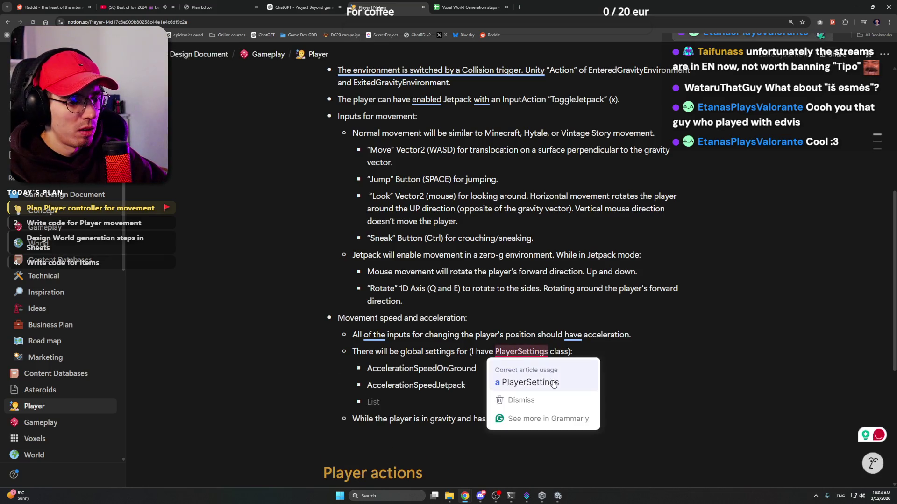
{"action": "left_click", "coordinate": [544, 378]}
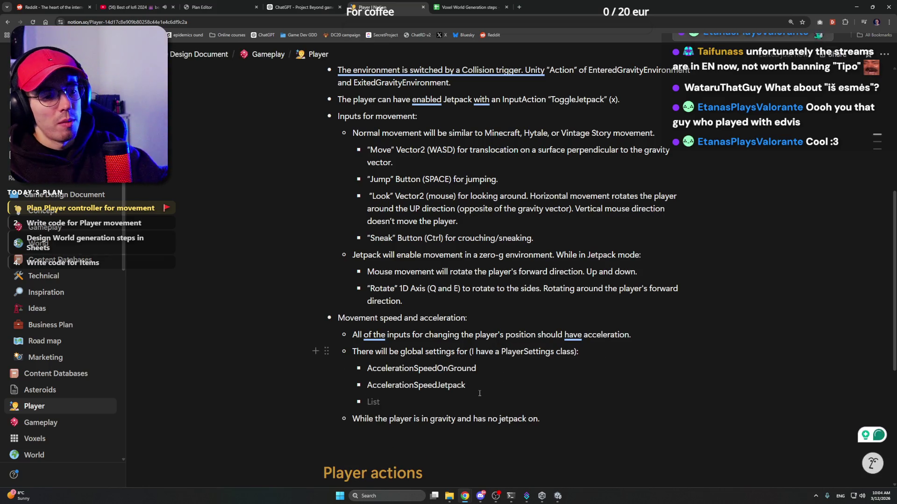
Add MaxSpeedGround and MaxSpeedZeroG bullets, followed by an empty bullet
{"action": "type", "text": "MaxSpeedGroun"}
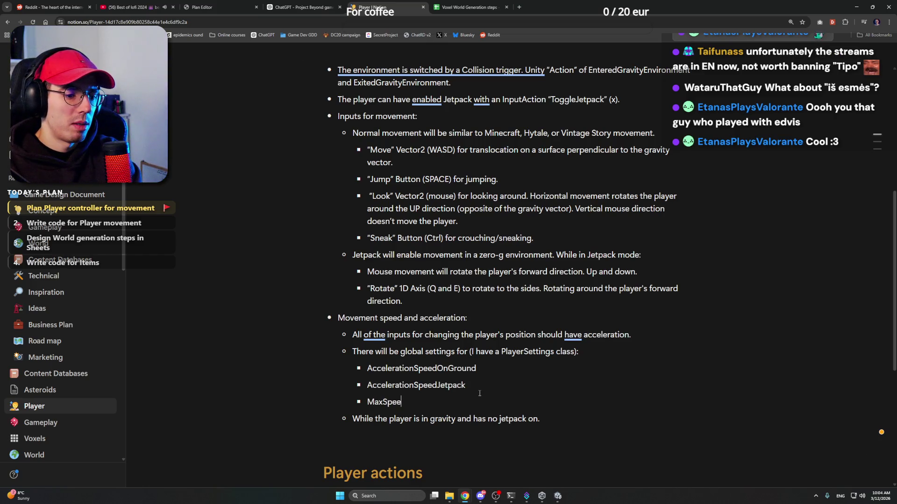
{"action": "type", "text": "d"}
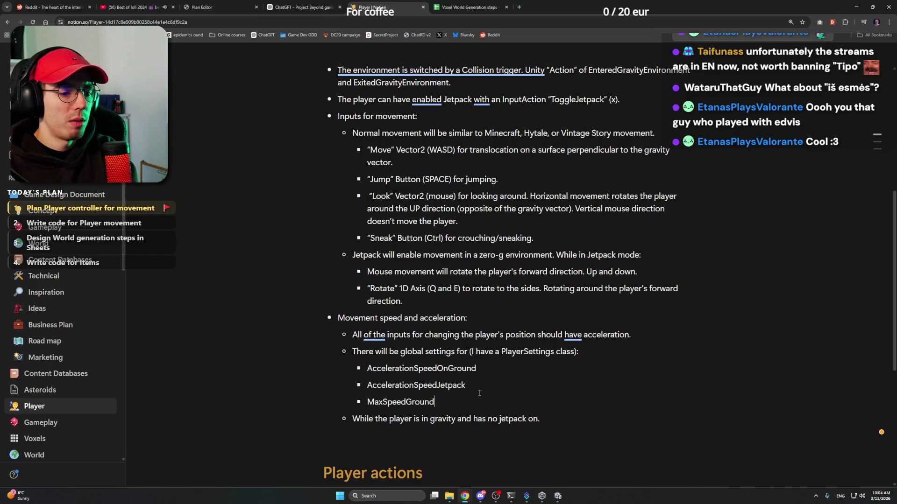
{"action": "key", "text": "Return"}
{"action": "type", "text": "MaxSpeed"}
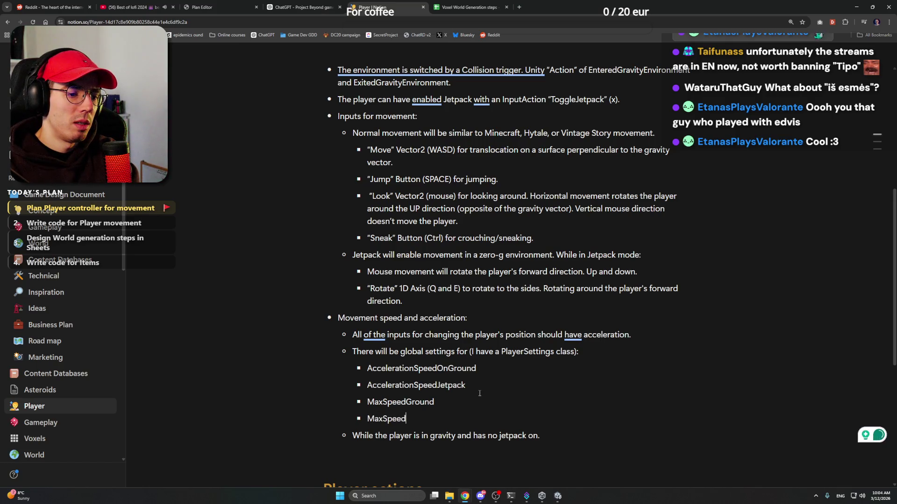
{"action": "type", "text": "ZeroG"}
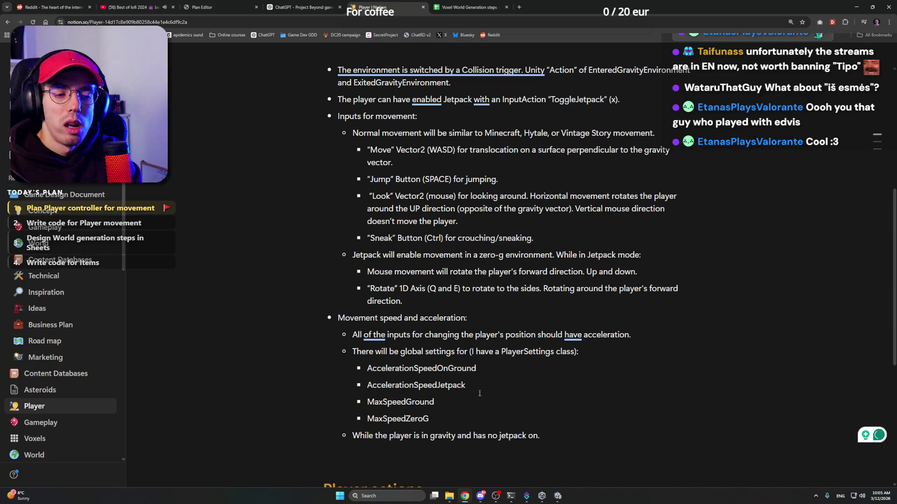
{"action": "key", "text": "Return"}
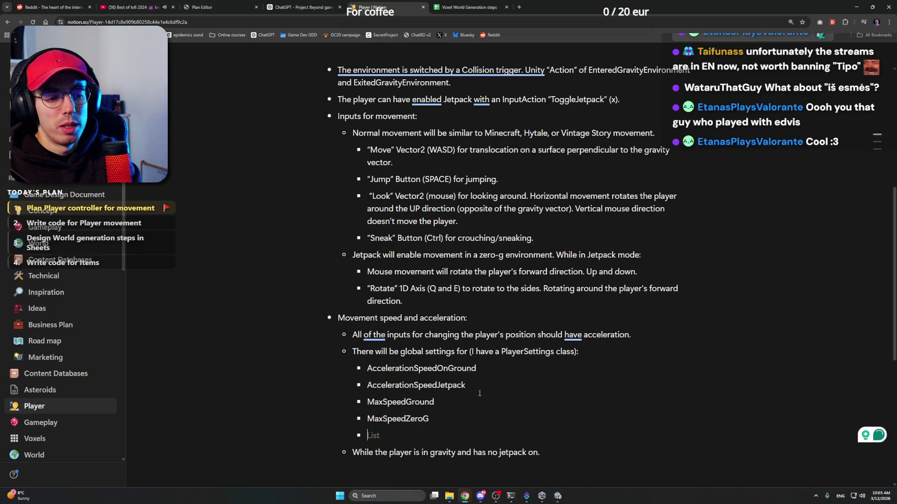
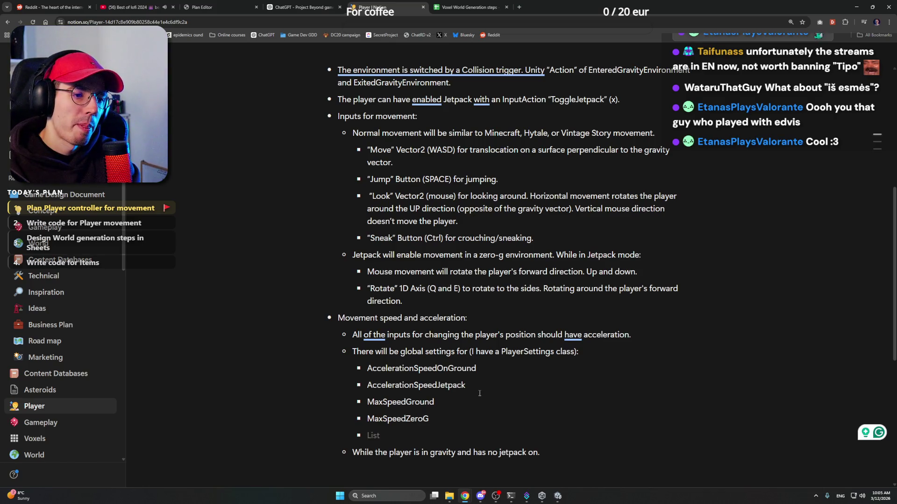
Start a new empty bullet after the Rotate line in the Jetpack mode list, then go to Unity
{"action": "left_click", "coordinate": [703, 254]}
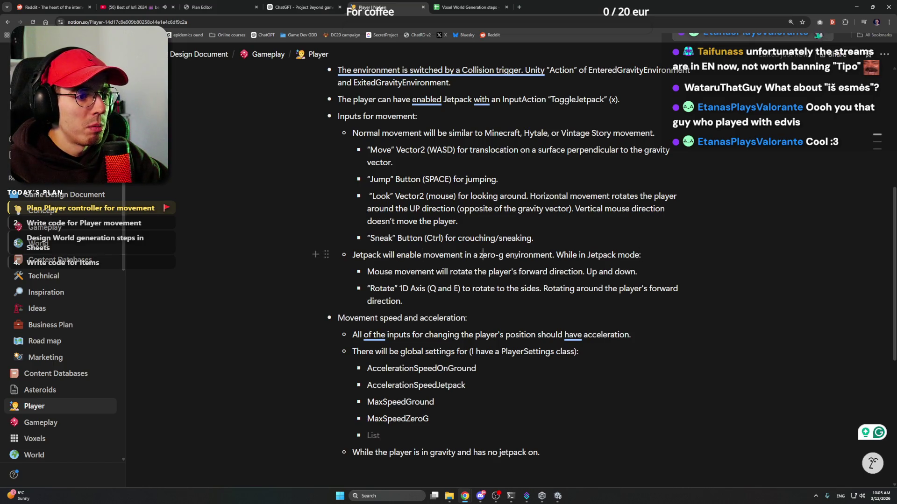
{"action": "left_click", "coordinate": [449, 304]}
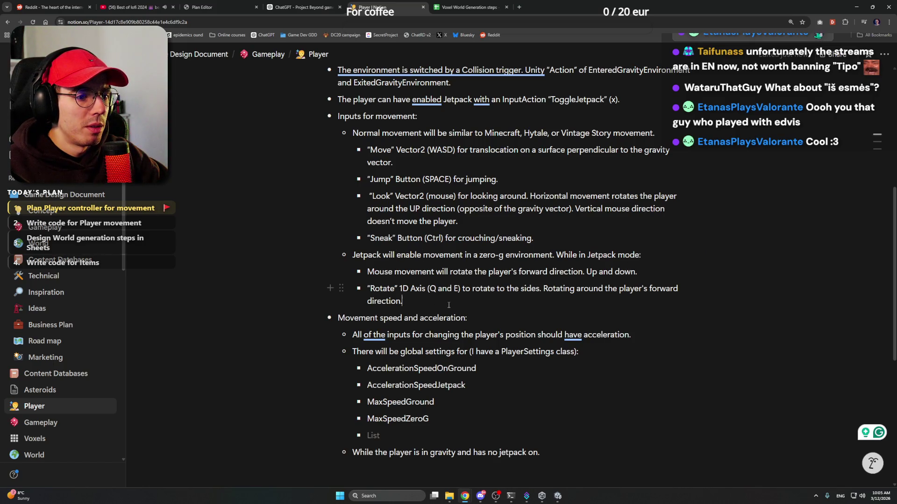
{"action": "key", "text": "Return"}
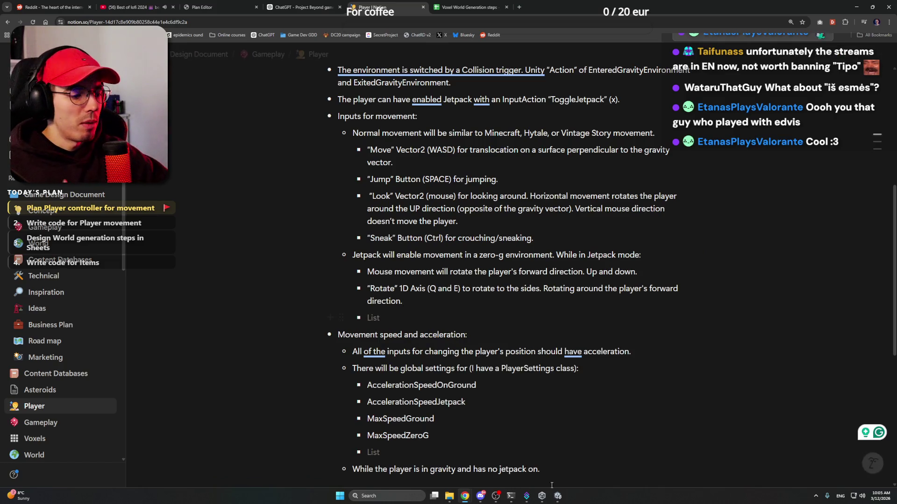
{"action": "key", "text": "alt+Tab"}
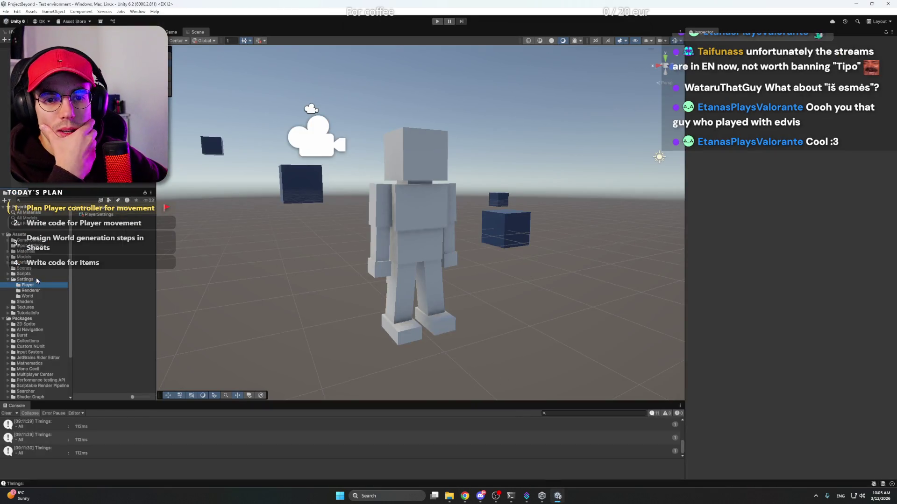
Open InputSystem_Actions and add a 'New action' to the Player map after Rotate
{"action": "left_click", "coordinate": [28, 246]}
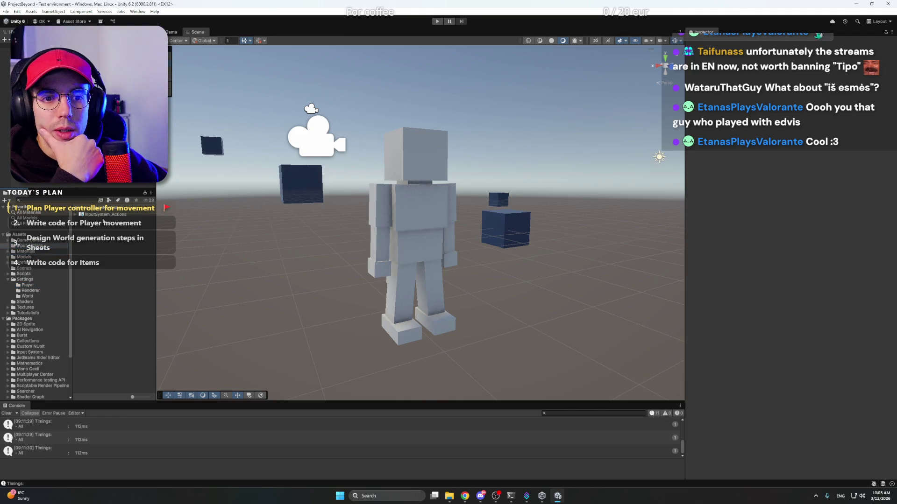
{"action": "double_click", "coordinate": [106, 215]}
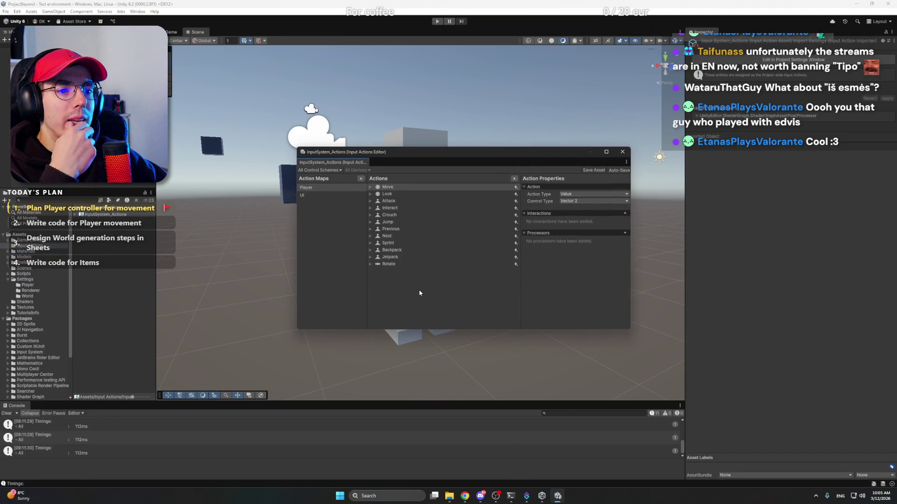
{"action": "left_click", "coordinate": [515, 179]}
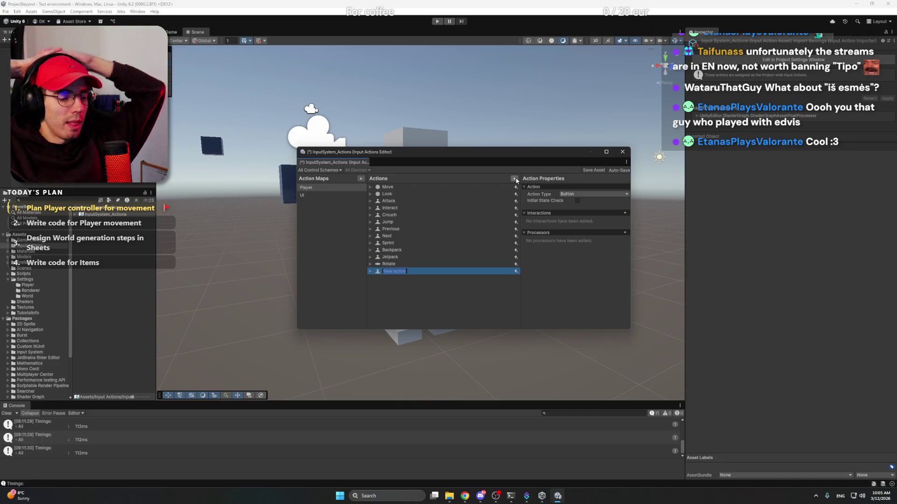
{"action": "mouse_move", "coordinate": [467, 498]}
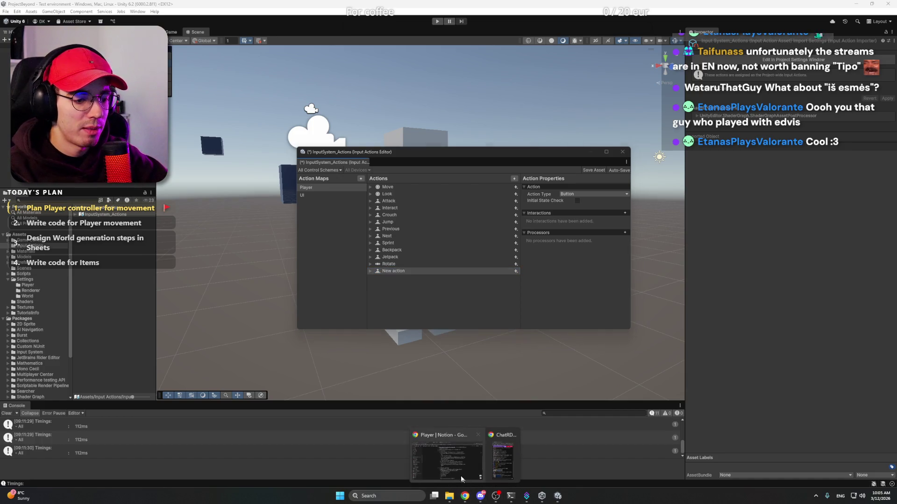
{"action": "left_click", "coordinate": [485, 455]}
Search the web for Space Engineers controls in a new tab
{"action": "left_click", "coordinate": [519, 7]}
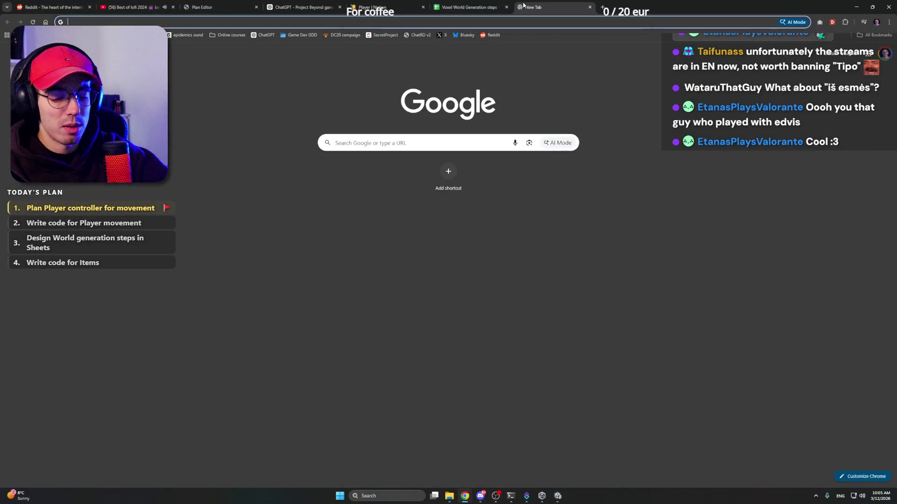
{"action": "type", "text": "Space engeiners"}
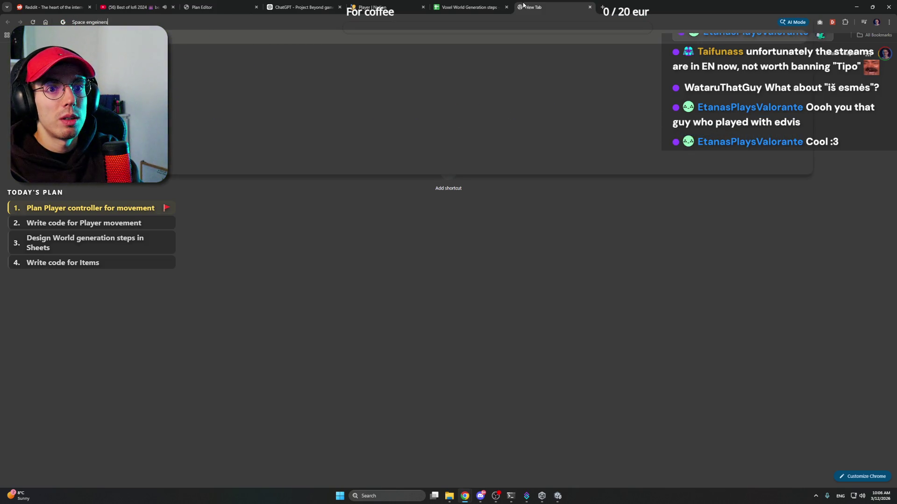
{"action": "key", "text": "Down"}
{"action": "type", "text": "controlls"}
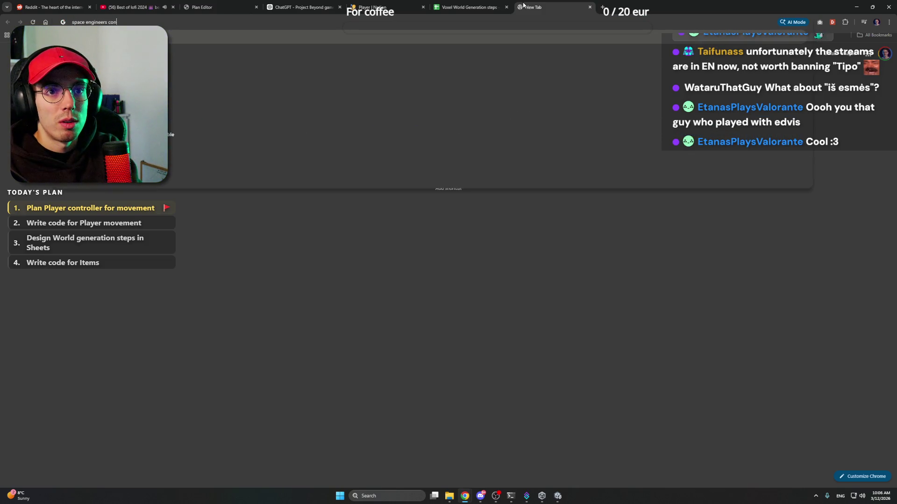
{"action": "key", "text": "Return"}
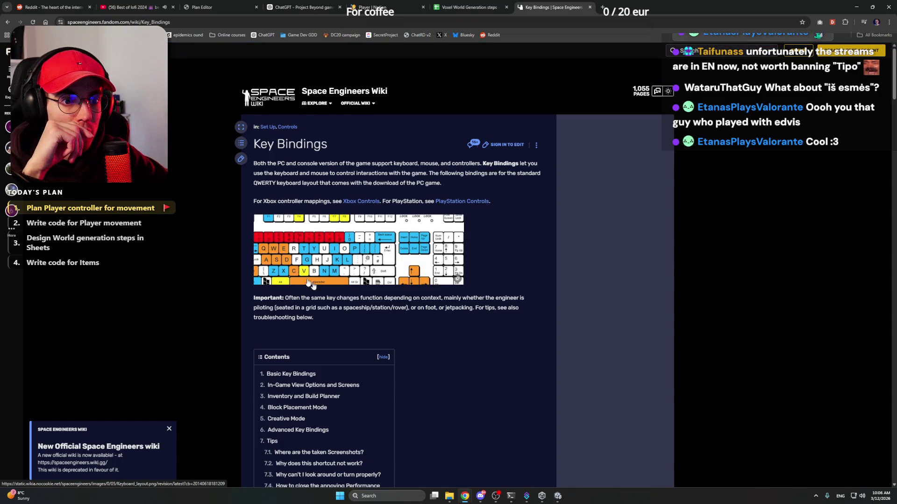
Scroll the Fandom Key Bindings page down to the Basic Key Bindings table
{"action": "scroll", "coordinate": [390, 326], "scroll_direction": "down", "scroll_amount": 7}
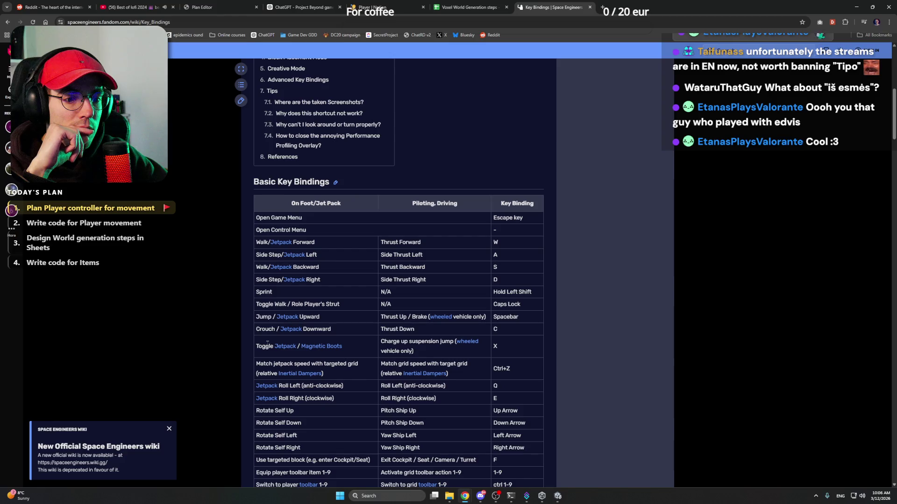
{"action": "scroll", "coordinate": [260, 255], "scroll_direction": "down", "scroll_amount": 2}
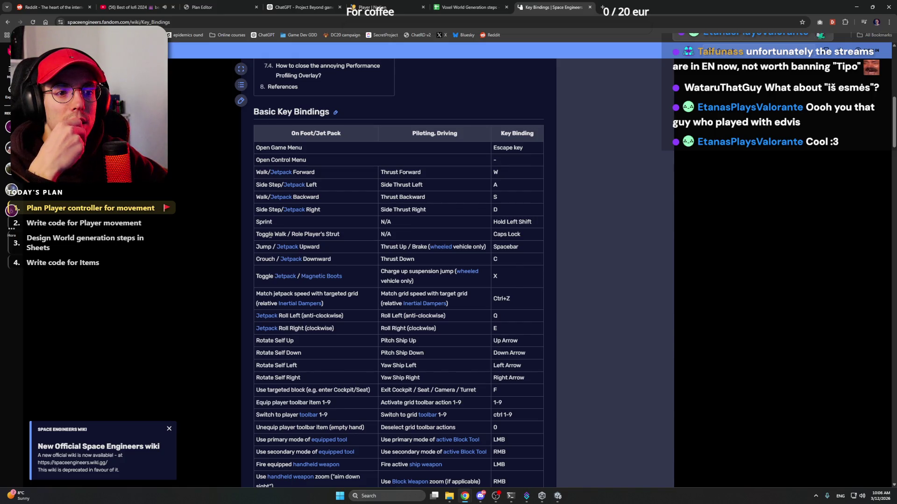
{"action": "scroll", "coordinate": [270, 235], "scroll_direction": "down", "scroll_amount": 2}
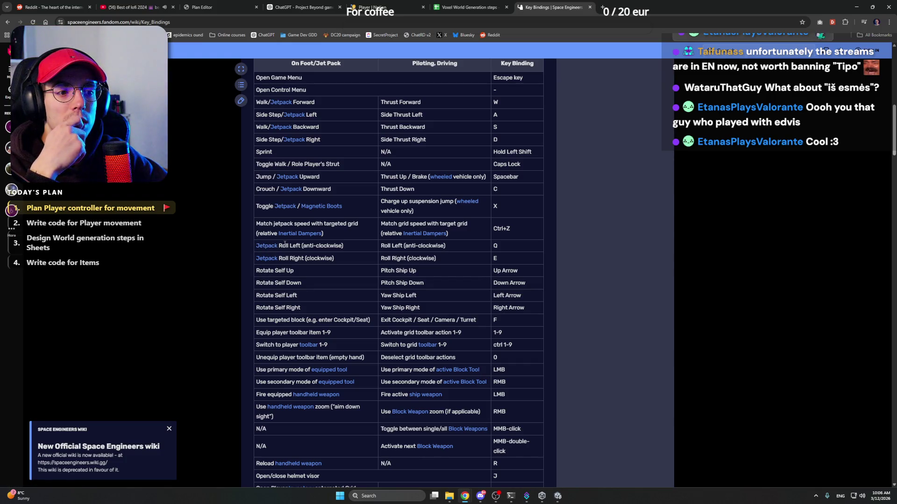
{"action": "left_click", "coordinate": [301, 7]}
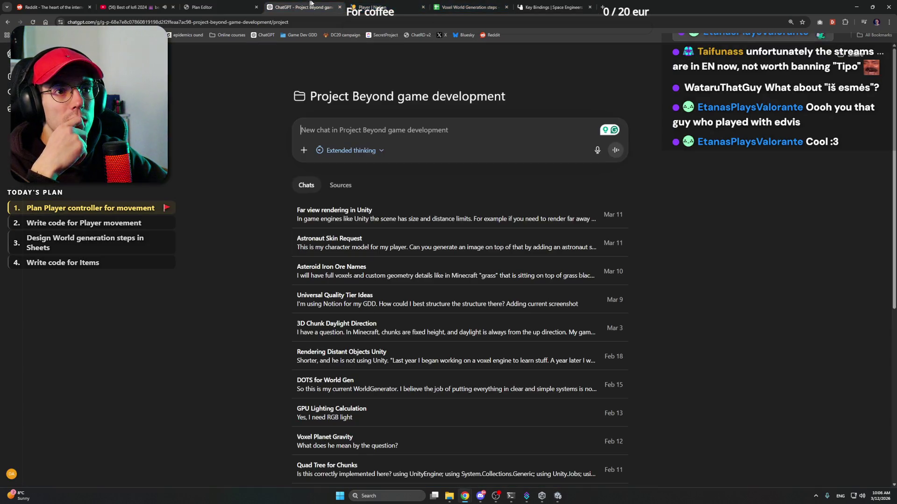
Replace 'rotate' with 'roll' so the bullet reads Q and E roll to the sides
{"action": "left_click", "coordinate": [383, 2]}
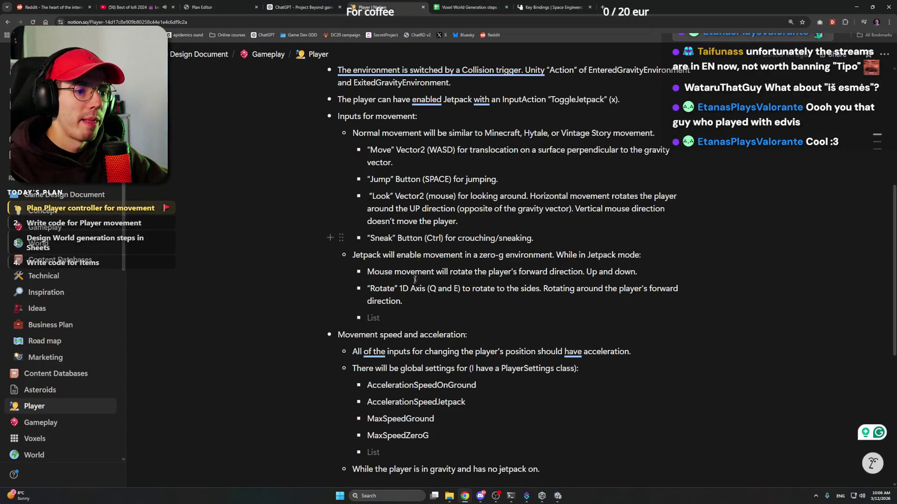
{"action": "double_click", "coordinate": [475, 289]}
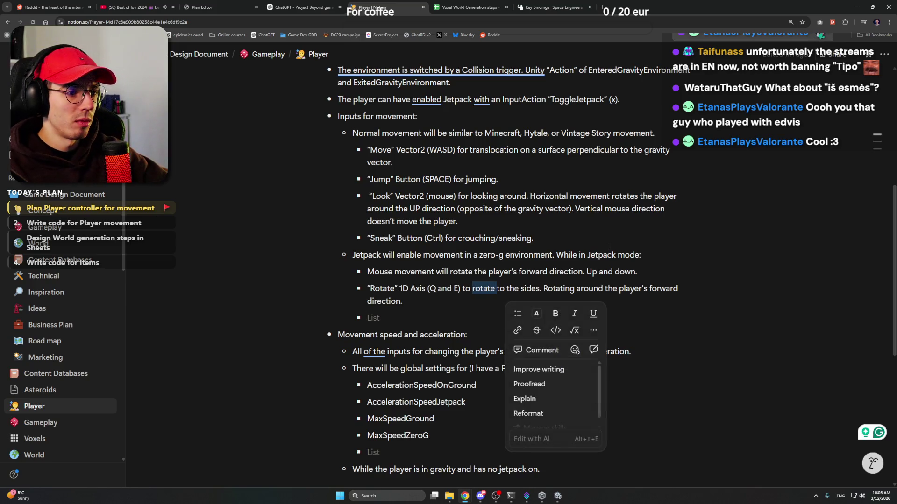
{"action": "type", "text": "roll"}
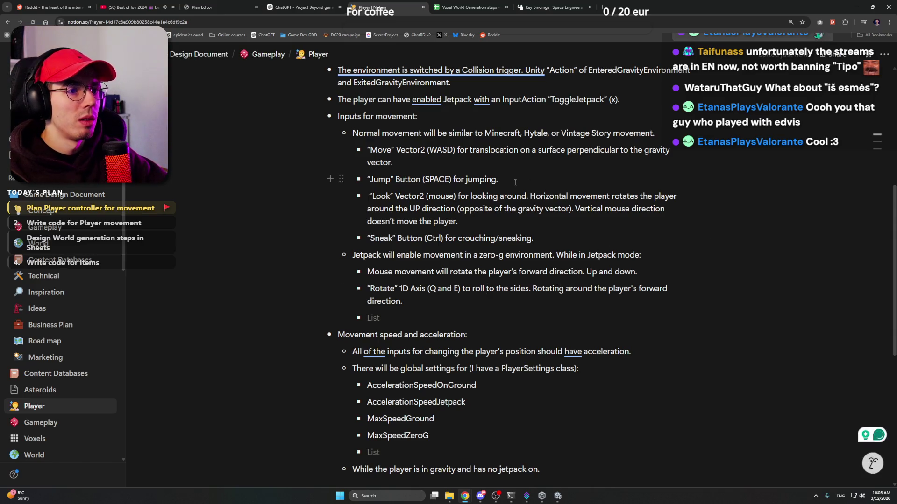
{"action": "left_click", "coordinate": [525, 8]}
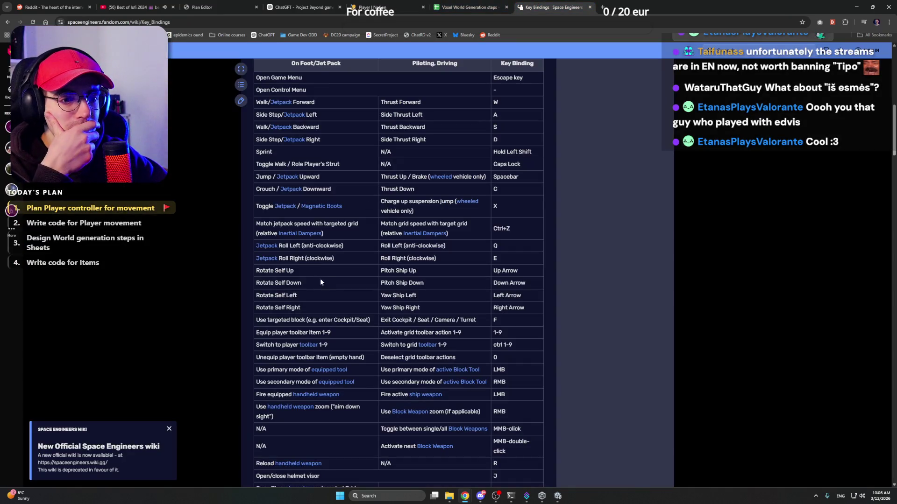
Find and select the 'Jetpack Inertial Dampers' binding on the wiki, then return to Notion
{"action": "scroll", "coordinate": [300, 350], "scroll_direction": "down", "scroll_amount": 1}
{"action": "scroll", "coordinate": [300, 350], "scroll_direction": "down", "scroll_amount": 3}
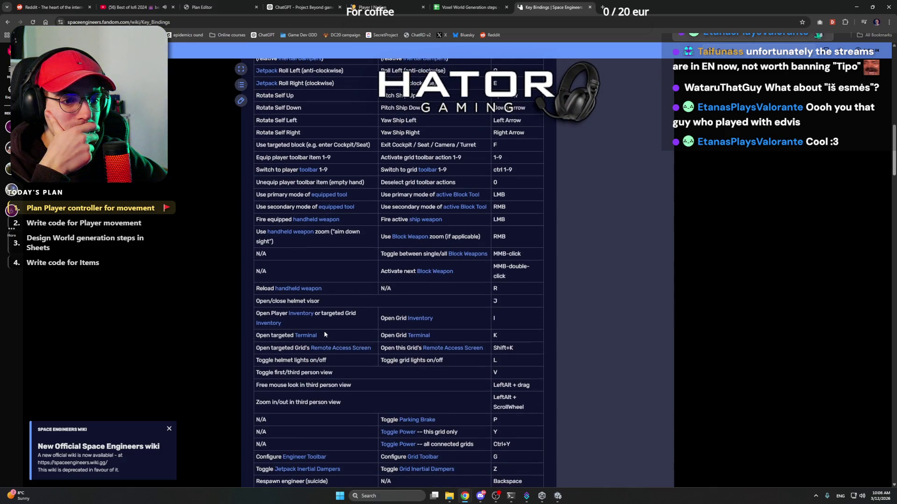
{"action": "scroll", "coordinate": [324, 333], "scroll_direction": "down", "scroll_amount": 3}
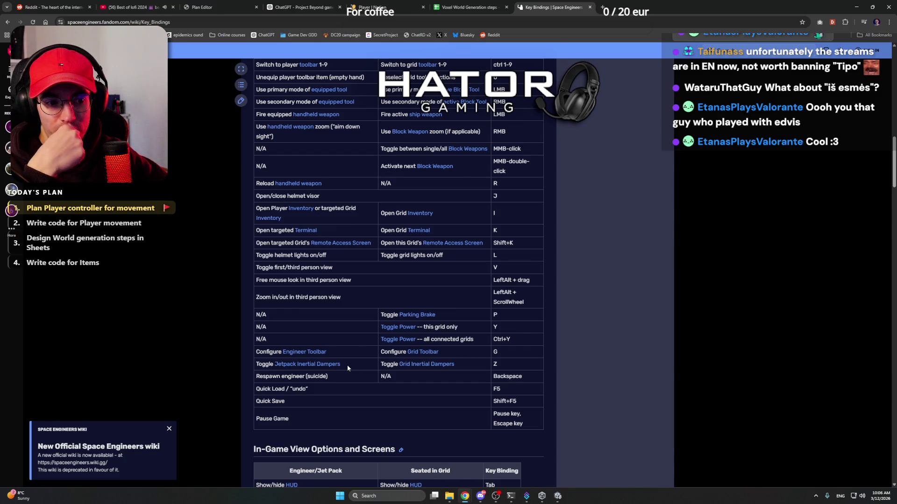
{"action": "left_click_drag", "start_coordinate": [275, 365], "coordinate": [357, 369]}
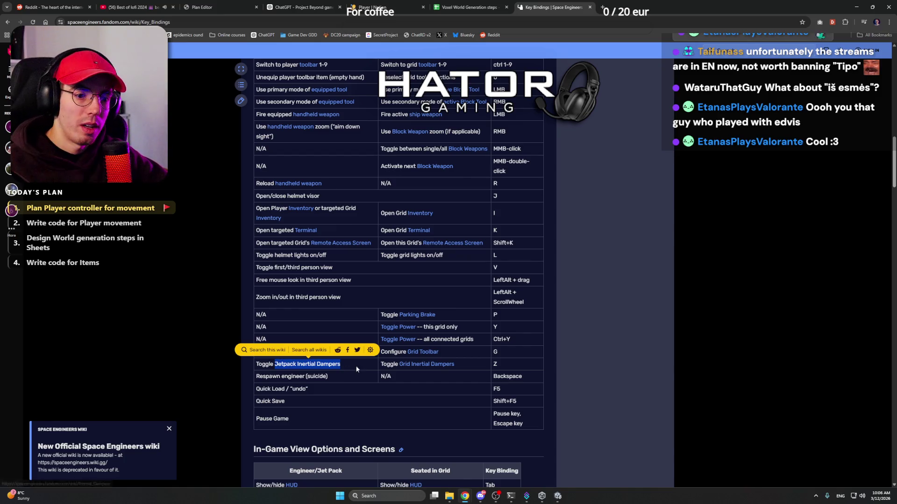
{"action": "left_click_drag", "start_coordinate": [275, 366], "coordinate": [344, 370]}
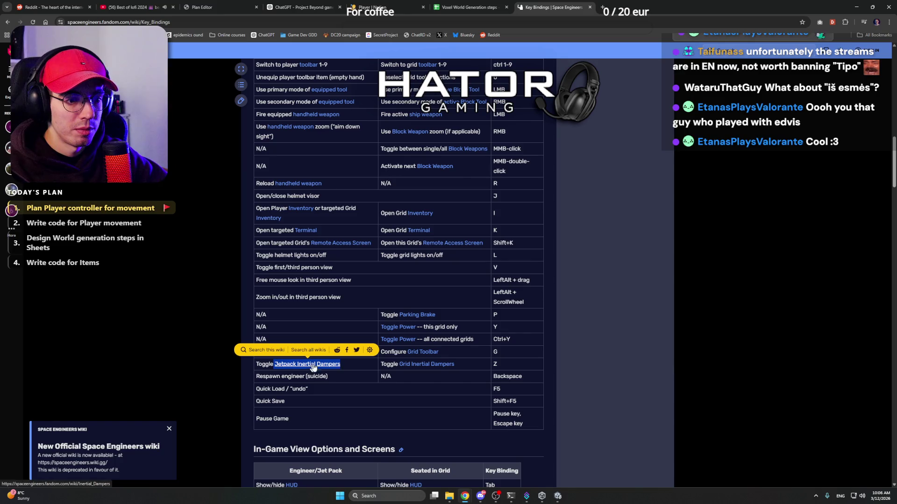
{"action": "left_click", "coordinate": [344, 368]}
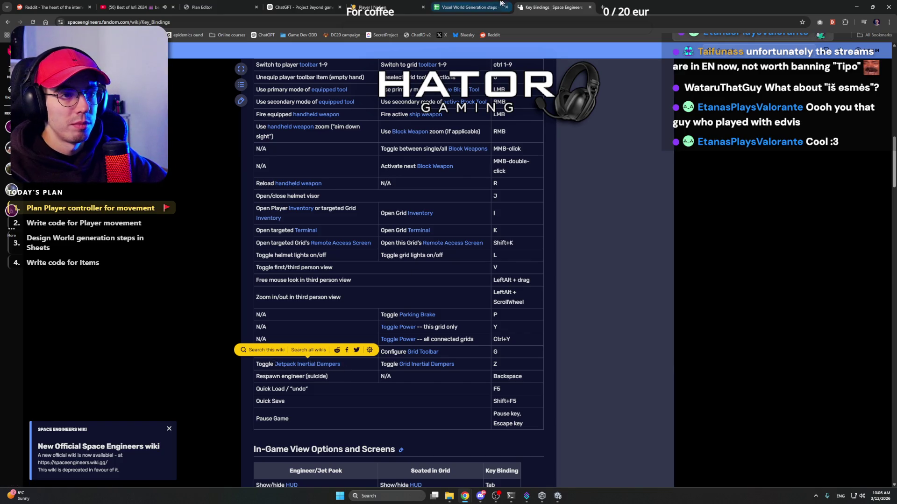
{"action": "left_click", "coordinate": [213, 3]}
{"action": "left_click", "coordinate": [299, 7]}
{"action": "left_click", "coordinate": [373, 7]}
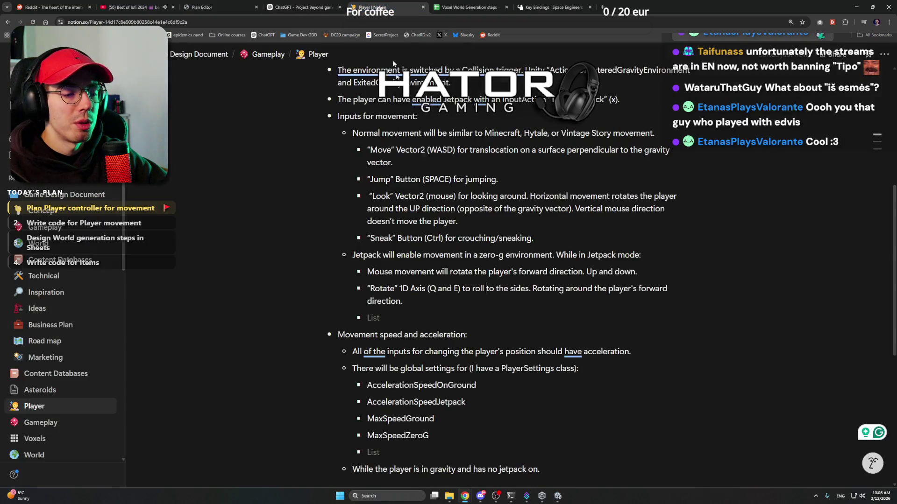
Name the new Player action 'Jetpack Inertial Dampers' and select it
{"action": "left_click", "coordinate": [559, 498]}
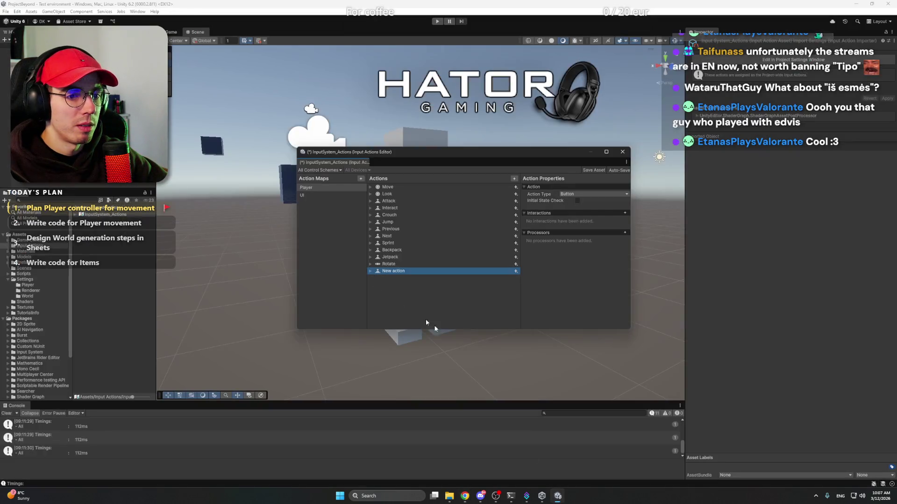
{"action": "type", "text": "Jetpack Inertial Dampers"}
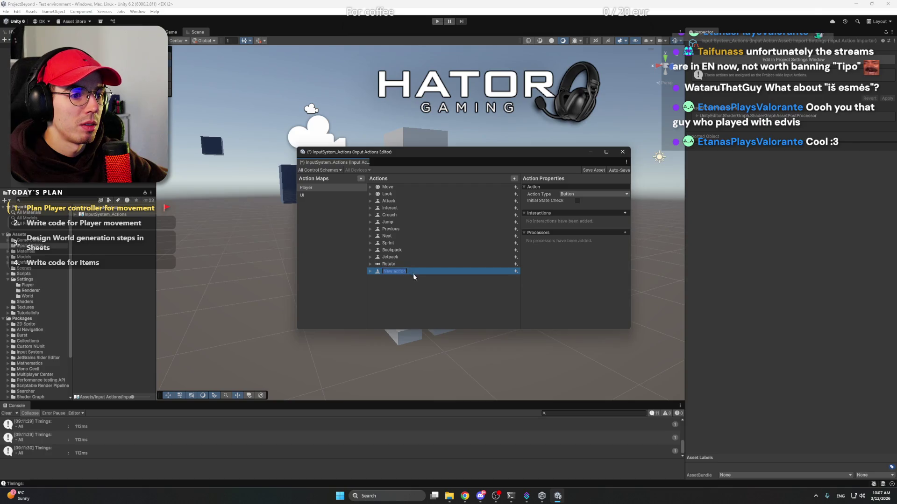
{"action": "key", "text": "Return"}
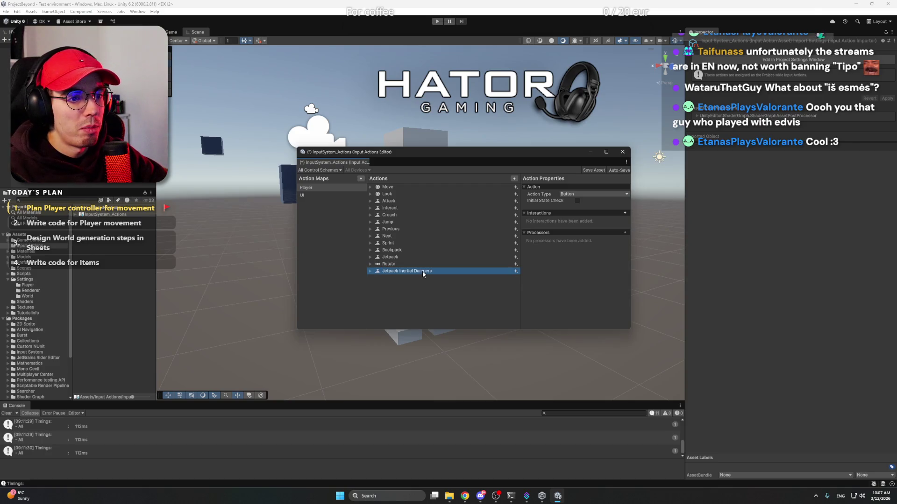
{"action": "left_click", "coordinate": [429, 264]}
{"action": "left_click", "coordinate": [430, 271]}
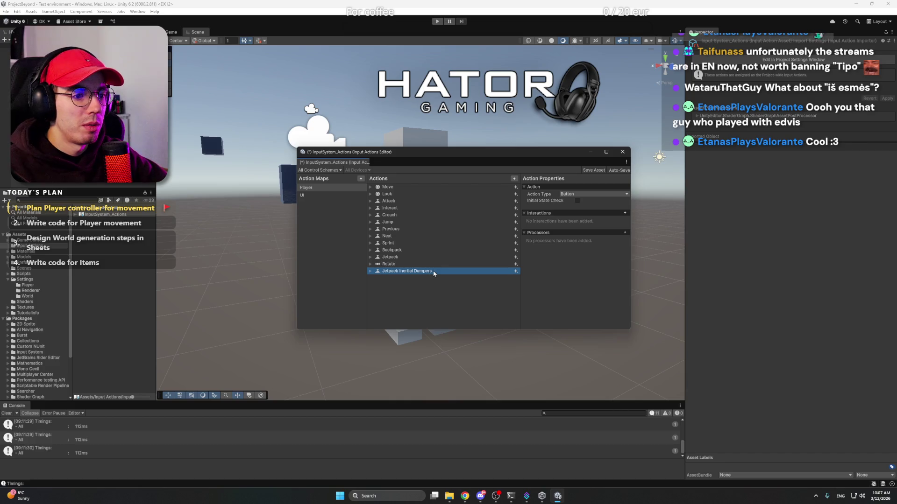
{"action": "left_click", "coordinate": [516, 273]}
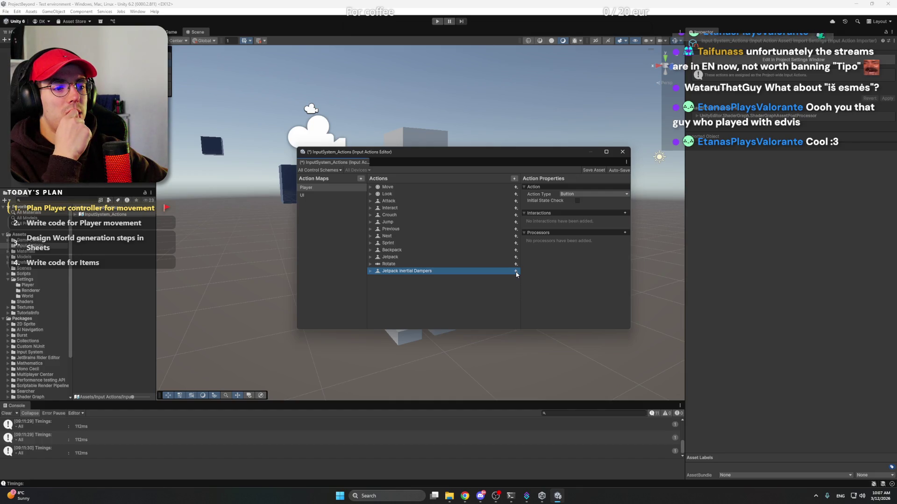
Add a binding to the Jetpack Inertial Dampers action with path Keyboard > C
{"action": "left_click", "coordinate": [516, 274]}
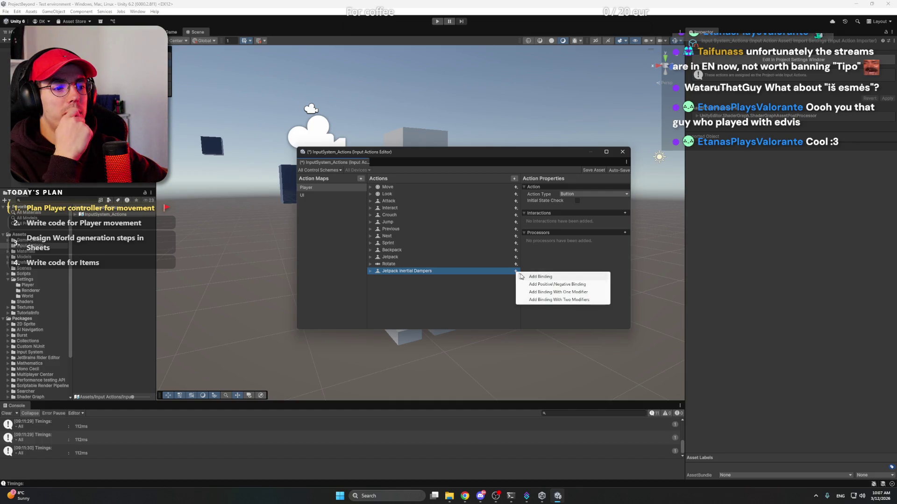
{"action": "left_click", "coordinate": [371, 274]}
{"action": "left_click", "coordinate": [396, 280]}
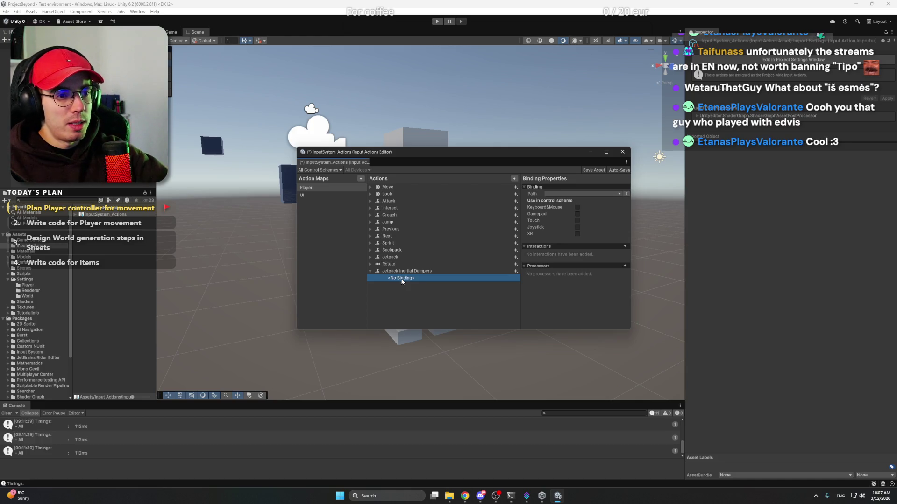
{"action": "left_click", "coordinate": [567, 194]}
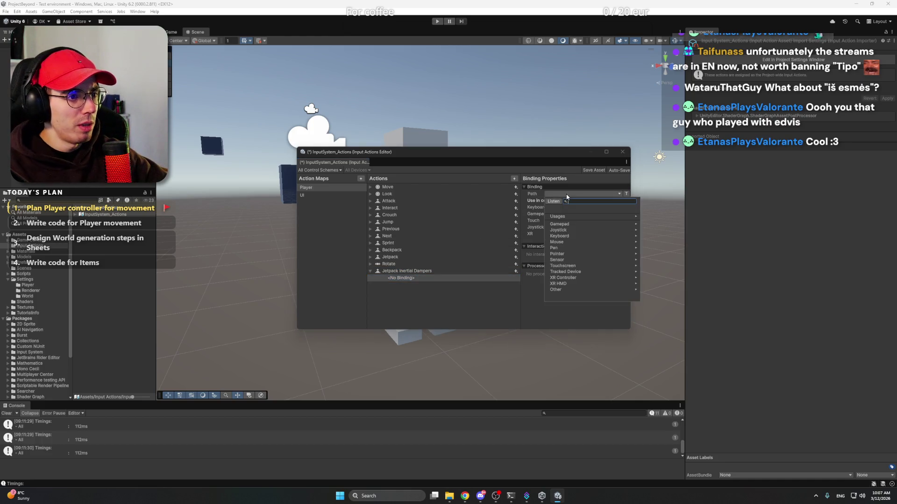
{"action": "left_click", "coordinate": [573, 236]}
{"action": "left_click", "coordinate": [584, 225]}
{"action": "left_click", "coordinate": [580, 220]}
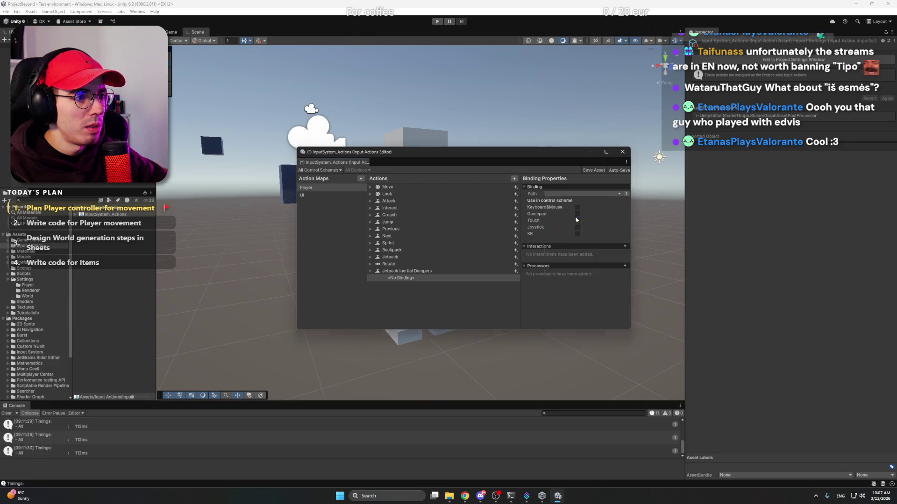
Rename the action to 'Dampers' by deleting 'Jetpack Inertial' from its name
{"action": "left_click", "coordinate": [446, 271]}
{"action": "left_click", "coordinate": [428, 272]}
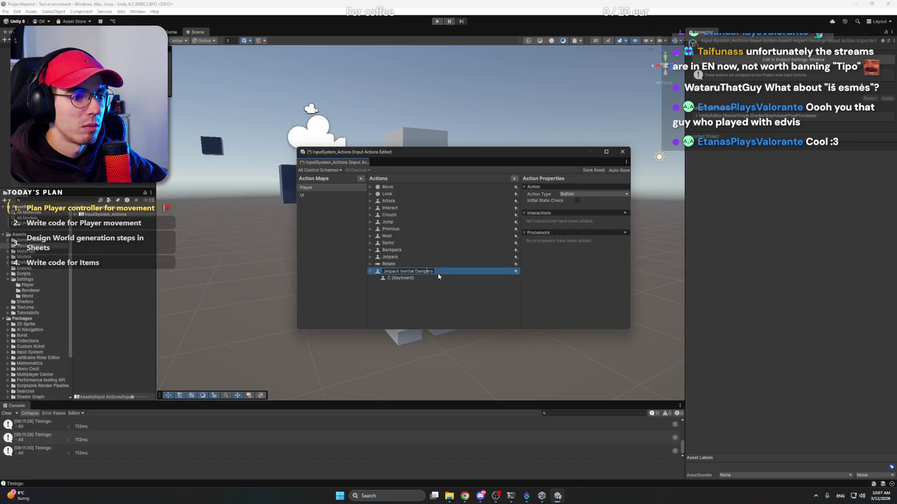
{"action": "key", "text": "Return"}
{"action": "left_click", "coordinate": [446, 303]}
{"action": "left_click", "coordinate": [417, 273]}
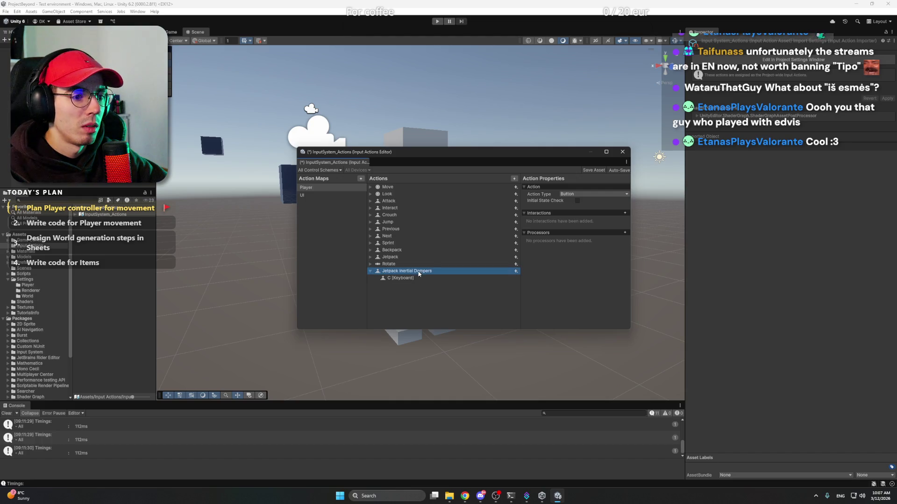
{"action": "left_click", "coordinate": [417, 272]}
{"action": "left_click", "coordinate": [426, 273]}
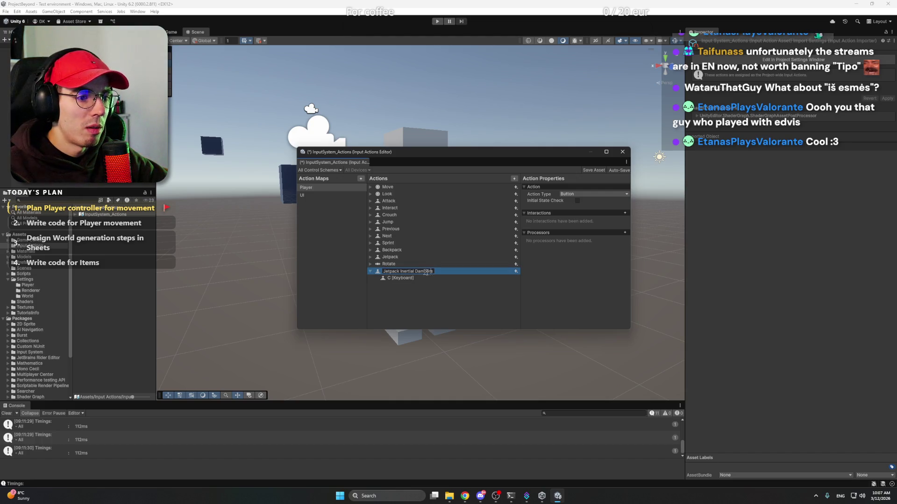
{"action": "left_click_drag", "start_coordinate": [416, 272], "coordinate": [383, 271]}
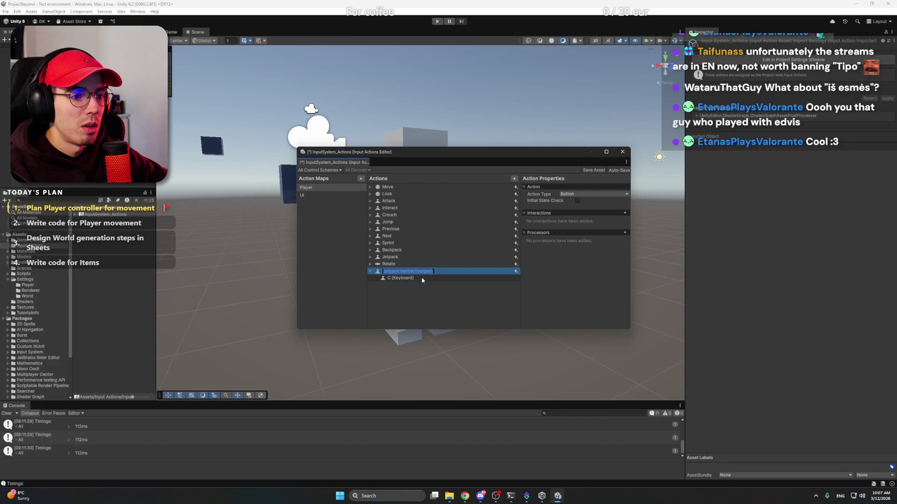
{"action": "key", "text": "BackSpace"}
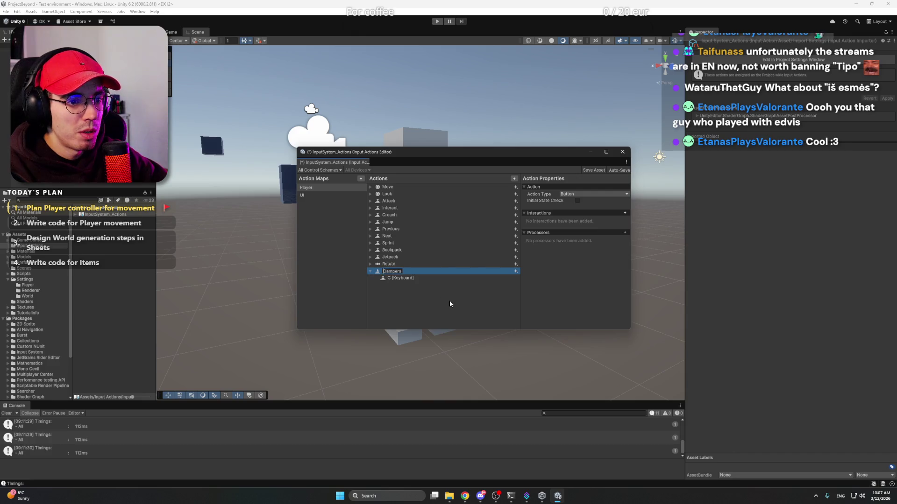
{"action": "key", "text": "Return"}
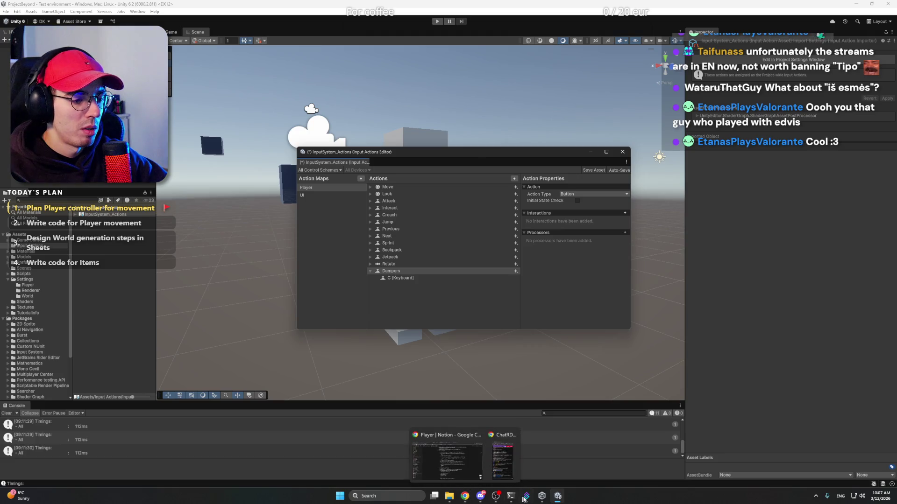
{"action": "mouse_move", "coordinate": [473, 499]}
{"action": "left_click", "coordinate": [447, 471]}
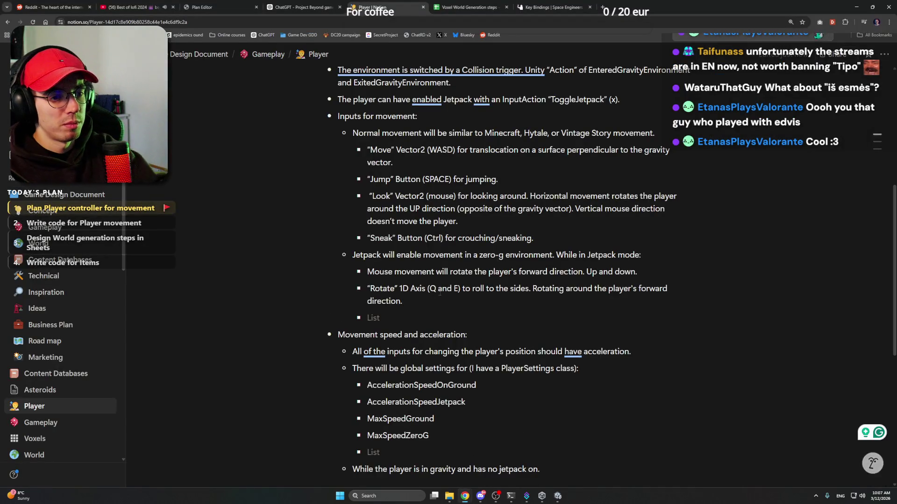
Write '"Dampers" Button (C) for toggling Jetpack Inertial Dampers.' in the empty Jetpack mode bullet
{"action": "type", "text": "\"Dampers”"}
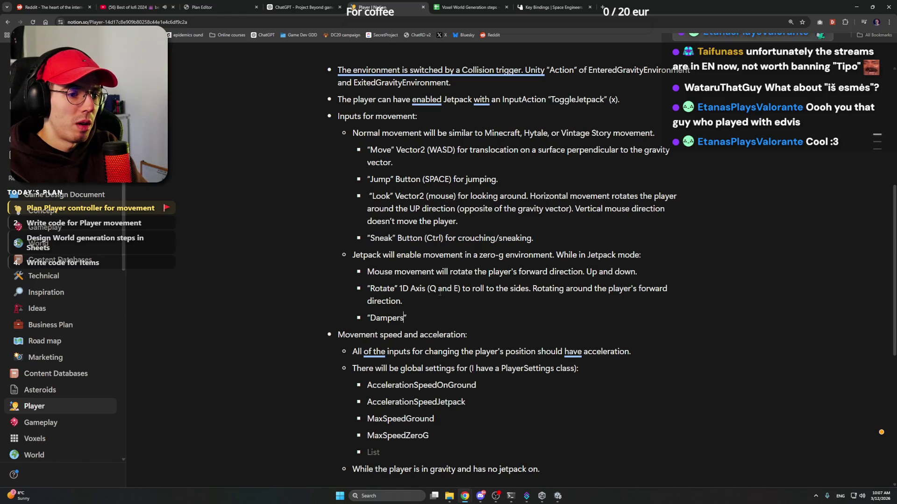
{"action": "key", "text": "Right"}
{"action": "type", "text": "B"}
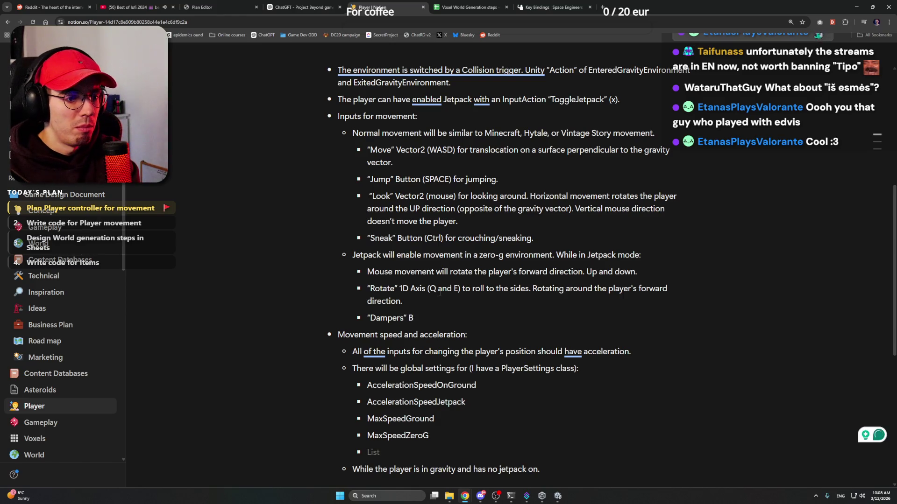
{"action": "type", "text": "utton ("}
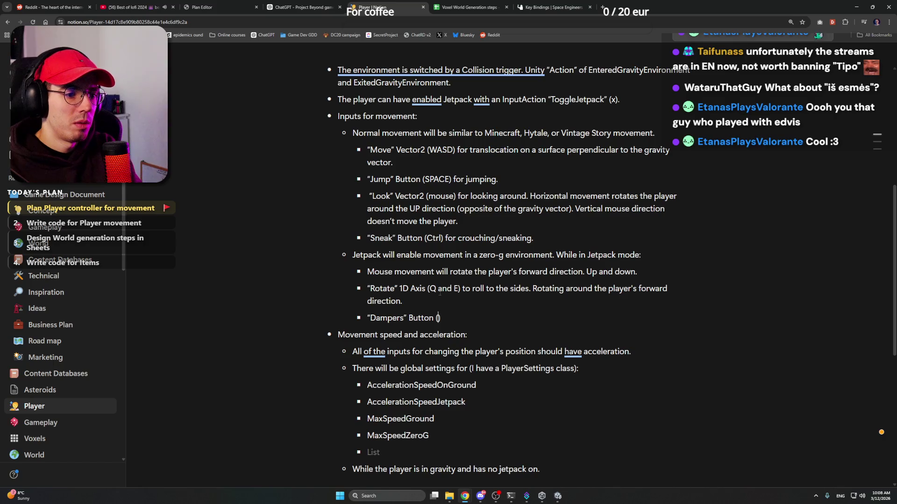
{"action": "type", "text": "C"}
{"action": "key", "text": "Right"}
{"action": "type", "text": "for Jetpack Inertial Dampers"}
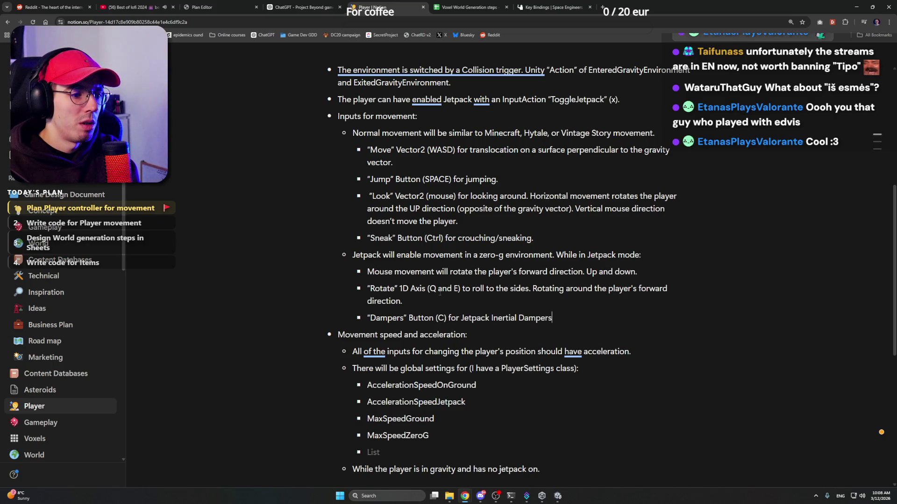
{"action": "type", "text": "."}
{"action": "key", "text": "ctrl+Left"}
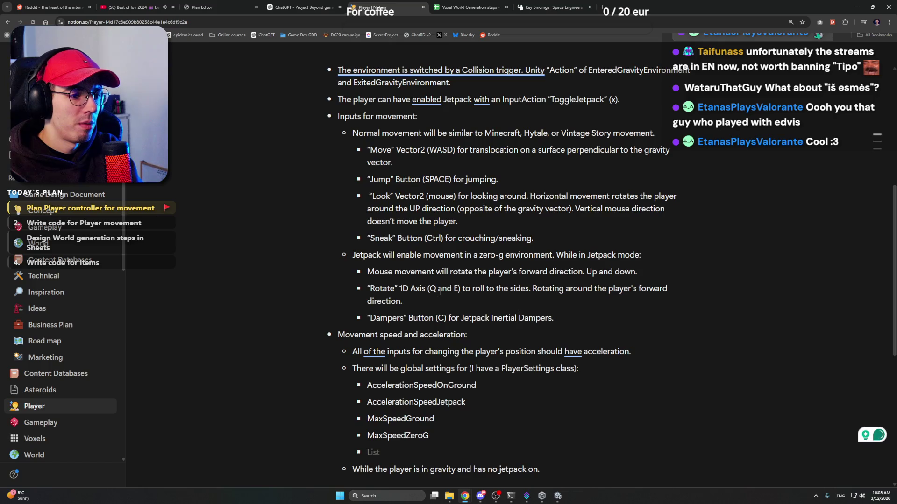
{"action": "type", "text": "toggling"}
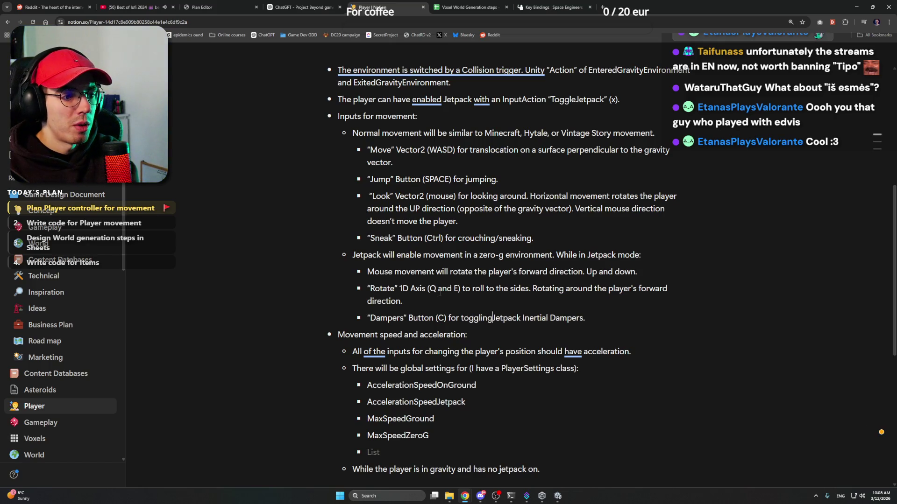
{"action": "key", "text": "End"}
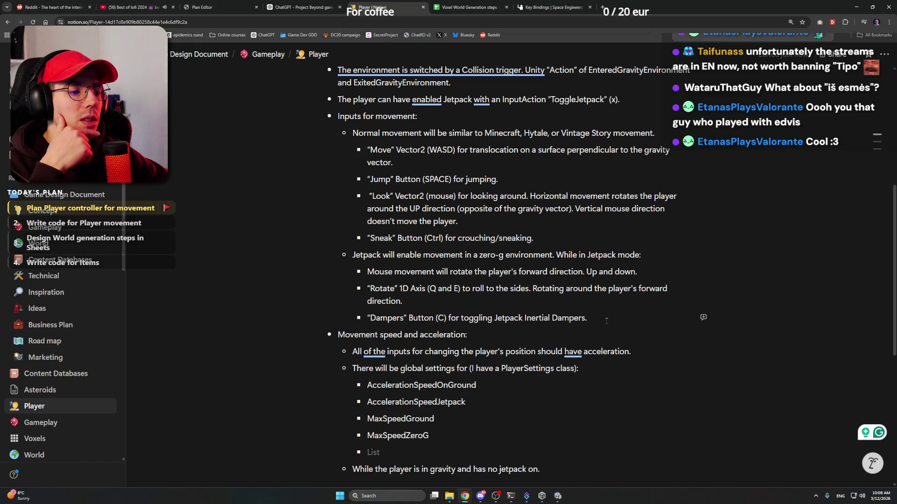
{"action": "scroll", "coordinate": [606, 321], "scroll_direction": "up", "scroll_amount": 1}
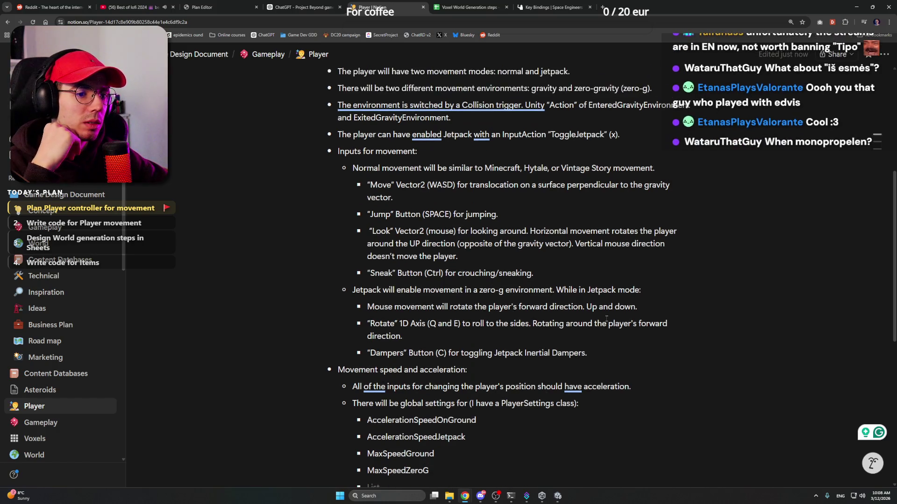
{"action": "scroll", "coordinate": [606, 319], "scroll_direction": "down", "scroll_amount": 1}
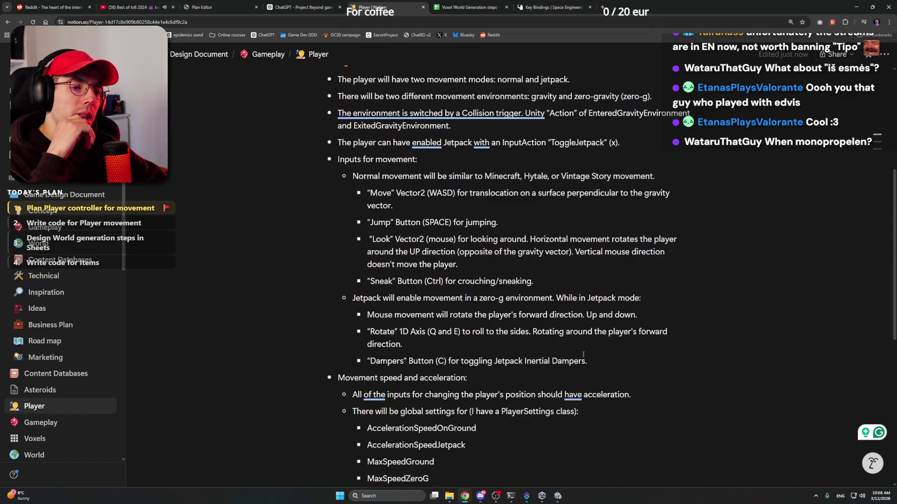
{"action": "scroll", "coordinate": [588, 353], "scroll_direction": "down", "scroll_amount": 1}
{"action": "scroll", "coordinate": [584, 353], "scroll_direction": "down", "scroll_amount": 1}
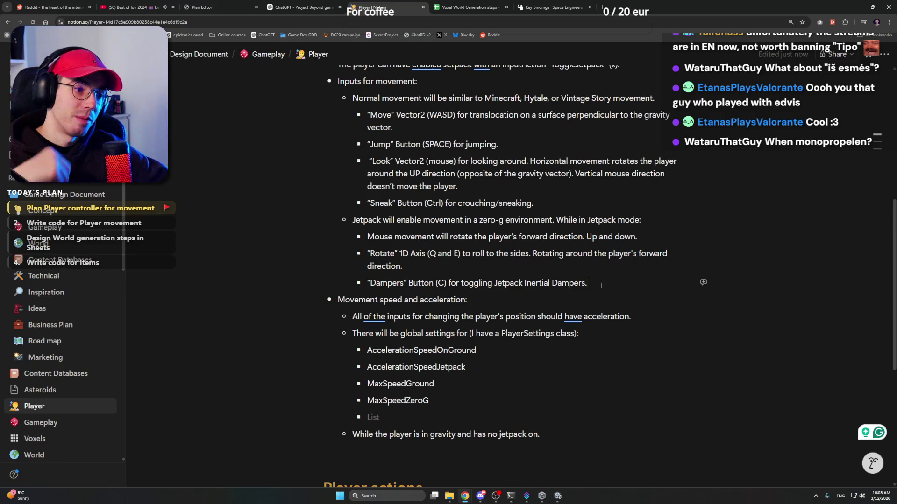
Append 'In zero-g it will automatically try to stop the movement and stay in one place.'
{"action": "type", "text": "In "}
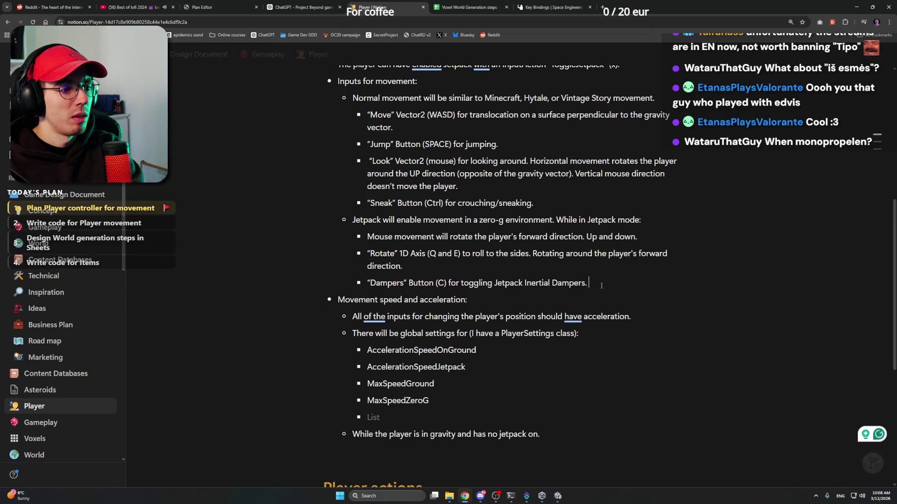
{"action": "type", "text": "zero-g w"}
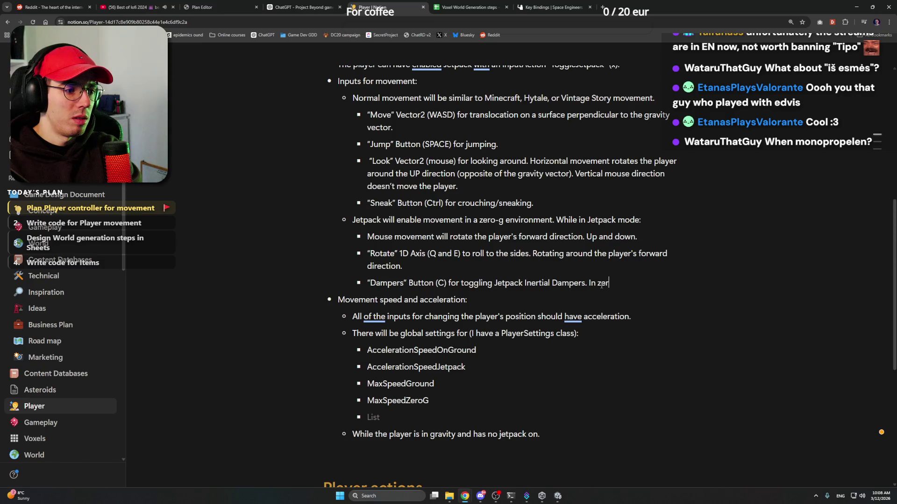
{"action": "key", "text": "BackSpace"}
{"action": "type", "text": "it"}
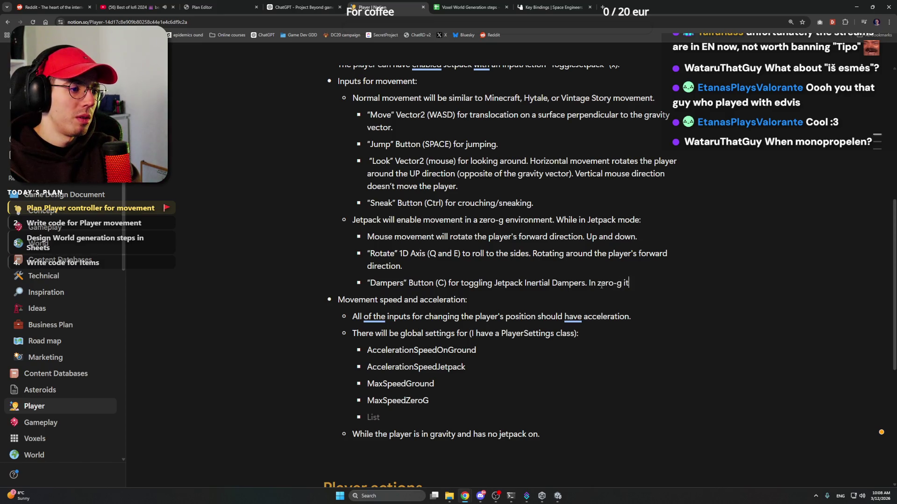
{"action": "type", "text": " will automatic"}
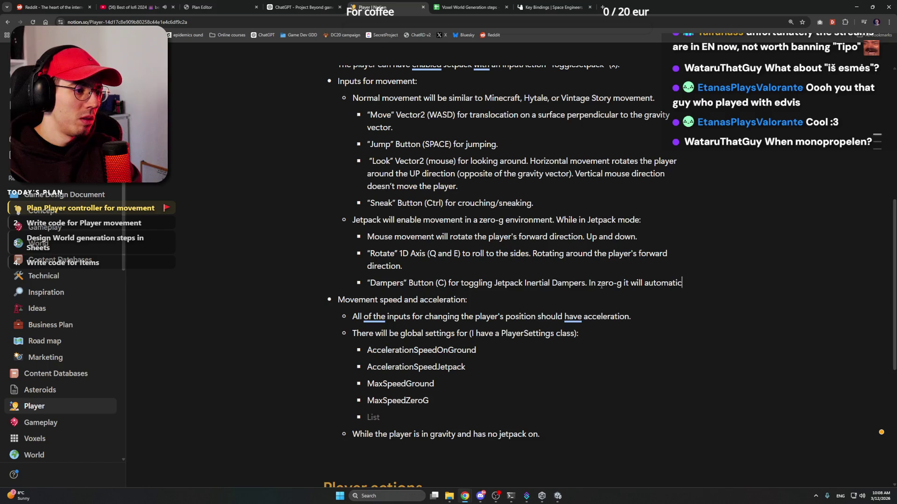
{"action": "type", "text": "ally try"}
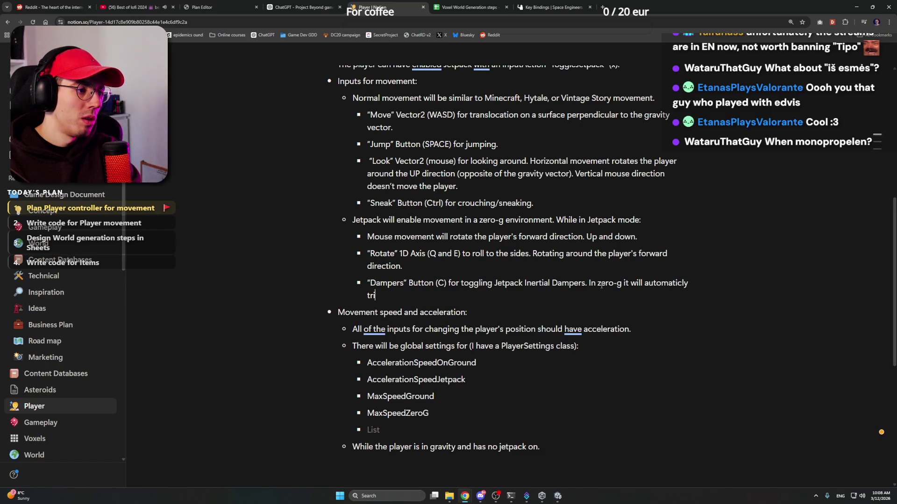
{"action": "type", "text": " to "}
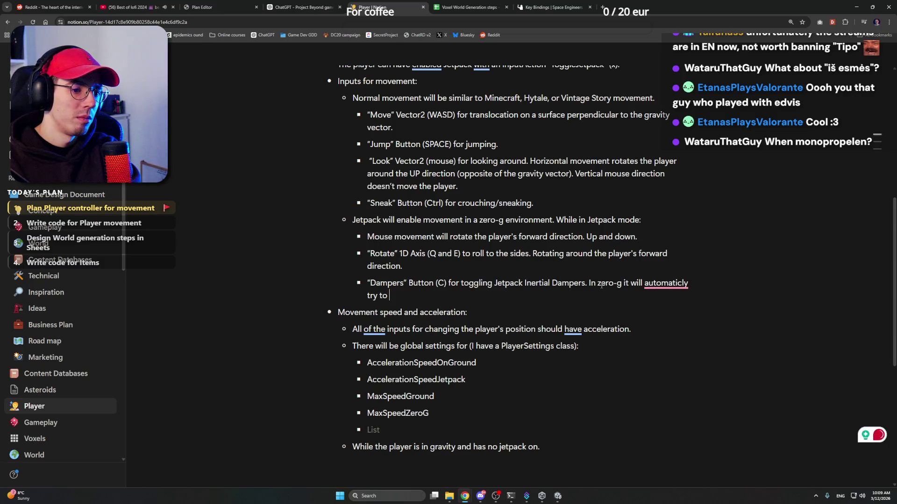
{"action": "type", "text": "stop the mo"}
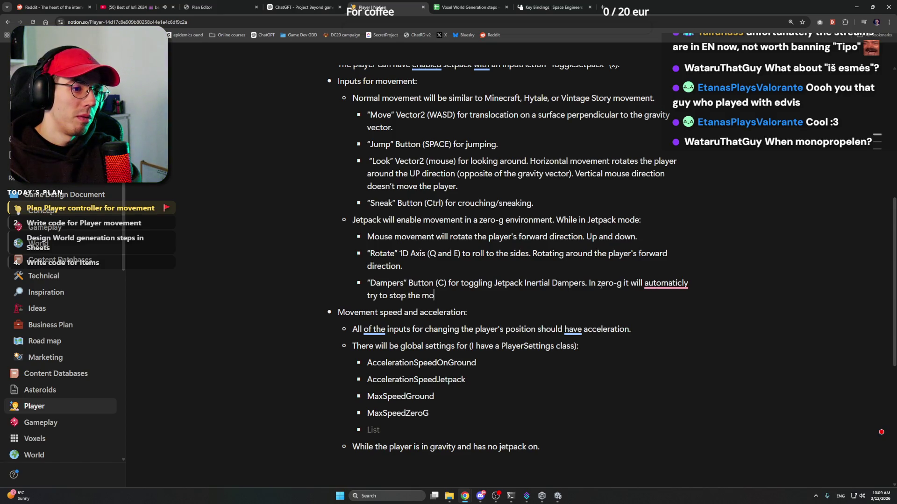
{"action": "type", "text": "vement"}
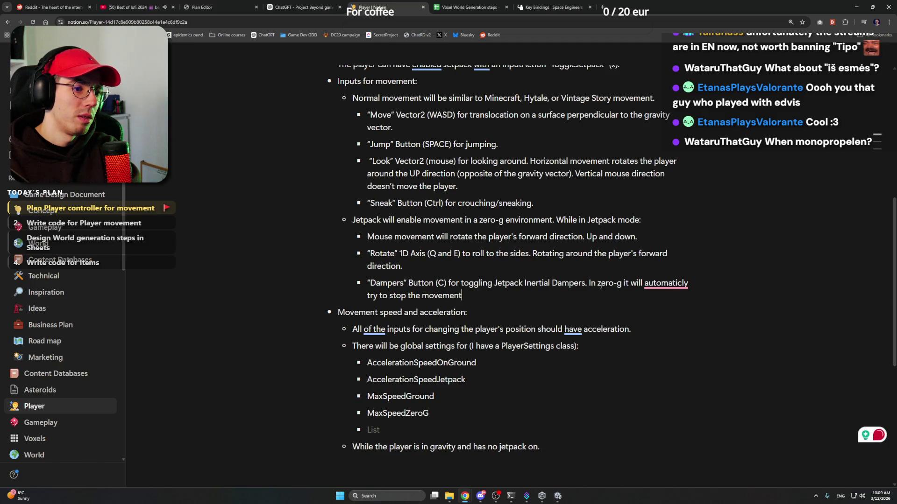
{"action": "type", "text": " and stay in "}
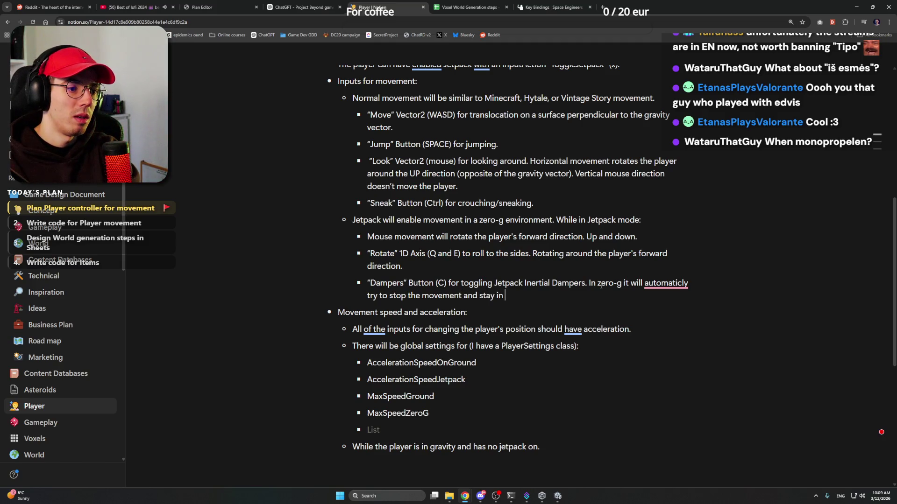
{"action": "type", "text": "one "}
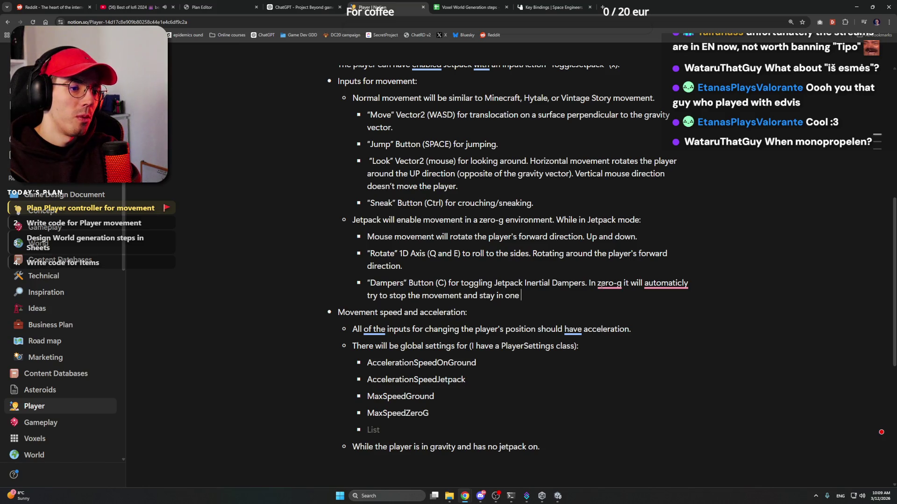
{"action": "type", "text": "place."}
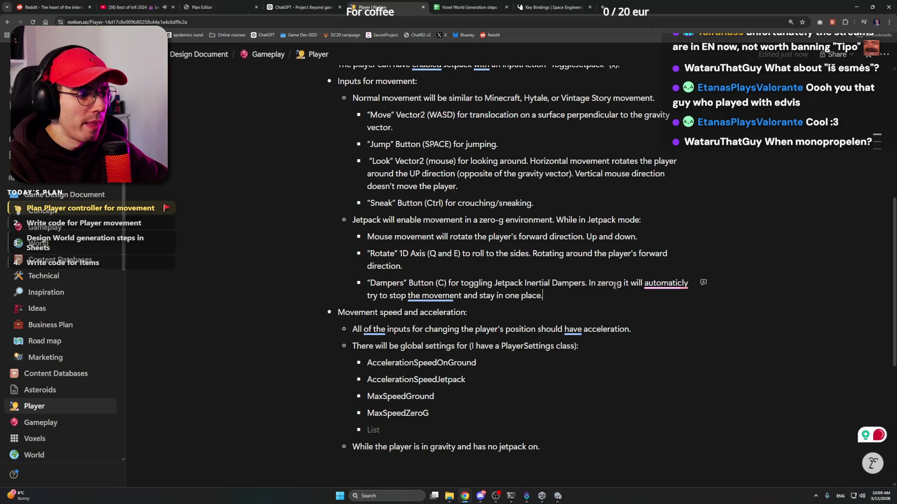
Accept Grammarly's spelling fix for 'automatically' and the comma after 'zero-g'
{"action": "mouse_move", "coordinate": [686, 286]}
{"action": "left_click", "coordinate": [673, 315]}
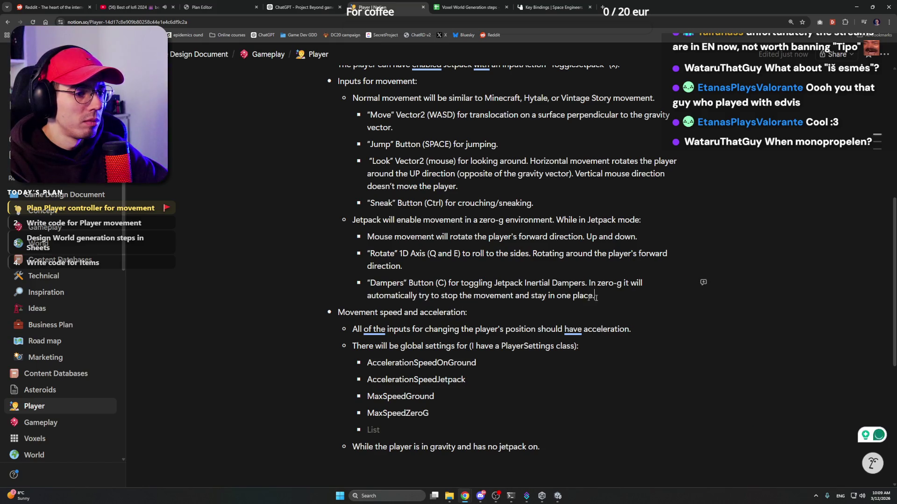
{"action": "mouse_move", "coordinate": [610, 285]}
{"action": "left_click", "coordinate": [613, 315]}
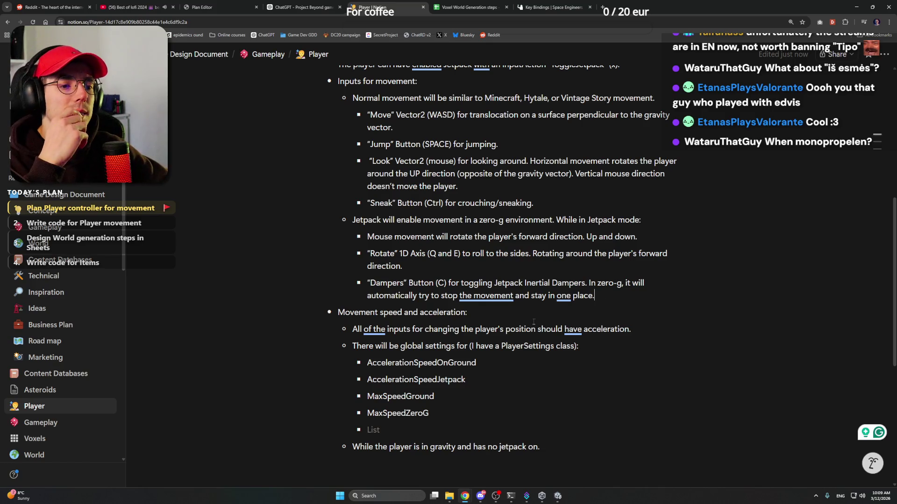
{"action": "scroll", "coordinate": [520, 294], "scroll_direction": "down", "scroll_amount": 1}
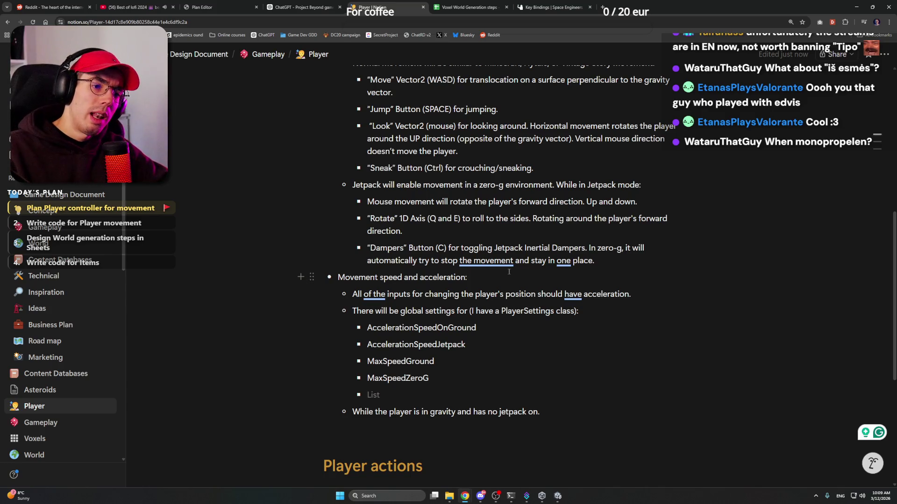
{"action": "left_click", "coordinate": [508, 272]}
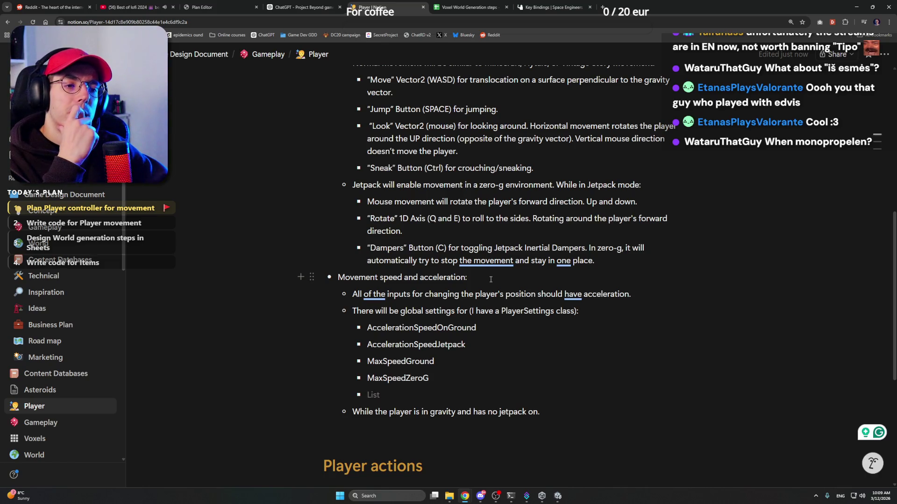
{"action": "scroll", "coordinate": [491, 279], "scroll_direction": "up", "scroll_amount": 1}
{"action": "left_click", "coordinate": [601, 296]}
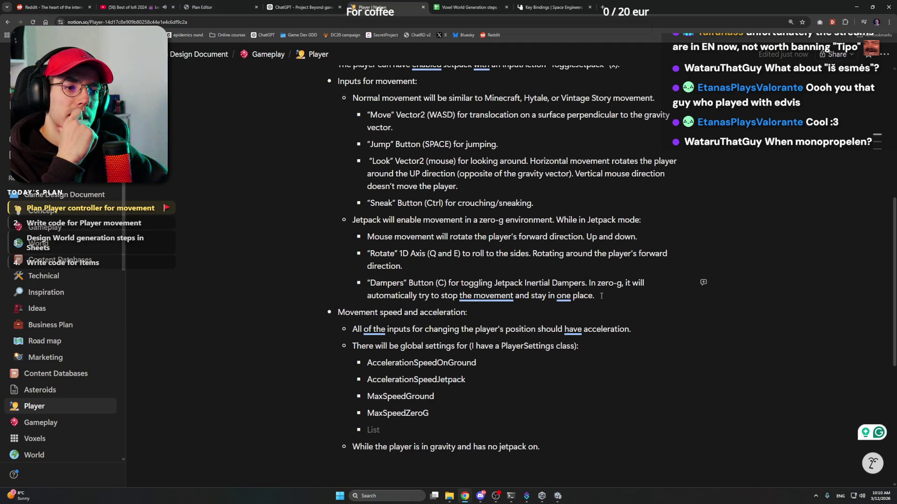
{"action": "scroll", "coordinate": [501, 249], "scroll_direction": "down", "scroll_amount": 2}
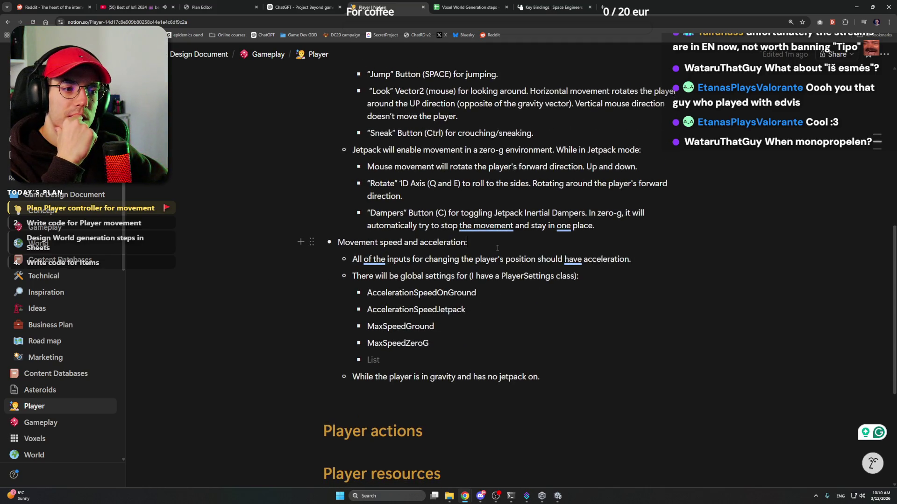
{"action": "scroll", "coordinate": [477, 266], "scroll_direction": "up", "scroll_amount": 7}
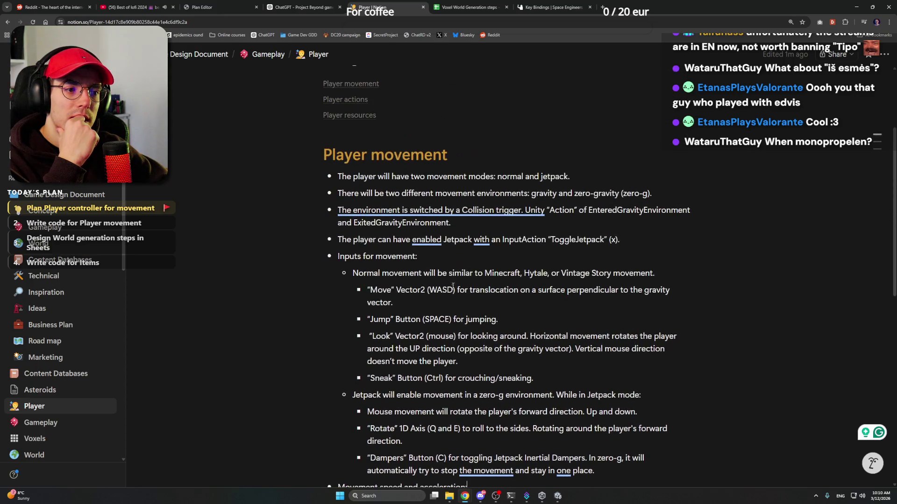
{"action": "left_click", "coordinate": [454, 256]}
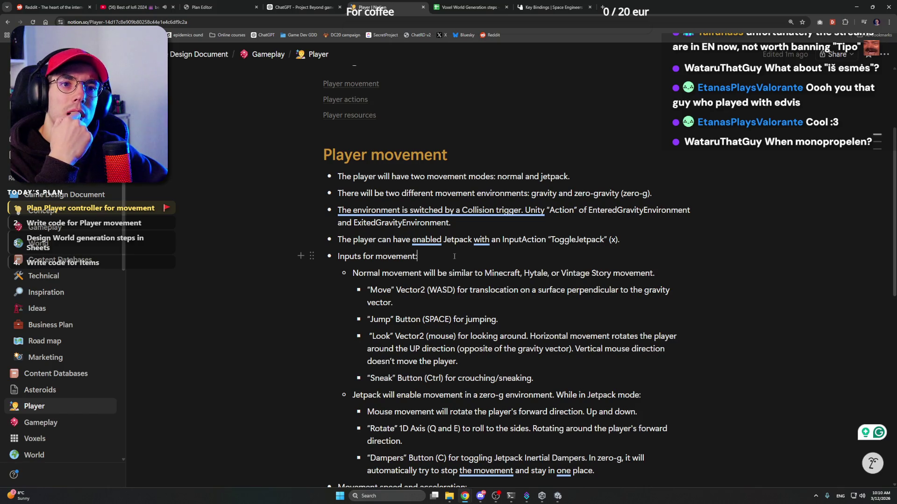
{"action": "scroll", "coordinate": [454, 256], "scroll_direction": "down", "scroll_amount": 5}
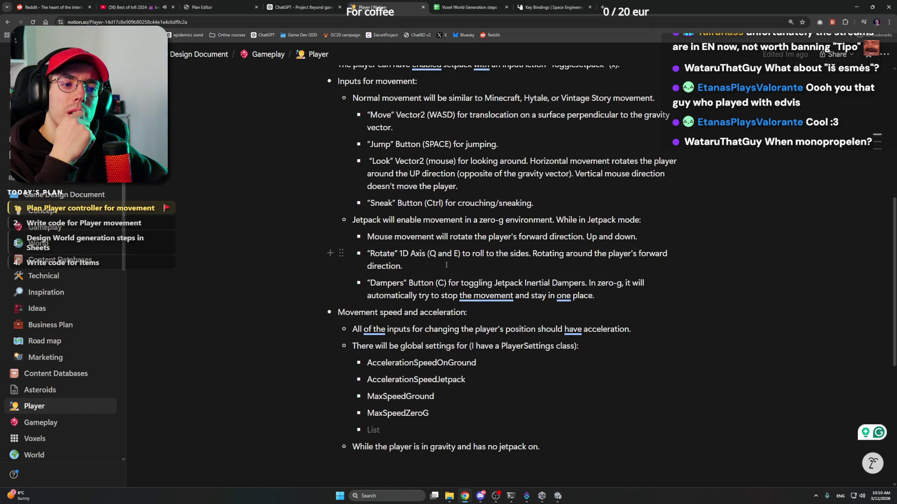
{"action": "scroll", "coordinate": [467, 280], "scroll_direction": "down", "scroll_amount": 2}
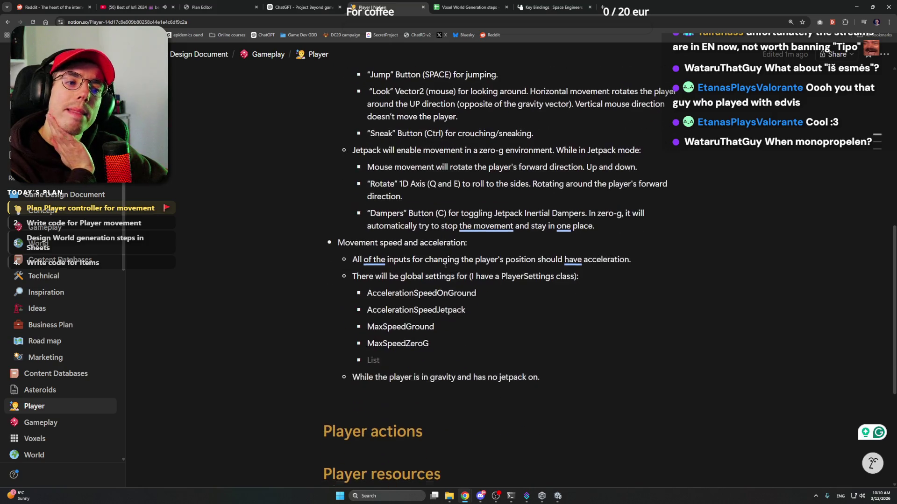
{"action": "left_click", "coordinate": [491, 295]}
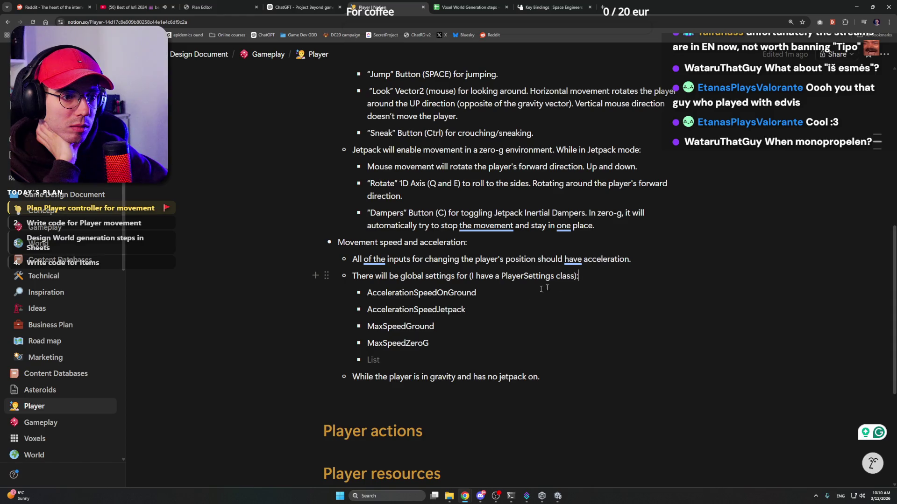
{"action": "left_click", "coordinate": [459, 342]}
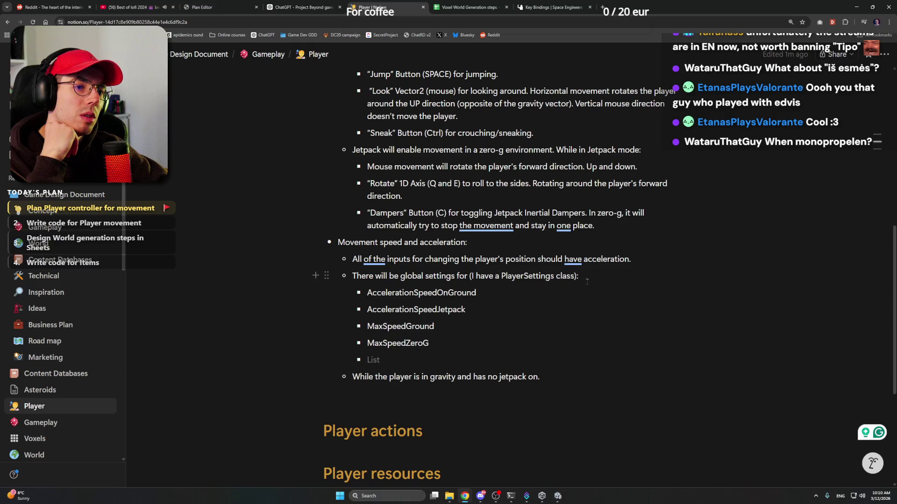
{"action": "left_click", "coordinate": [604, 276]}
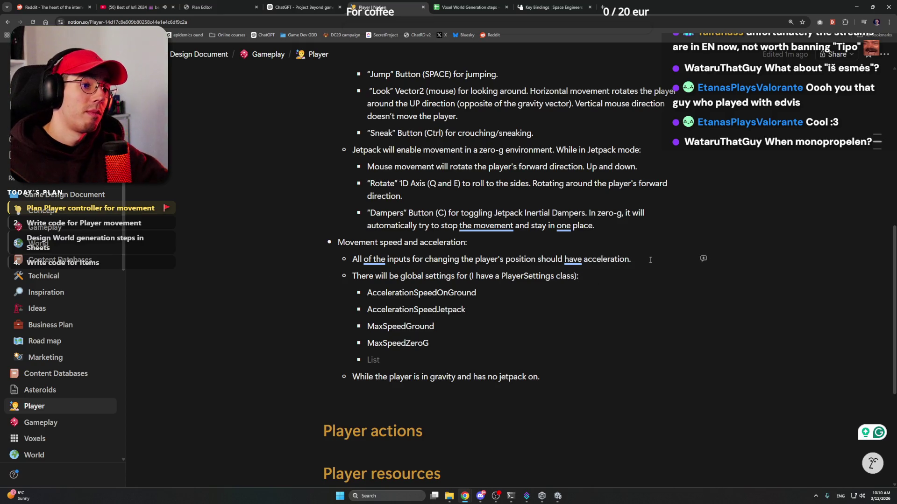
Add the bullet 'Dampers acceleration will be the same as the main jetpack acceleration.'
{"action": "key", "text": "Return"}
{"action": "type", "text": "Dampers "}
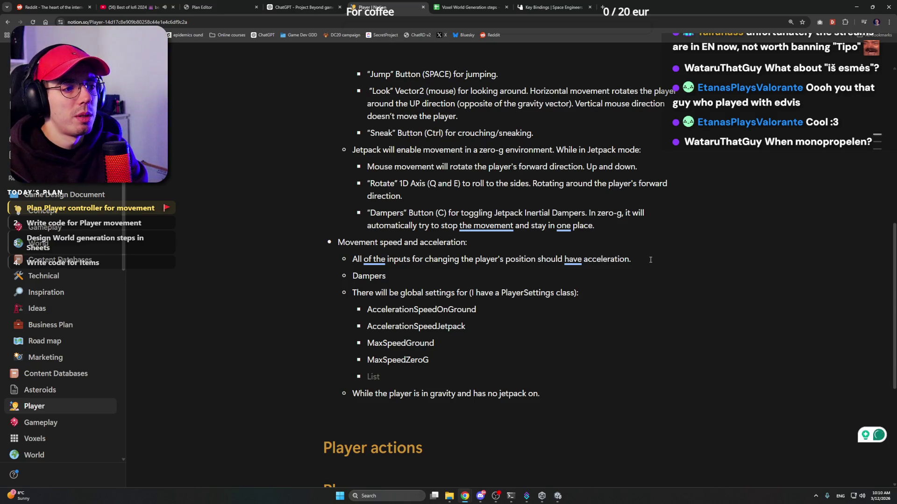
{"action": "type", "text": "acc"}
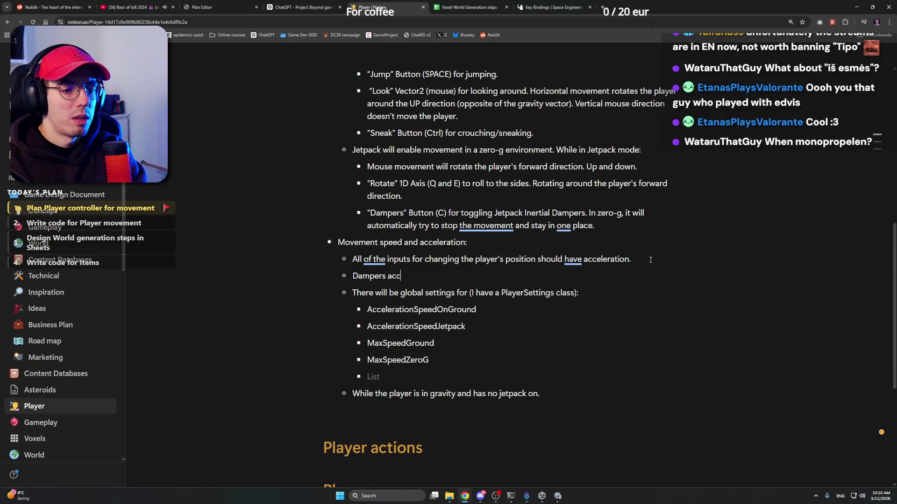
{"action": "type", "text": "eleration will "}
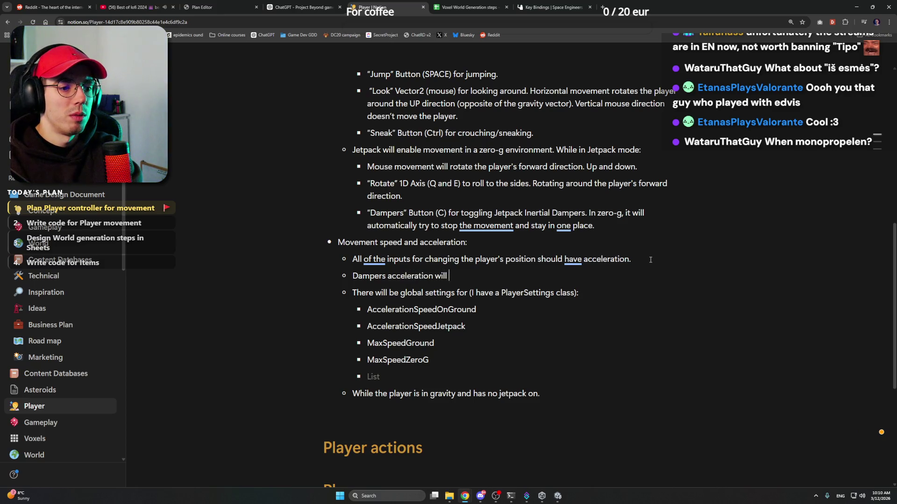
{"action": "type", "text": "be the same as "}
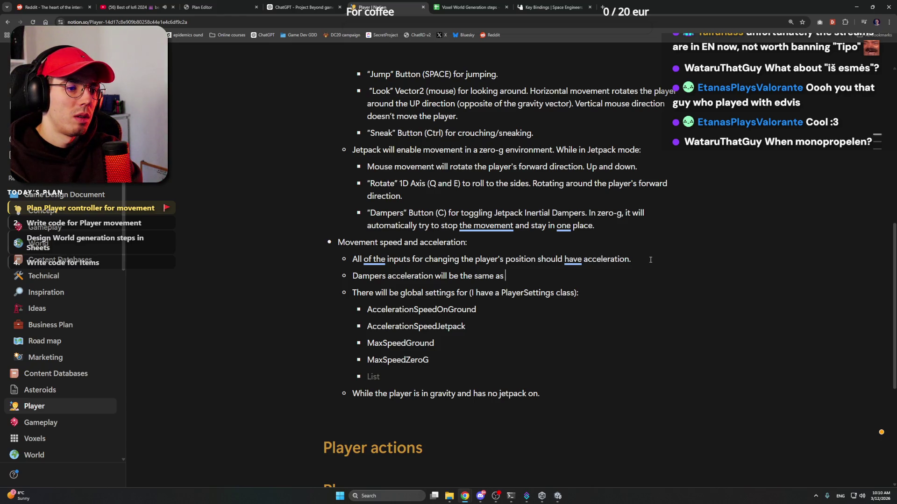
{"action": "type", "text": "main jetpack "}
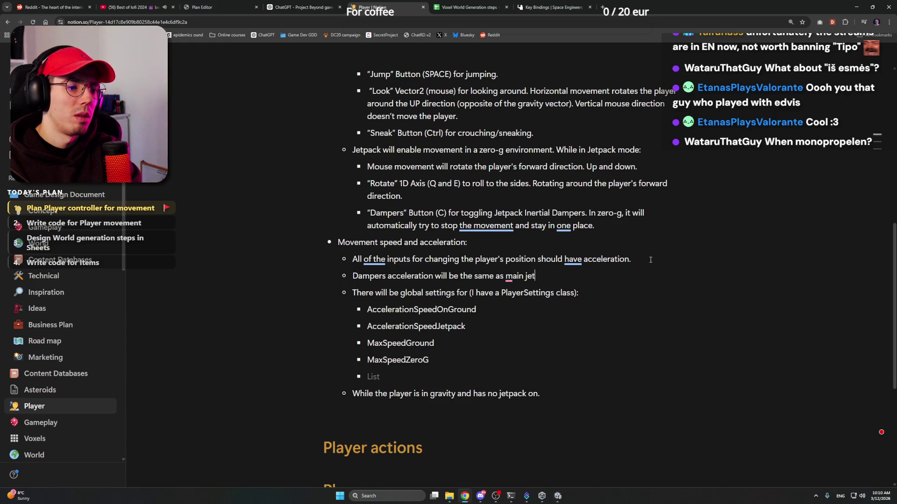
{"action": "type", "text": "acceleration."}
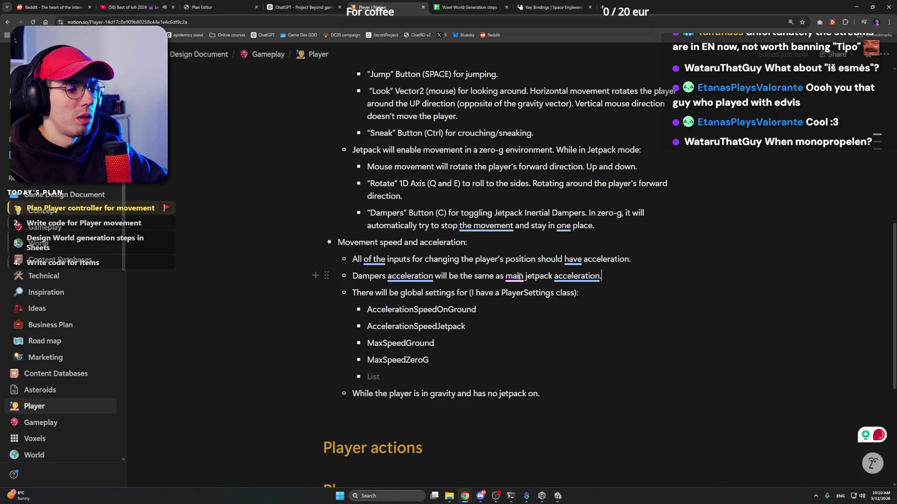
{"action": "mouse_move", "coordinate": [514, 276]}
{"action": "left_click", "coordinate": [546, 304]}
{"action": "type", "text": "the"}
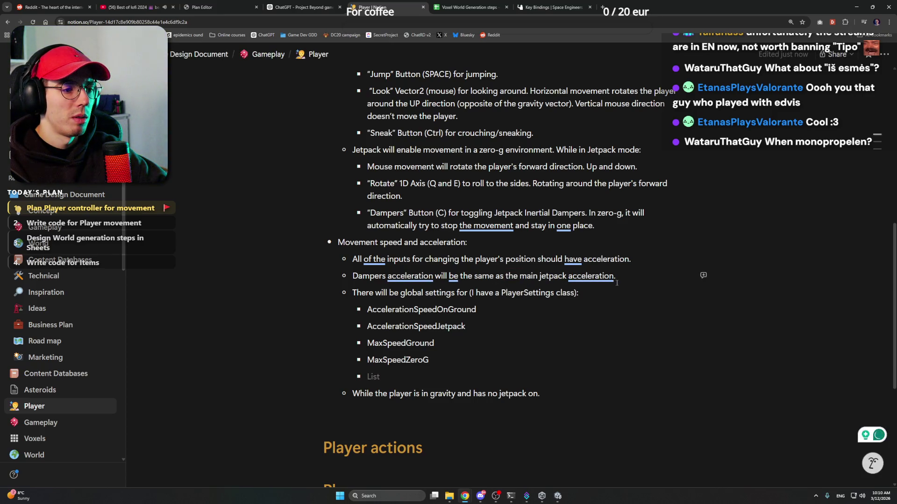
Add JumpAcceleration as a fifth entry in the global settings list
{"action": "key", "text": "Down"}
{"action": "key", "text": "Down"}
{"action": "key", "text": "Down"}
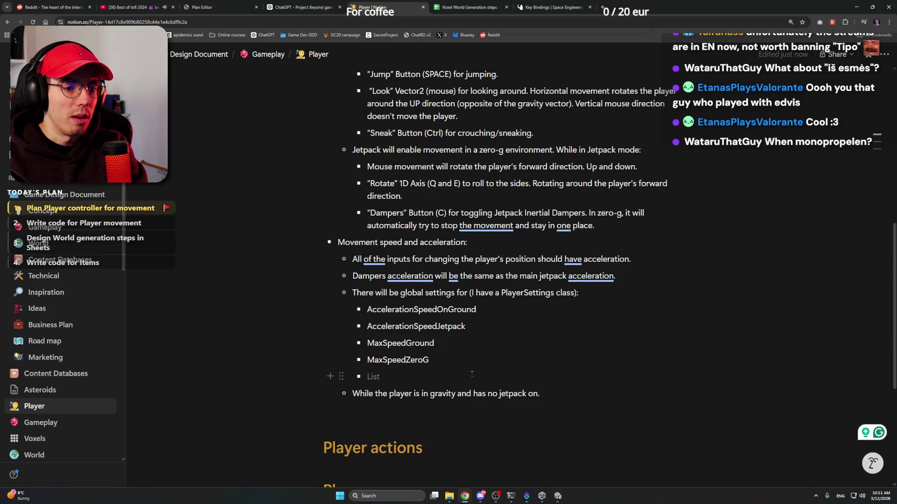
{"action": "type", "text": "Jump"}
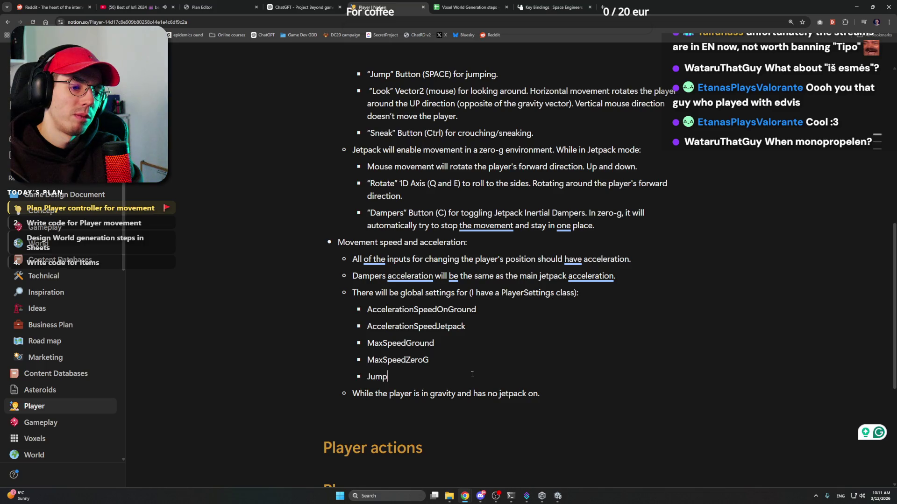
{"action": "type", "text": "Acceleration"}
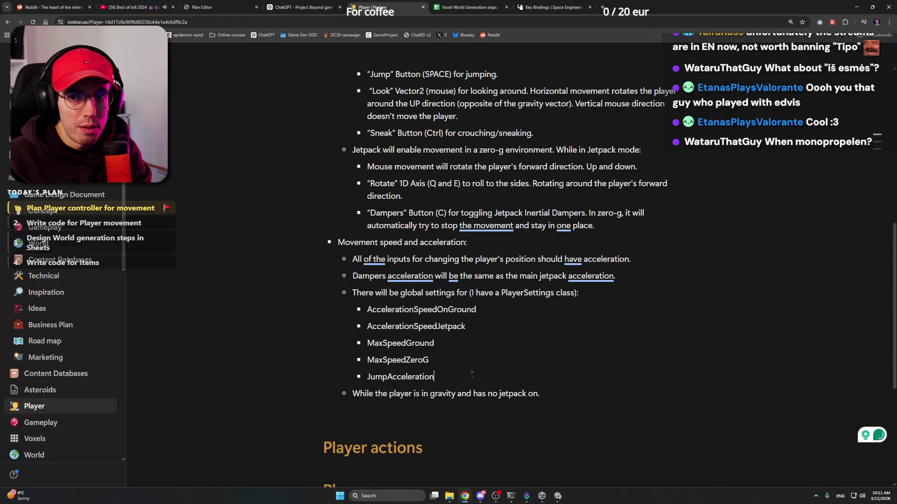
{"action": "key", "text": "super"}
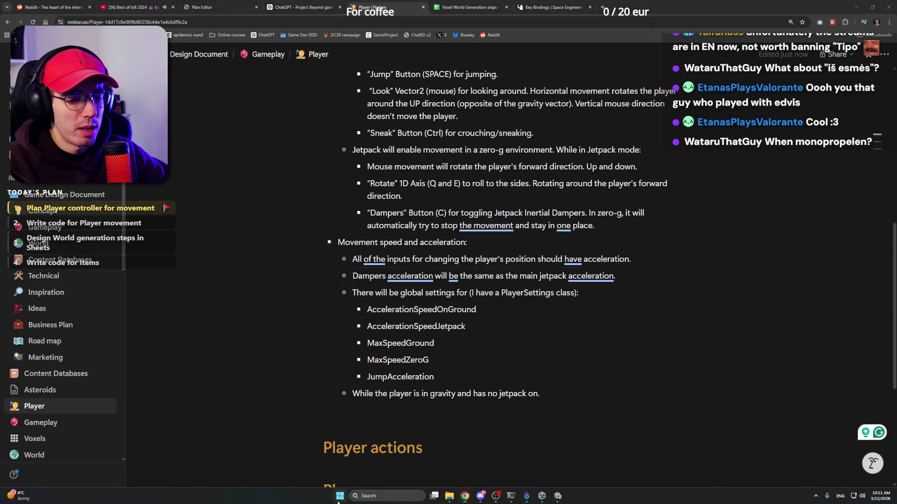
Launch Paint and draw graph axes, lengthening both the vertical and horizontal lines
{"action": "type", "text": "paint"}
{"action": "key", "text": "Return"}
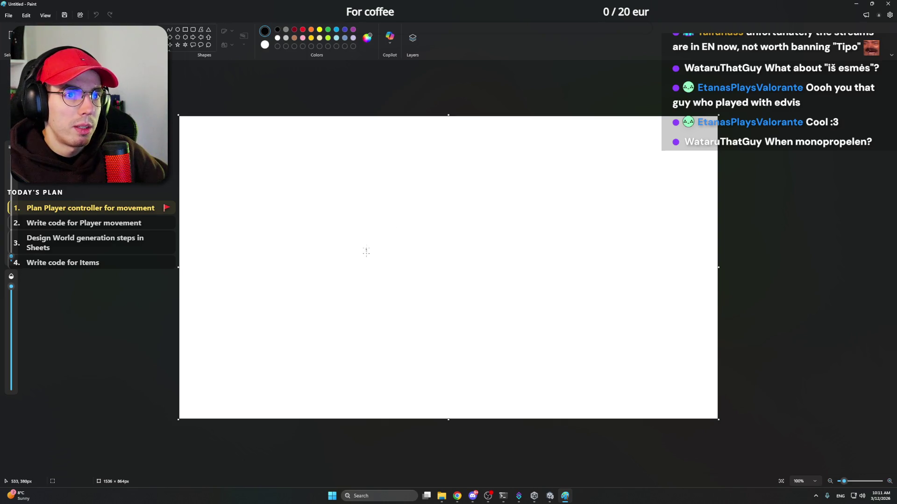
{"action": "mouse_move", "coordinate": [14, 257]}
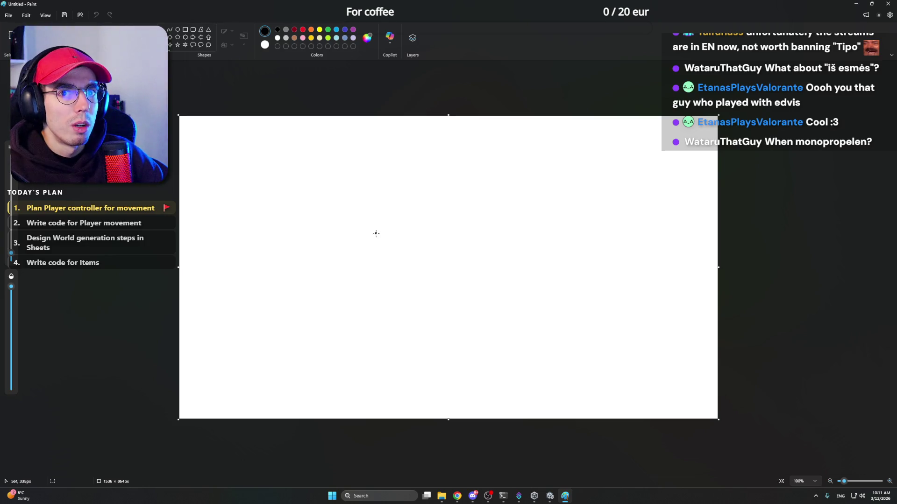
{"action": "mouse_move", "coordinate": [376, 233]}
{"action": "left_mouse_down"}
{"action": "mouse_move", "coordinate": [379, 326]}
{"action": "mouse_move", "coordinate": [495, 330]}
{"action": "left_mouse_up"}
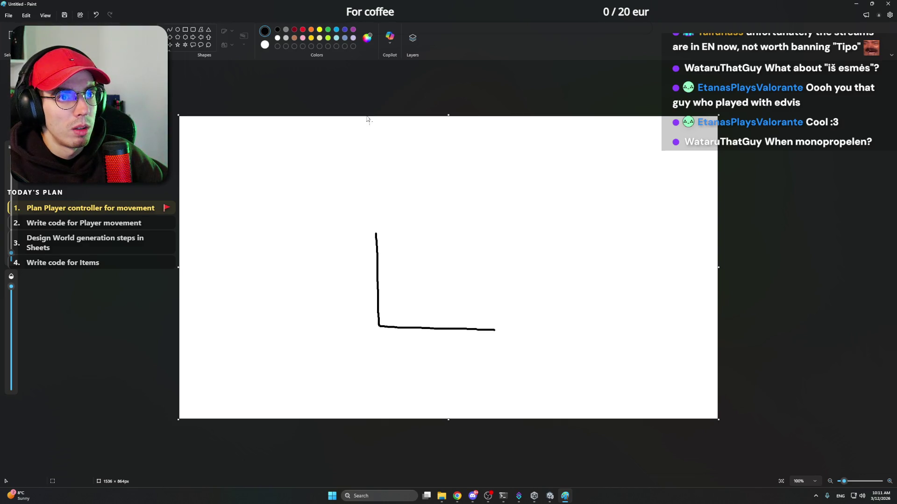
{"action": "left_click_drag", "start_coordinate": [375, 147], "coordinate": [378, 236]}
{"action": "left_click_drag", "start_coordinate": [493, 329], "coordinate": [587, 337]}
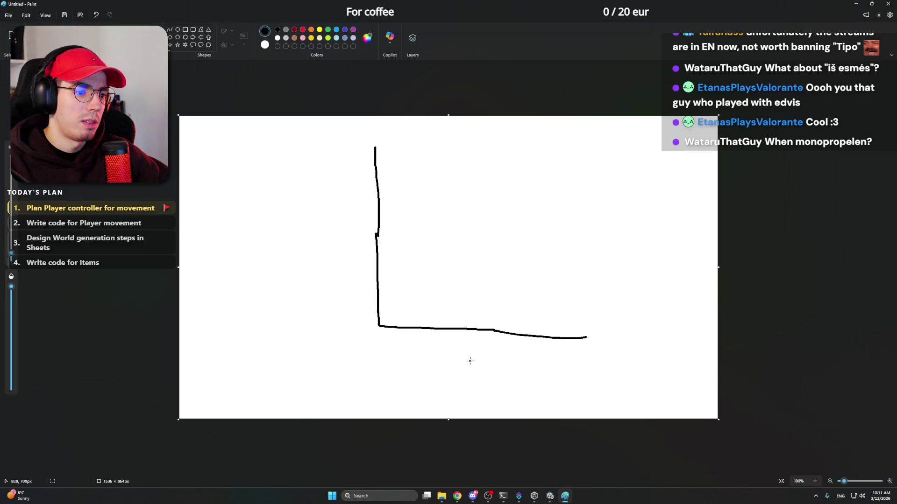
Label the horizontal axis 't', then write and erase an 'a' beside the vertical axis
{"action": "scroll", "coordinate": [472, 358], "scroll_direction": "up", "scroll_amount": 2}
{"action": "mouse_move", "coordinate": [476, 360]}
{"action": "left_mouse_down"}
{"action": "mouse_move", "coordinate": [469, 367]}
{"action": "mouse_move", "coordinate": [481, 370]}
{"action": "left_mouse_up"}
{"action": "left_click_drag", "start_coordinate": [463, 359], "coordinate": [488, 359]}
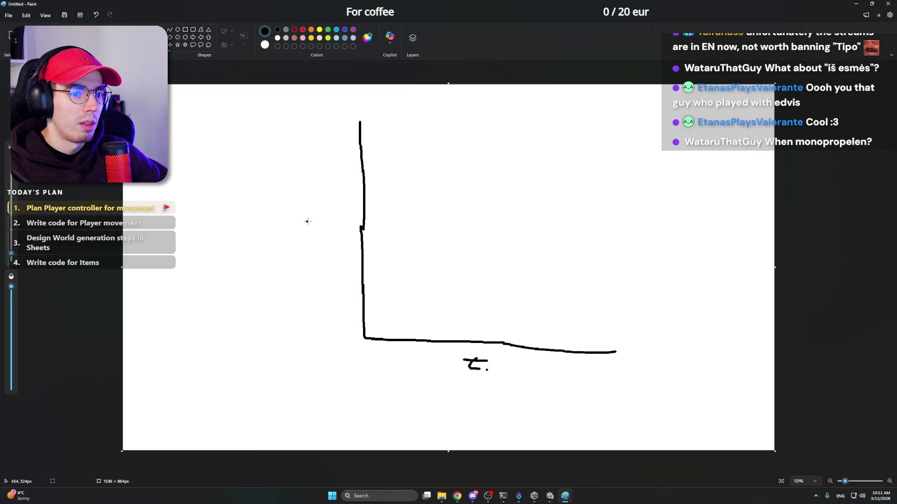
{"action": "mouse_move", "coordinate": [319, 221]}
{"action": "left_mouse_down"}
{"action": "mouse_move", "coordinate": [310, 227]}
{"action": "mouse_move", "coordinate": [320, 222]}
{"action": "mouse_move", "coordinate": [324, 233]}
{"action": "left_mouse_up"}
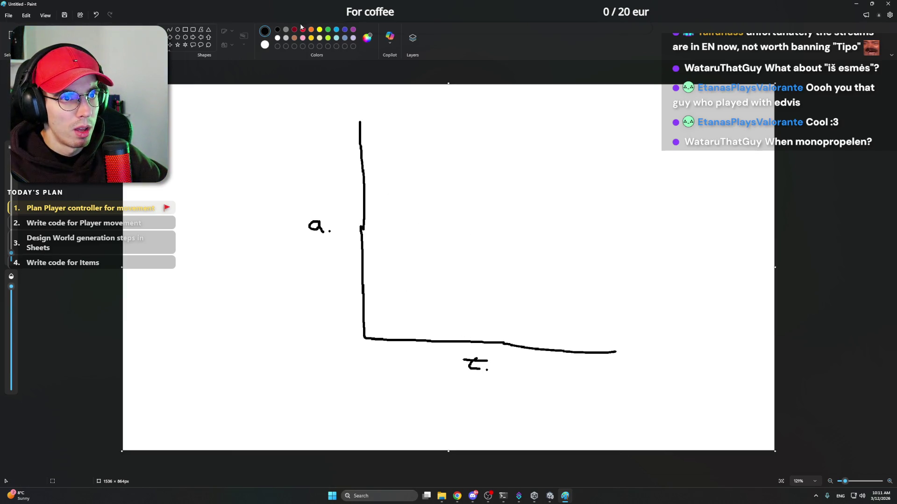
{"action": "left_click", "coordinate": [328, 30]}
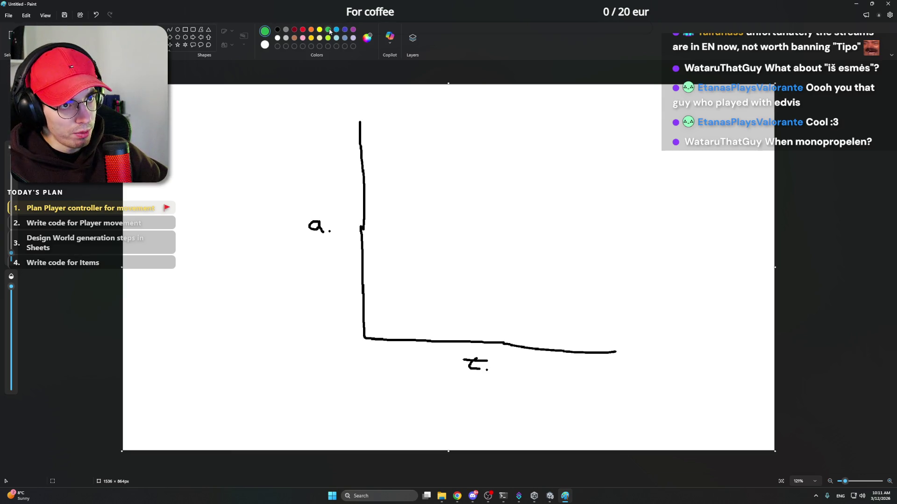
{"action": "left_click", "coordinate": [491, 230]}
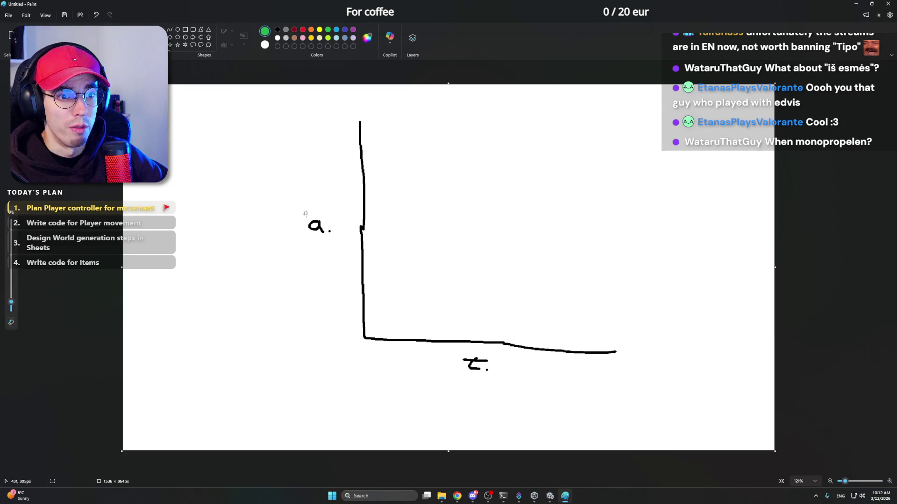
{"action": "mouse_move", "coordinate": [306, 214]}
{"action": "left_mouse_down"}
{"action": "mouse_move", "coordinate": [329, 232]}
{"action": "mouse_move", "coordinate": [312, 229]}
{"action": "left_mouse_up"}
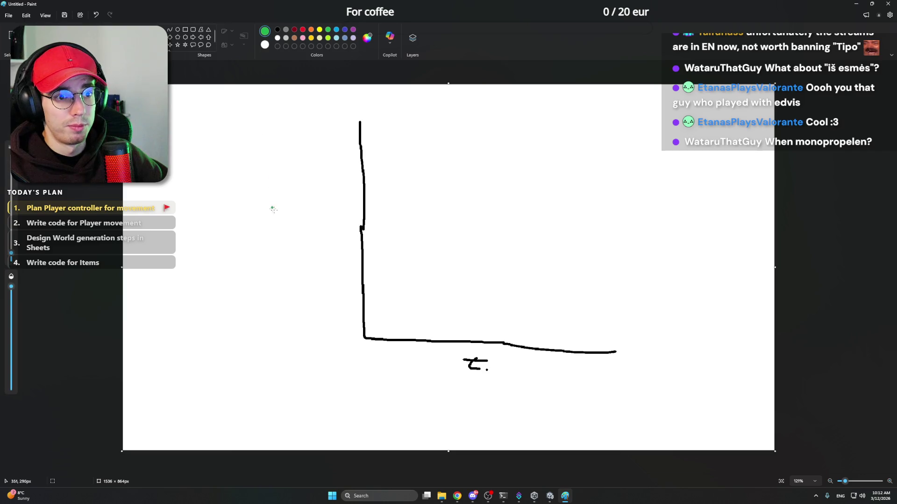
In black, write "S." beside the vertical axis, redoing the first stroke
{"action": "left_click", "coordinate": [277, 30]}
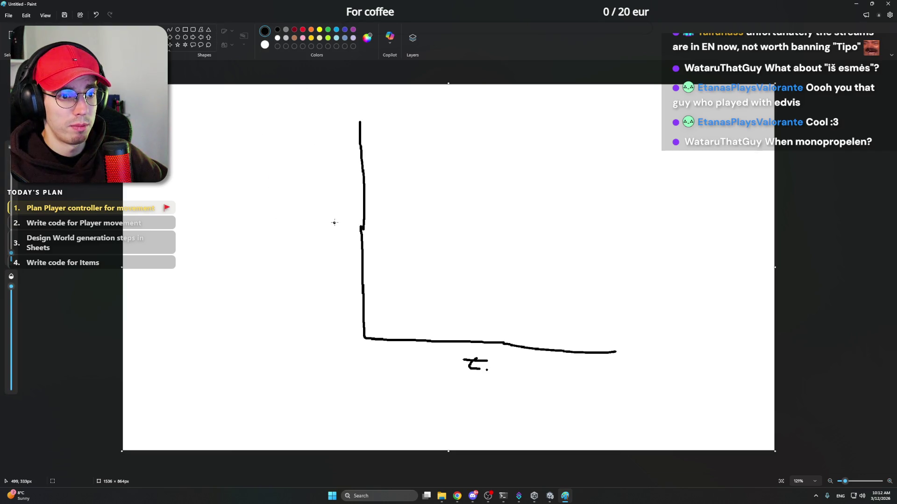
{"action": "left_click_drag", "start_coordinate": [335, 216], "coordinate": [294, 242]}
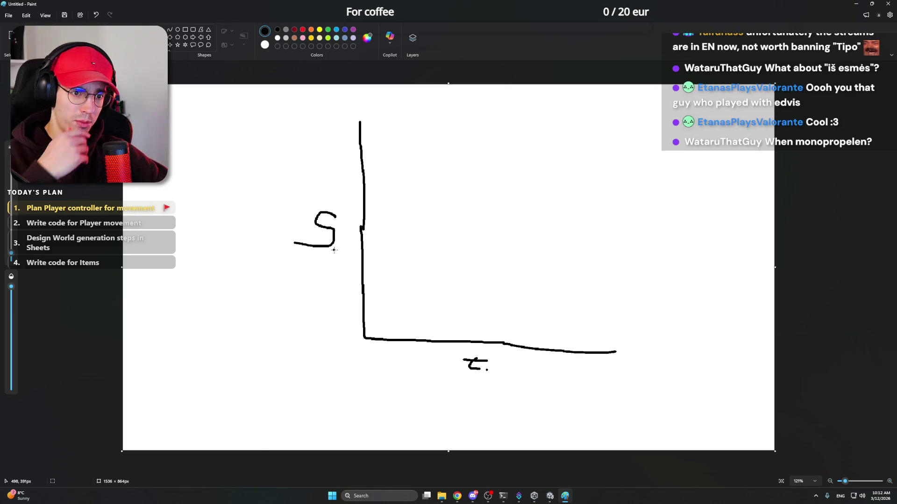
{"action": "key", "text": "ctrl+z"}
{"action": "left_click_drag", "start_coordinate": [338, 222], "coordinate": [328, 235]}
{"action": "left_click", "coordinate": [345, 235]}
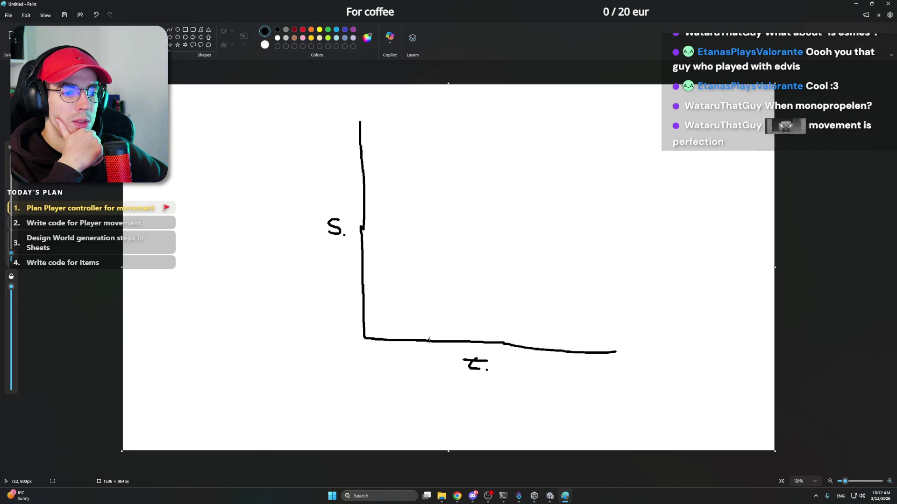
Try a vertical line up from the t axis, undo it, and add a short tick on the vertical axis
{"action": "left_click_drag", "start_coordinate": [429, 341], "coordinate": [436, 249]}
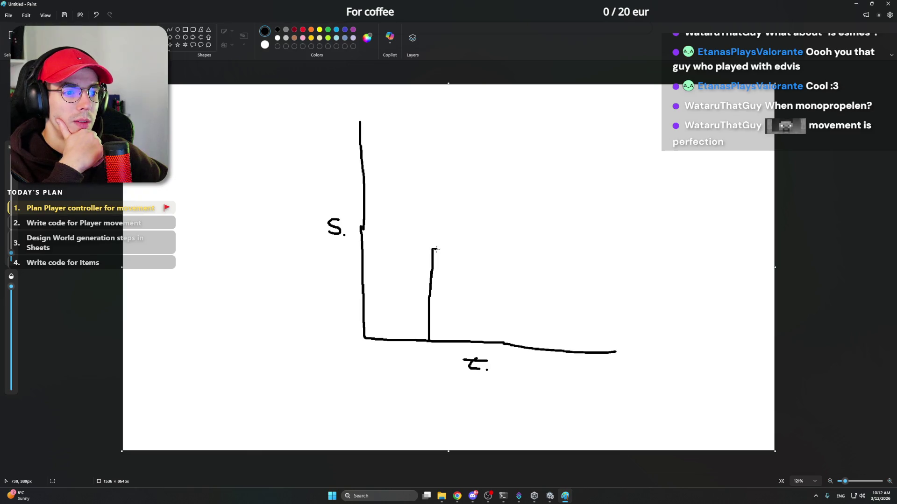
{"action": "key", "text": "ctrl+z"}
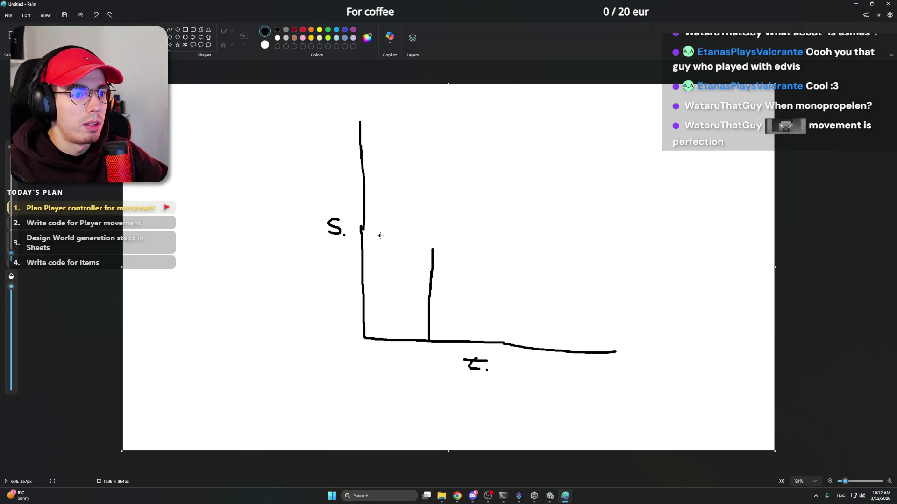
{"action": "key", "text": "ctrl+z"}
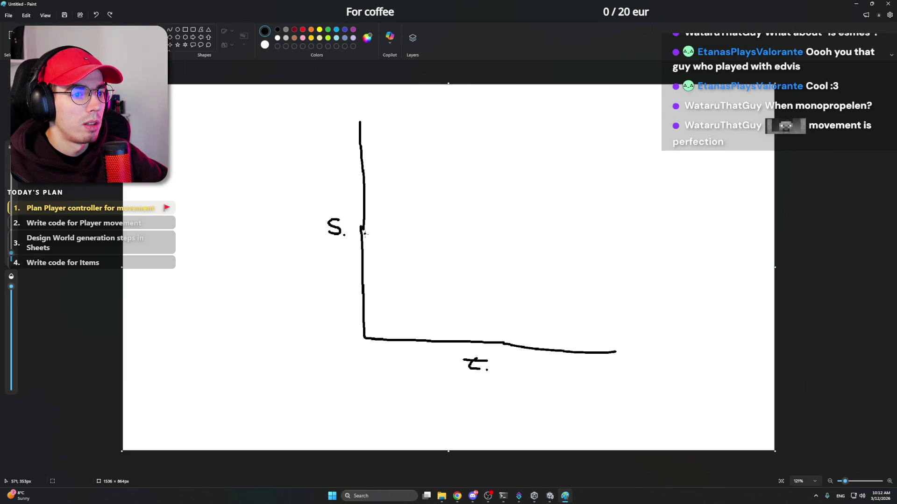
{"action": "left_click_drag", "start_coordinate": [361, 232], "coordinate": [366, 232]}
Remove the tick and draw a cyan dashed line across the graph at the S level
{"action": "key", "text": "ctrl+z"}
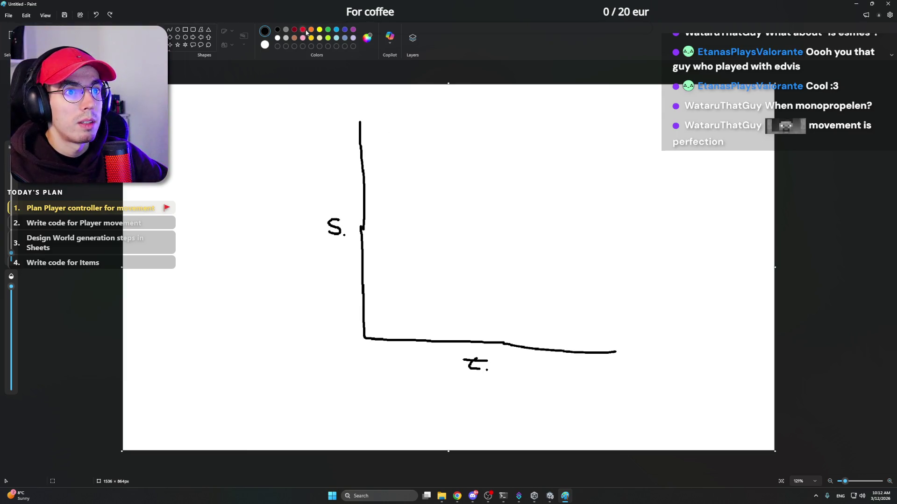
{"action": "left_click", "coordinate": [312, 29]}
{"action": "left_click", "coordinate": [336, 29]}
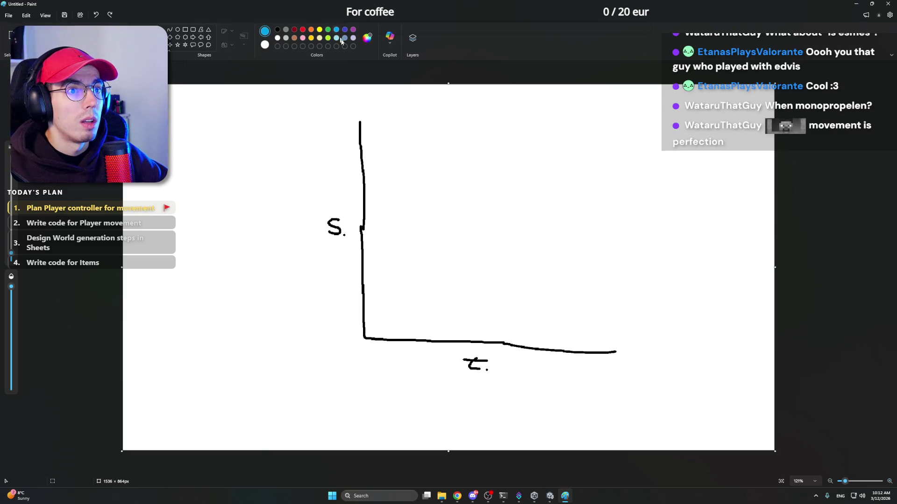
{"action": "left_click_drag", "start_coordinate": [362, 234], "coordinate": [397, 234]}
{"action": "left_click_drag", "start_coordinate": [406, 234], "coordinate": [447, 235]}
{"action": "left_click_drag", "start_coordinate": [456, 235], "coordinate": [516, 235]}
{"action": "left_click_drag", "start_coordinate": [532, 235], "coordinate": [539, 236]}
{"action": "left_click_drag", "start_coordinate": [548, 236], "coordinate": [607, 236]}
{"action": "left_click", "coordinate": [572, 236]}
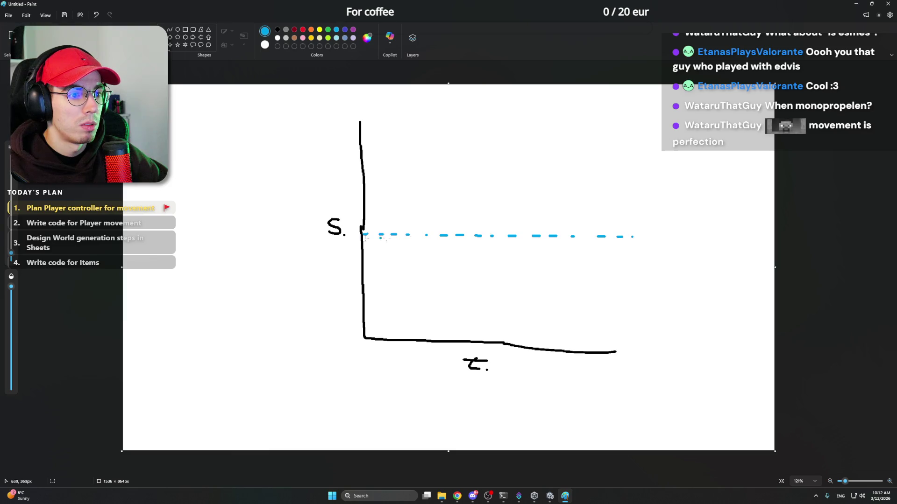
{"action": "left_click_drag", "start_coordinate": [351, 229], "coordinate": [351, 230]}
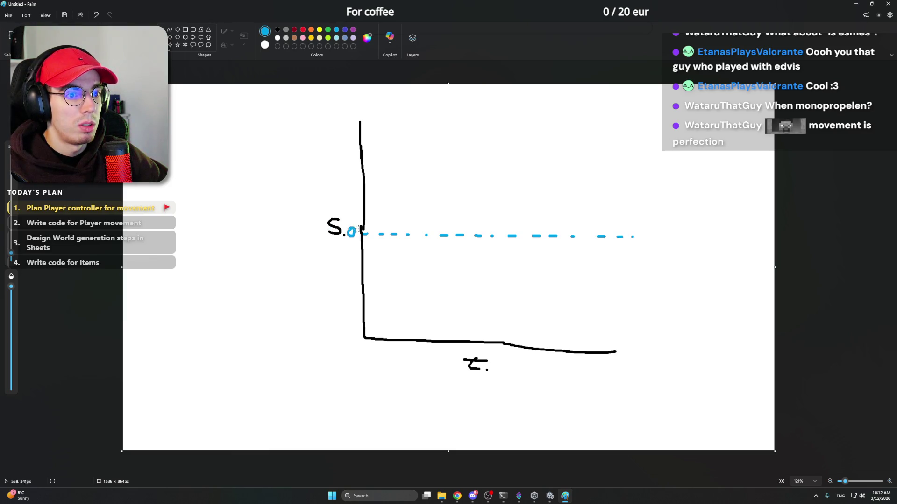
Sketch a black step shape above the dashed line, then undo it
{"action": "left_click", "coordinate": [277, 30]}
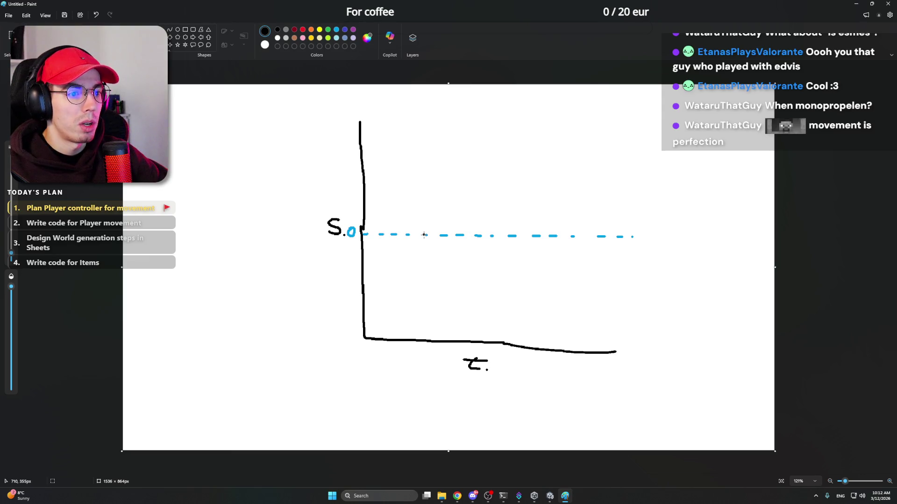
{"action": "left_click_drag", "start_coordinate": [424, 234], "coordinate": [425, 203]}
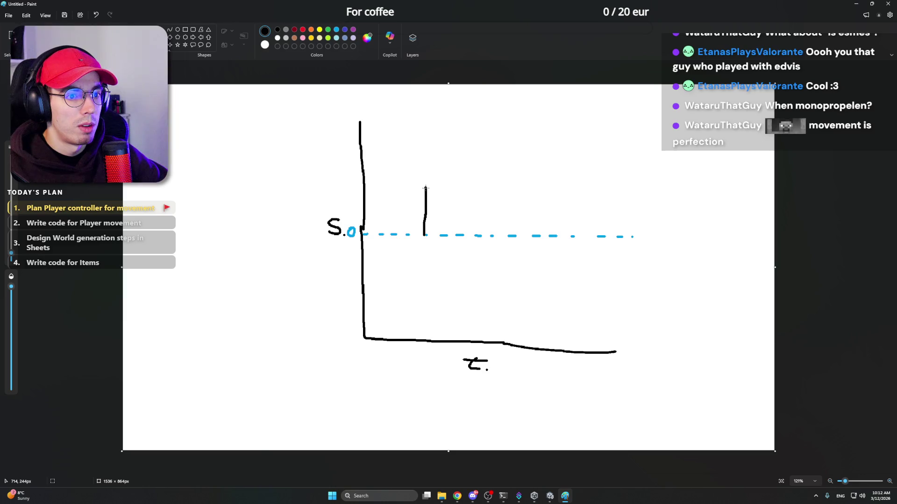
{"action": "mouse_move", "coordinate": [426, 188]}
{"action": "left_mouse_down"}
{"action": "mouse_move", "coordinate": [472, 189]}
{"action": "mouse_move", "coordinate": [471, 273]}
{"action": "mouse_move", "coordinate": [519, 273]}
{"action": "mouse_move", "coordinate": [516, 235]}
{"action": "left_mouse_up"}
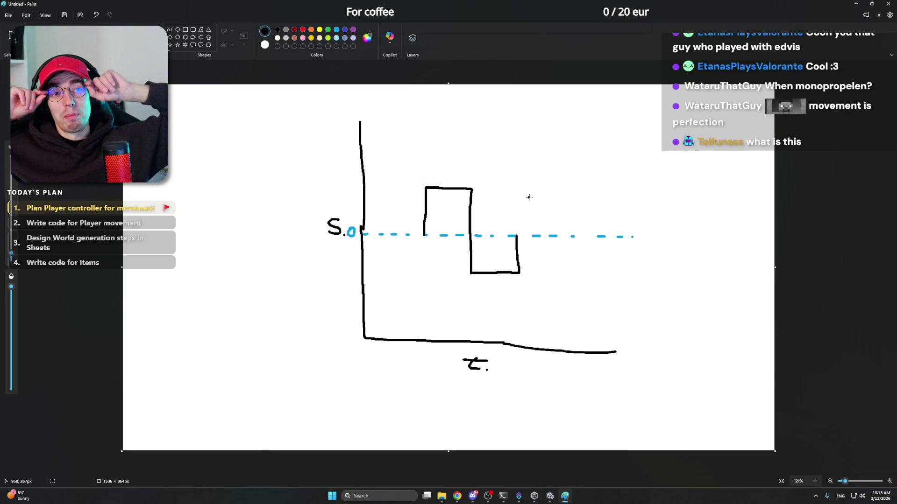
{"action": "key", "text": "ctrl+z"}
{"action": "key", "text": "ctrl+z"}
{"action": "key", "text": "ctrl+z"}
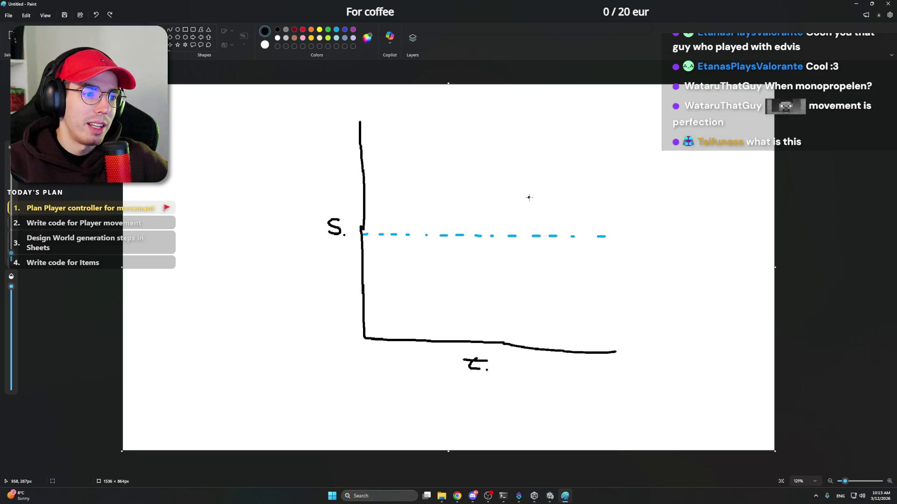
Remove the cyan dashes and draw an orange arc from the S level down to the t axis
{"action": "key", "text": "ctrl+z"}
{"action": "key", "text": "ctrl+z"}
{"action": "key", "text": "ctrl+z"}
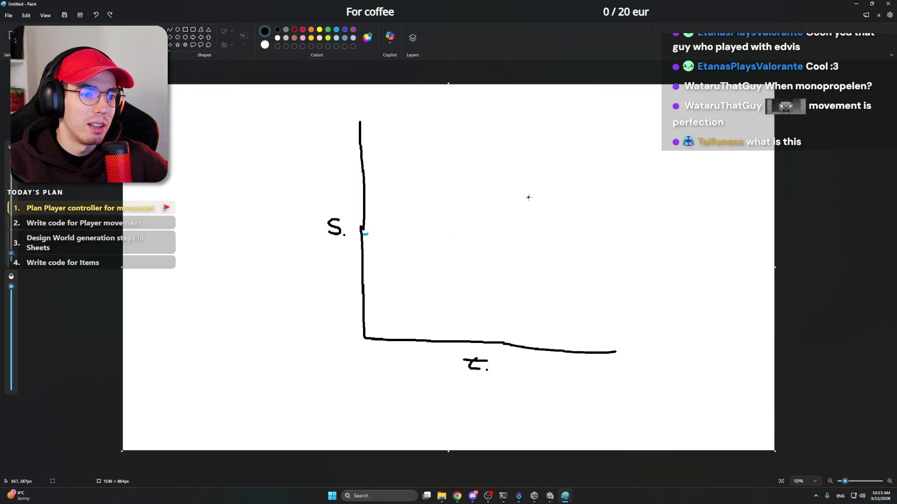
{"action": "key", "text": "ctrl+z"}
{"action": "left_click", "coordinate": [310, 31]}
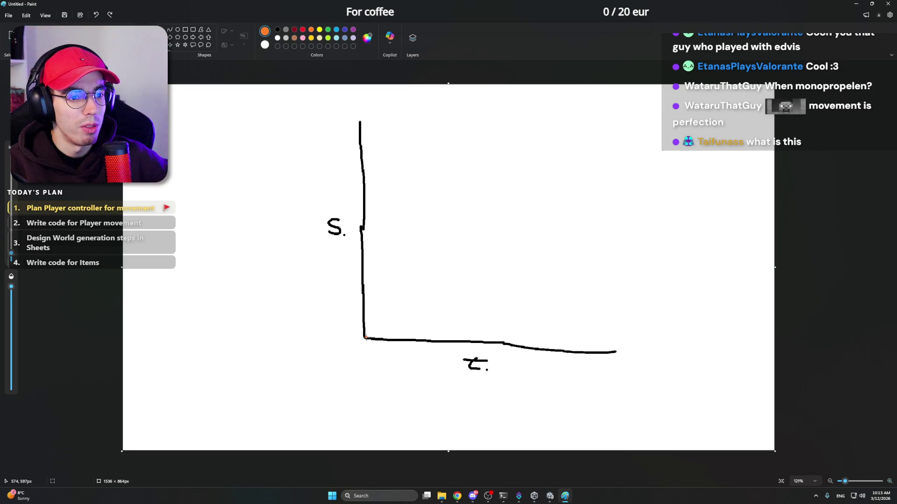
{"action": "mouse_move", "coordinate": [366, 338]}
{"action": "left_mouse_down"}
{"action": "mouse_move", "coordinate": [401, 243]}
{"action": "mouse_move", "coordinate": [508, 194]}
{"action": "mouse_move", "coordinate": [565, 354]}
{"action": "left_mouse_up"}
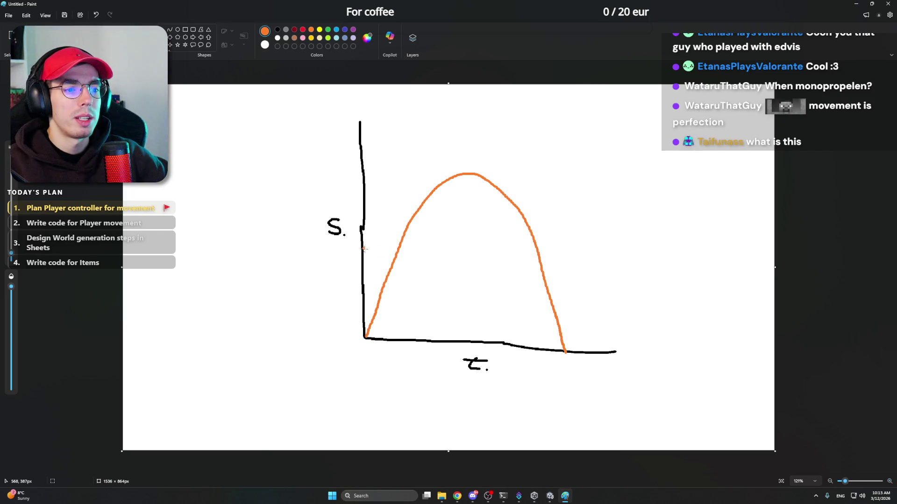
{"action": "key", "text": "ctrl+z"}
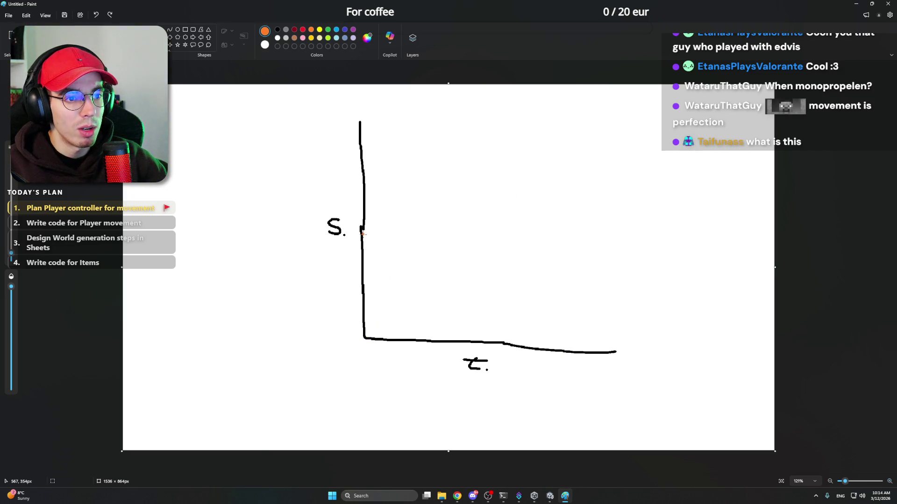
{"action": "mouse_move", "coordinate": [363, 233]}
{"action": "left_mouse_down"}
{"action": "mouse_move", "coordinate": [397, 166]}
{"action": "mouse_move", "coordinate": [432, 146]}
{"action": "mouse_move", "coordinate": [482, 180]}
{"action": "mouse_move", "coordinate": [524, 281]}
{"action": "mouse_move", "coordinate": [536, 348]}
{"action": "left_mouse_up"}
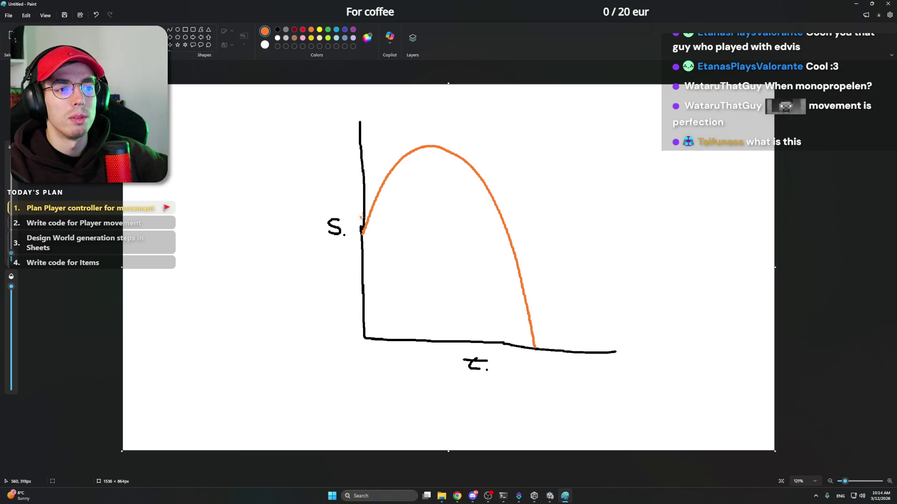
Dash a red line across the arc's peak and minimize Paint to return to Notion
{"action": "left_click", "coordinate": [303, 29]}
{"action": "left_click_drag", "start_coordinate": [361, 144], "coordinate": [367, 144]}
{"action": "left_click_drag", "start_coordinate": [394, 146], "coordinate": [424, 145]}
{"action": "left_click_drag", "start_coordinate": [439, 146], "coordinate": [453, 146]}
{"action": "left_click_drag", "start_coordinate": [490, 146], "coordinate": [537, 149]}
{"action": "left_click_drag", "start_coordinate": [464, 144], "coordinate": [476, 143]}
{"action": "left_click_drag", "start_coordinate": [559, 145], "coordinate": [582, 146]}
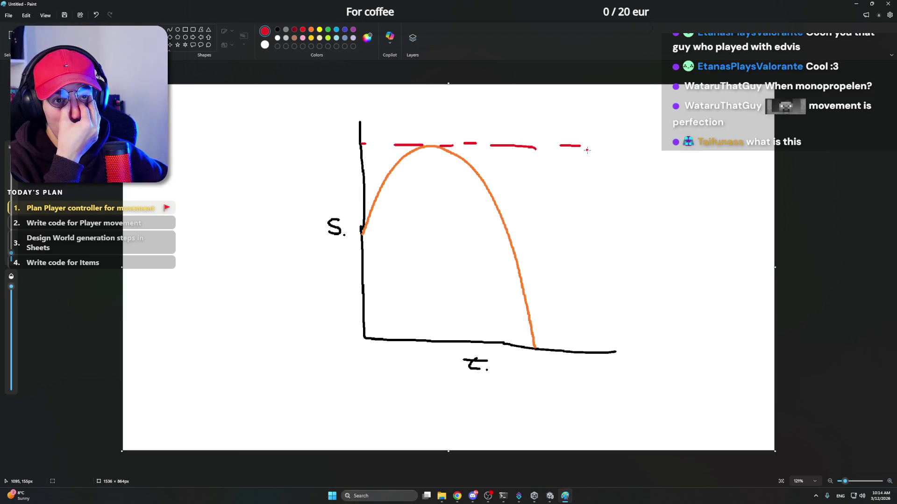
{"action": "left_click", "coordinate": [857, 4]}
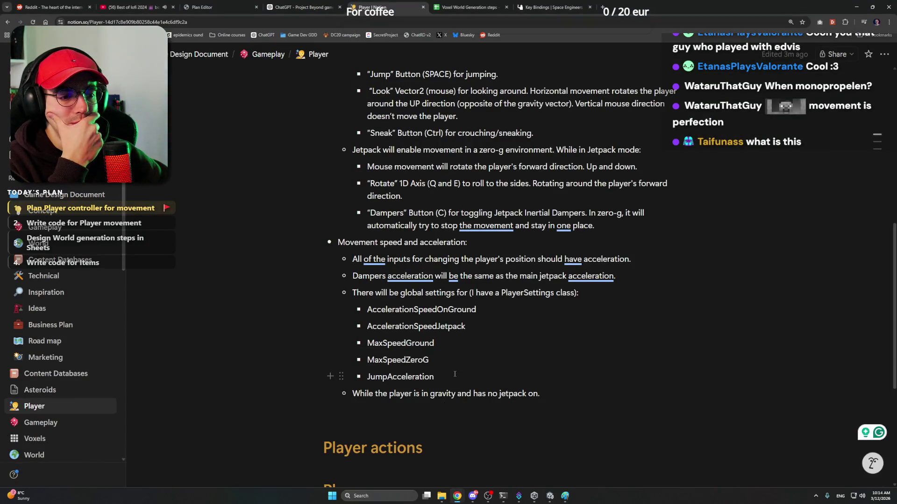
Split JumpInnitialSpeedAcceleration into separate JumpInnitialSpeed and JumpAcceleration bullets
{"action": "key", "text": "Left"}
{"action": "key", "text": "Left"}
{"action": "key", "text": "Left"}
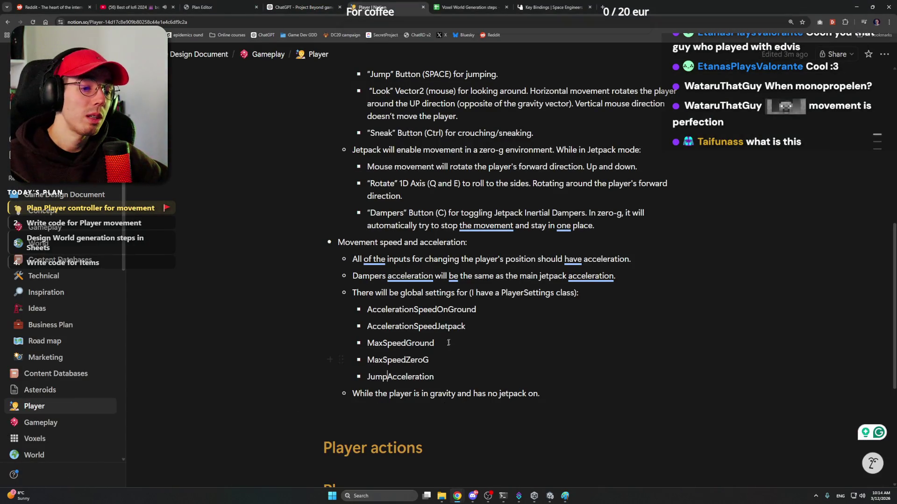
{"action": "type", "text": "Innitial"}
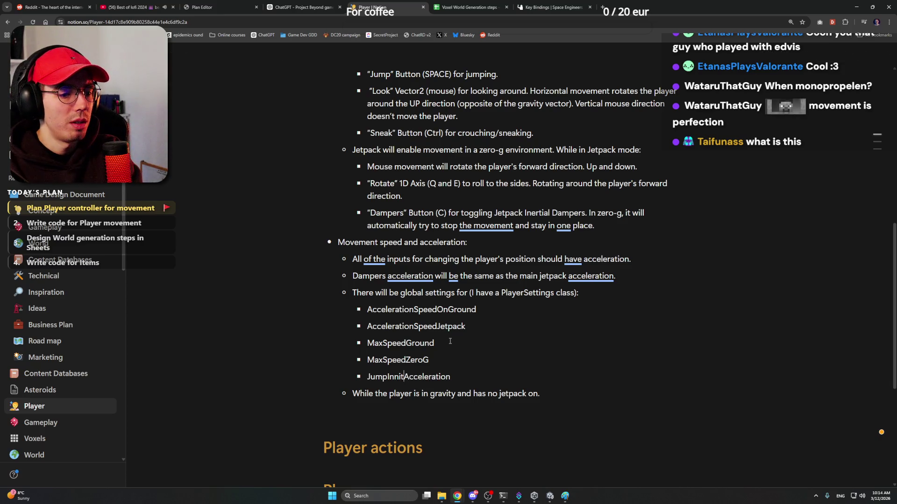
{"action": "type", "text": "Speed"}
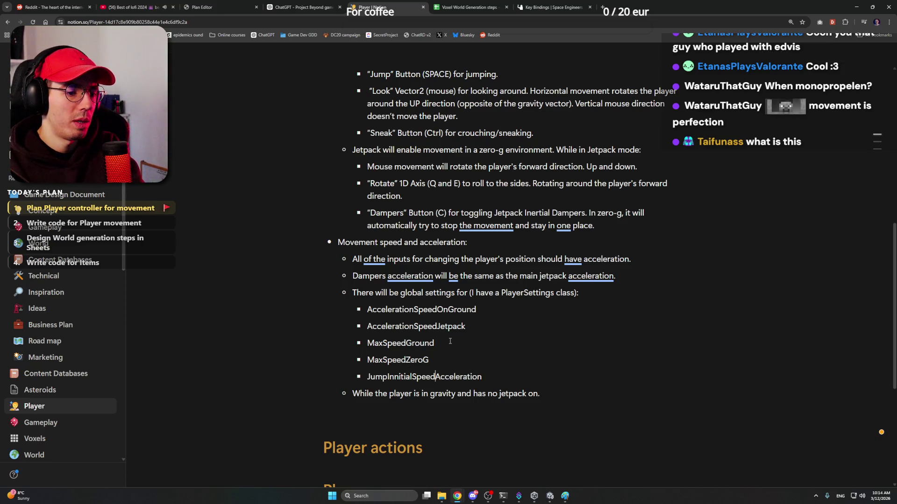
{"action": "key", "text": "Right"}
{"action": "key", "text": "Right"}
{"action": "key", "text": "Right"}
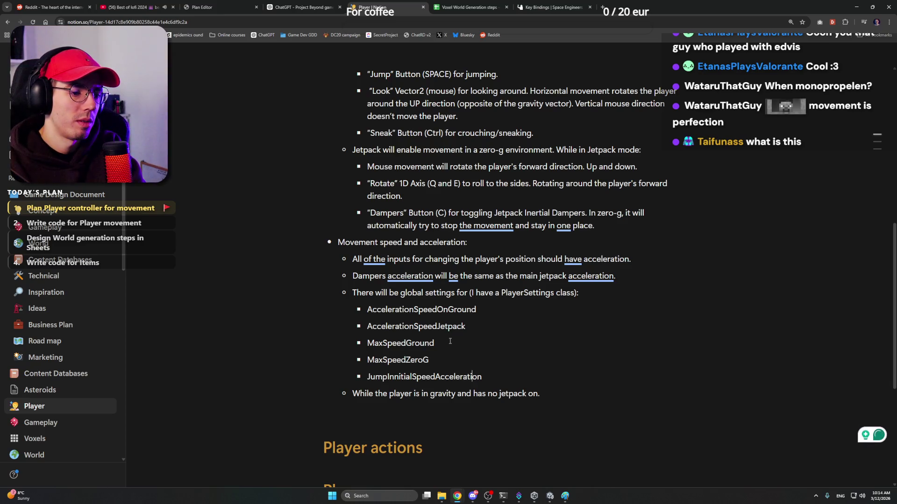
{"action": "key", "text": "shift+Left"}
{"action": "key", "text": "shift+Left"}
{"action": "key", "text": "shift+Left"}
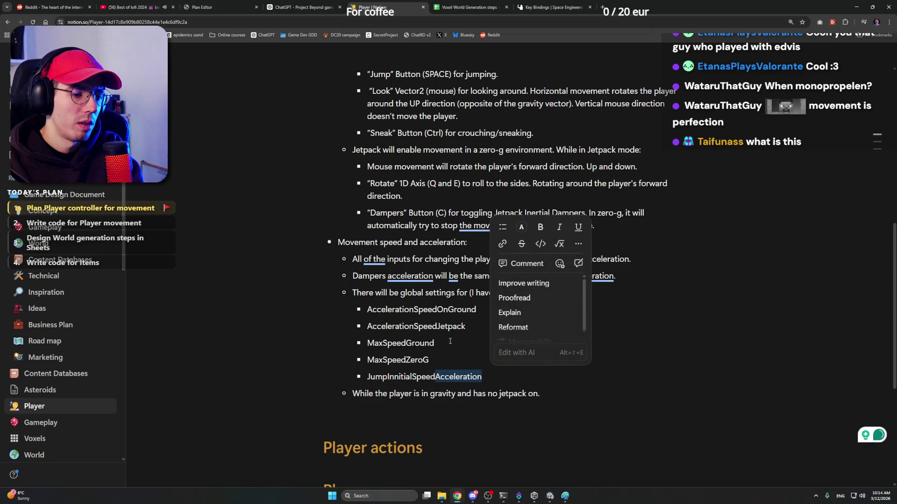
{"action": "key", "text": "BackSpace"}
{"action": "key", "text": "Return"}
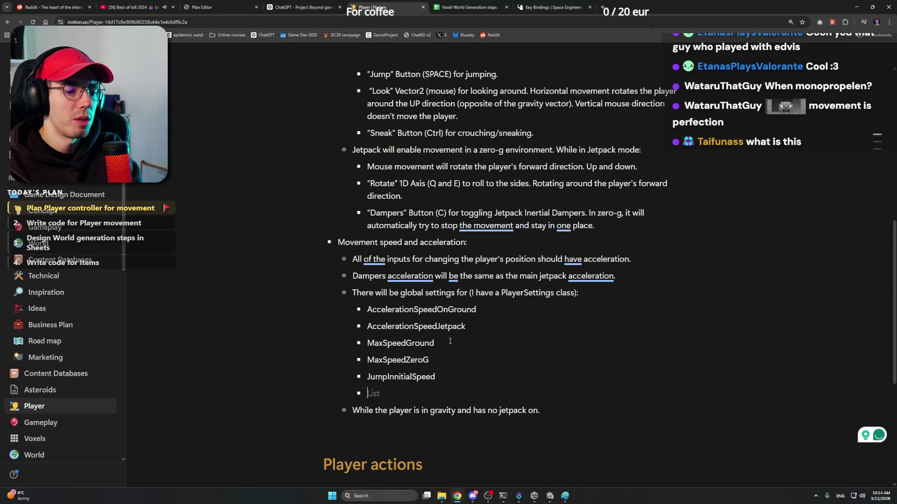
{"action": "type", "text": "JumpAccelerati"}
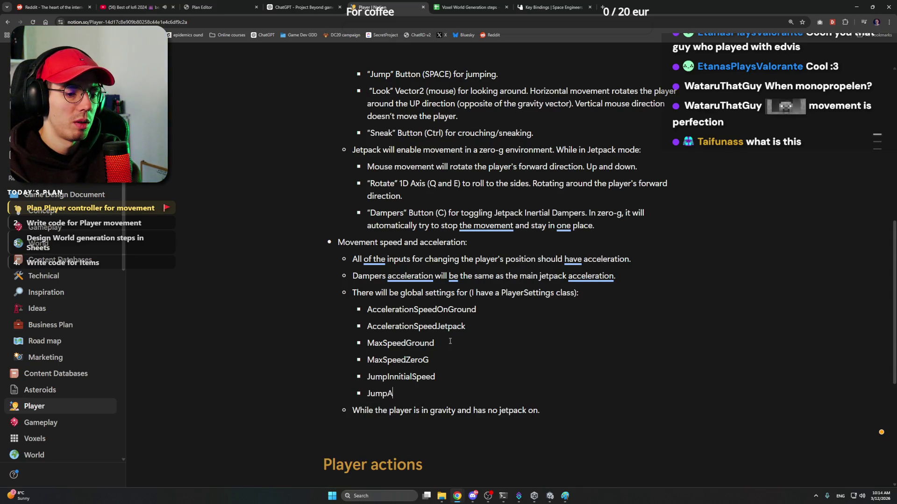
{"action": "type", "text": "on"}
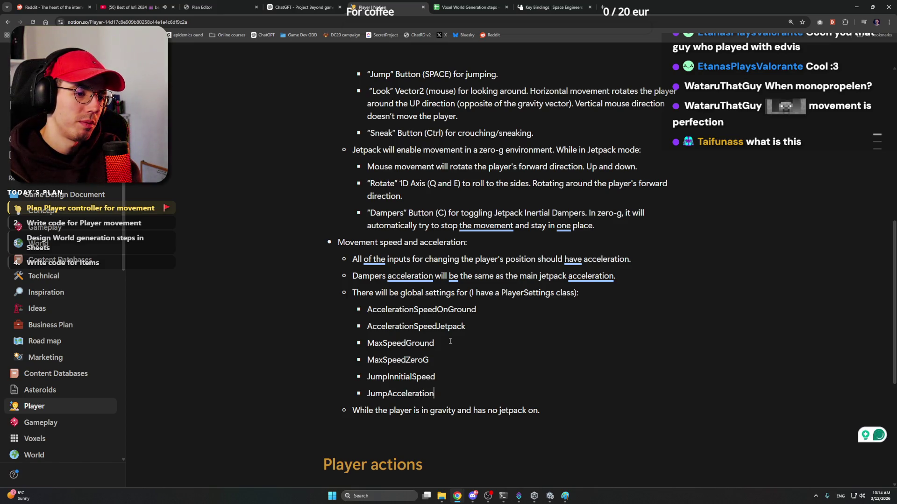
{"action": "left_click", "coordinate": [591, 295]}
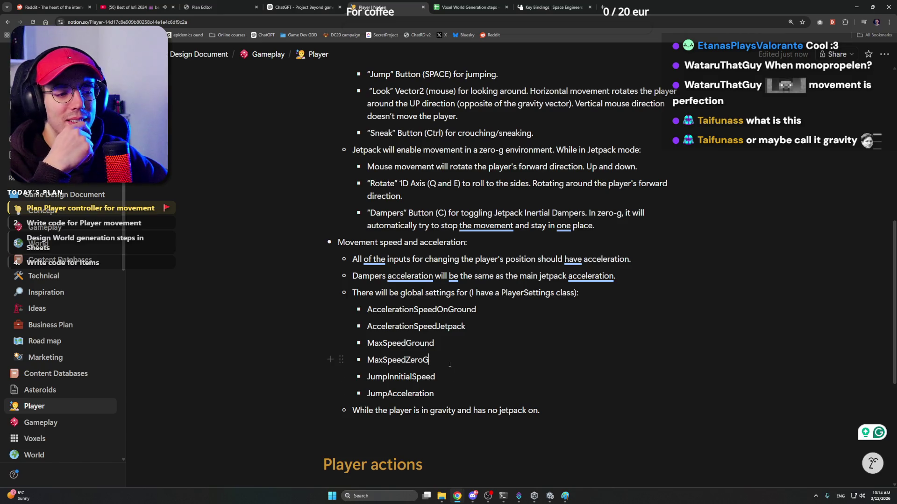
Review the movement input list, placing the caret at the end of the Sneak (Ctrl) line
{"action": "scroll", "coordinate": [486, 340], "scroll_direction": "up", "scroll_amount": 3}
{"action": "scroll", "coordinate": [486, 340], "scroll_direction": "up", "scroll_amount": 3}
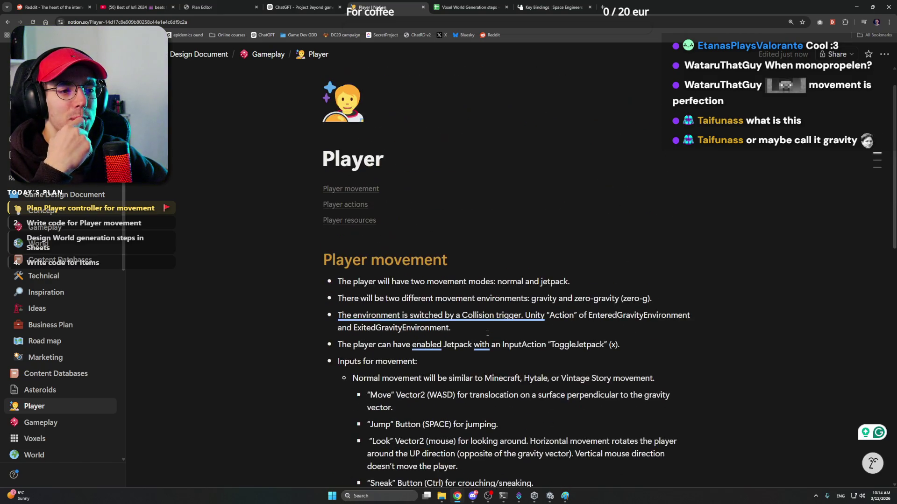
{"action": "scroll", "coordinate": [487, 337], "scroll_direction": "down", "scroll_amount": 3}
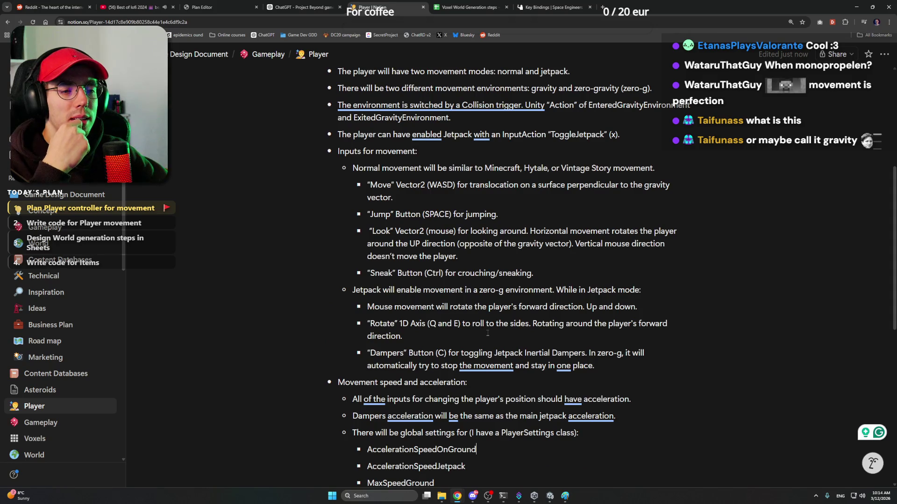
{"action": "left_click", "coordinate": [566, 273]}
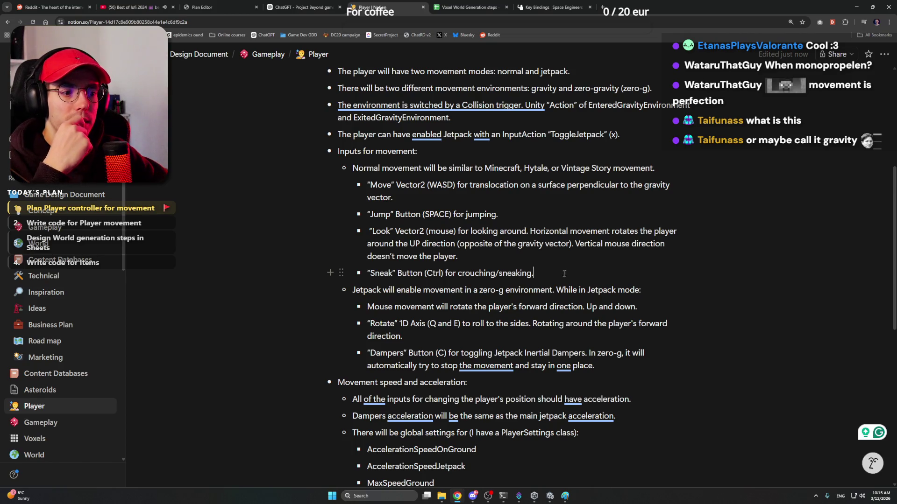
{"action": "scroll", "coordinate": [535, 280], "scroll_direction": "down", "scroll_amount": 3}
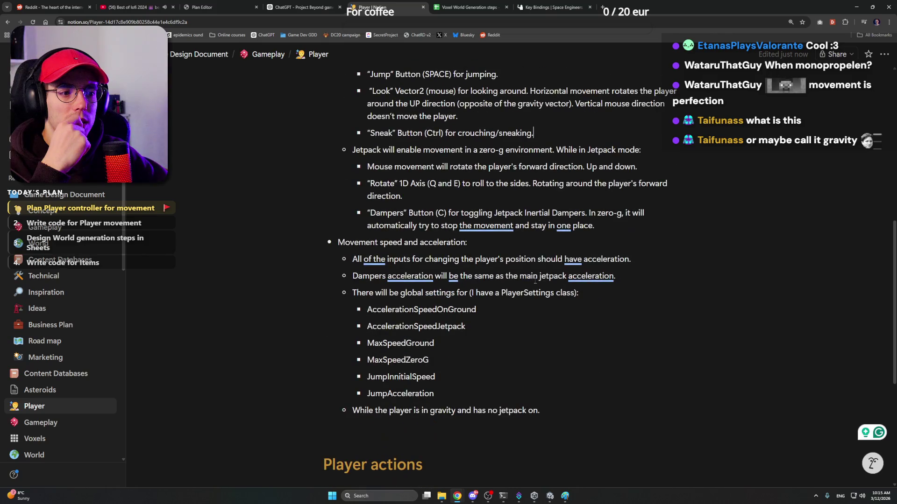
{"action": "scroll", "coordinate": [536, 280], "scroll_direction": "up", "scroll_amount": 4}
{"action": "scroll", "coordinate": [535, 280], "scroll_direction": "down", "scroll_amount": 4}
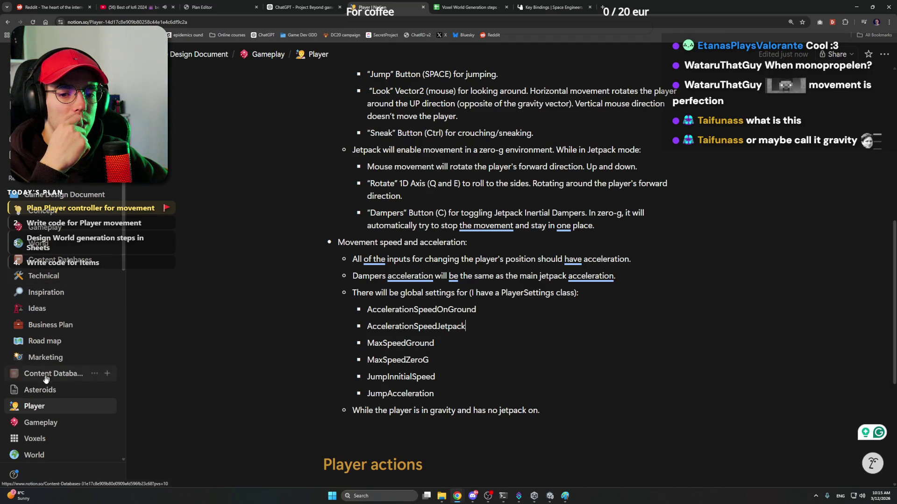
{"action": "scroll", "coordinate": [49, 378], "scroll_direction": "down", "scroll_amount": 3}
{"action": "scroll", "coordinate": [55, 292], "scroll_direction": "up", "scroll_amount": 3}
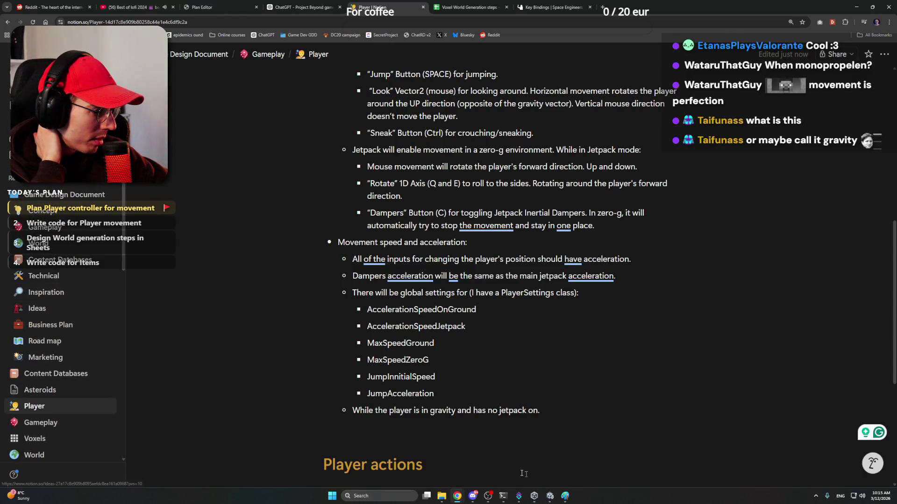
In Unity, close the Input Actions Editor and save its changes
{"action": "left_click", "coordinate": [550, 495]}
{"action": "left_click", "coordinate": [622, 152]}
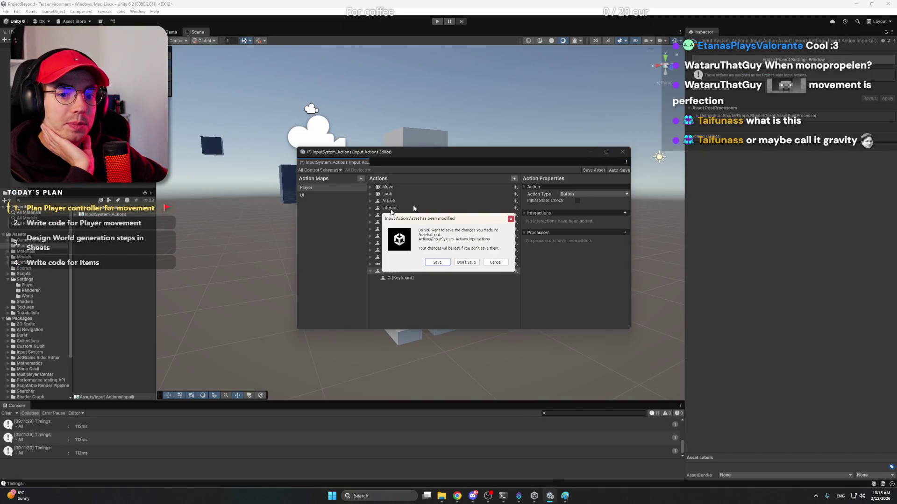
{"action": "left_click", "coordinate": [446, 262]}
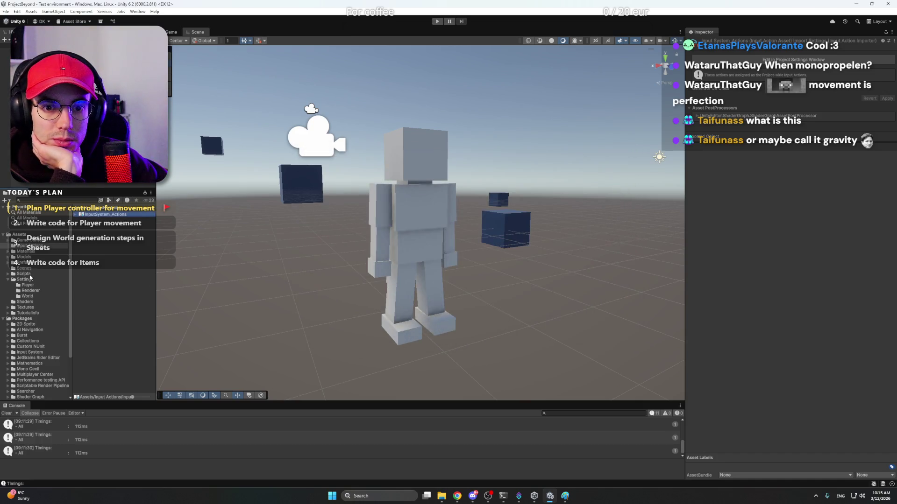
Create a folder named Environment inside Scripts/World
{"action": "double_click", "coordinate": [99, 226]}
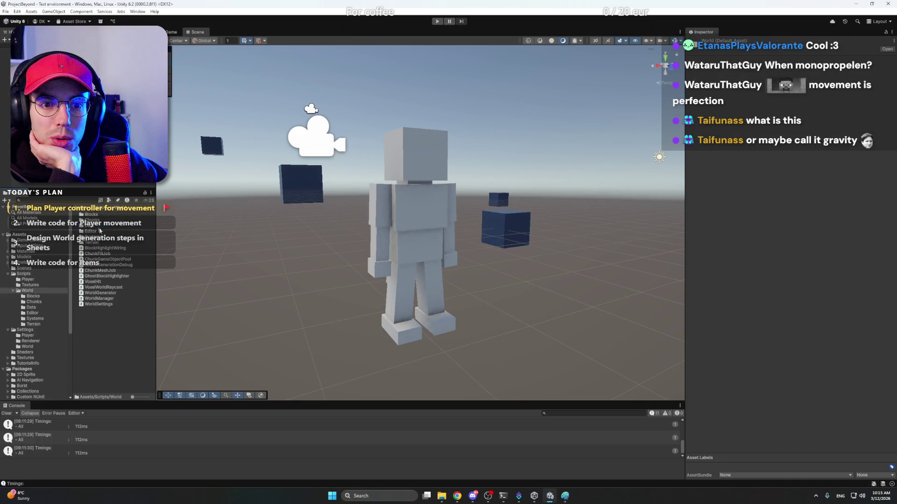
{"action": "right_click", "coordinate": [117, 326]}
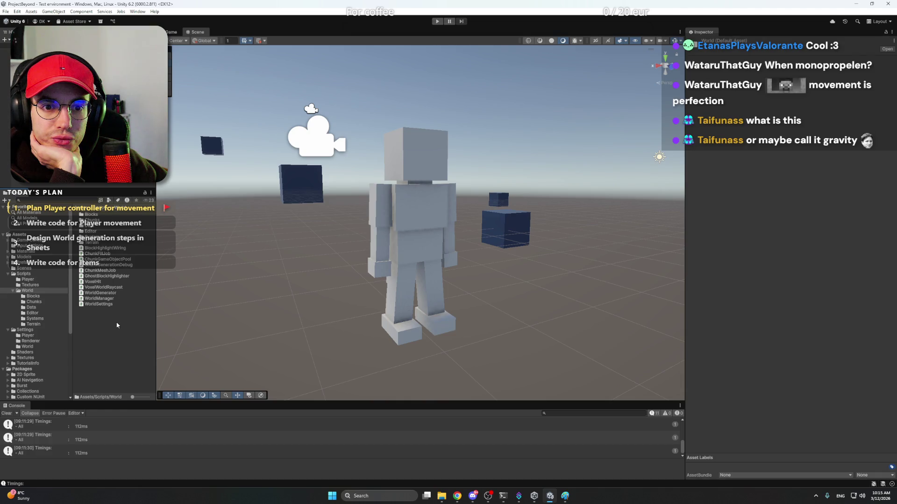
{"action": "mouse_move", "coordinate": [172, 139]}
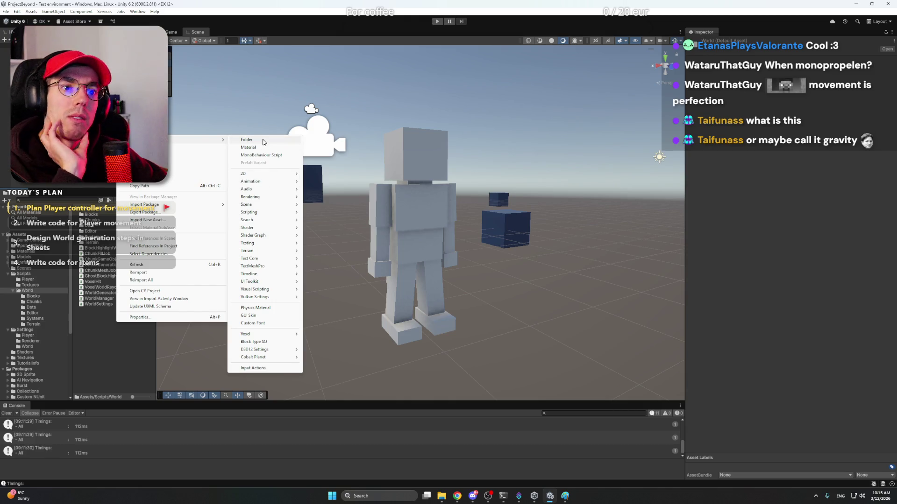
{"action": "left_click", "coordinate": [263, 140]}
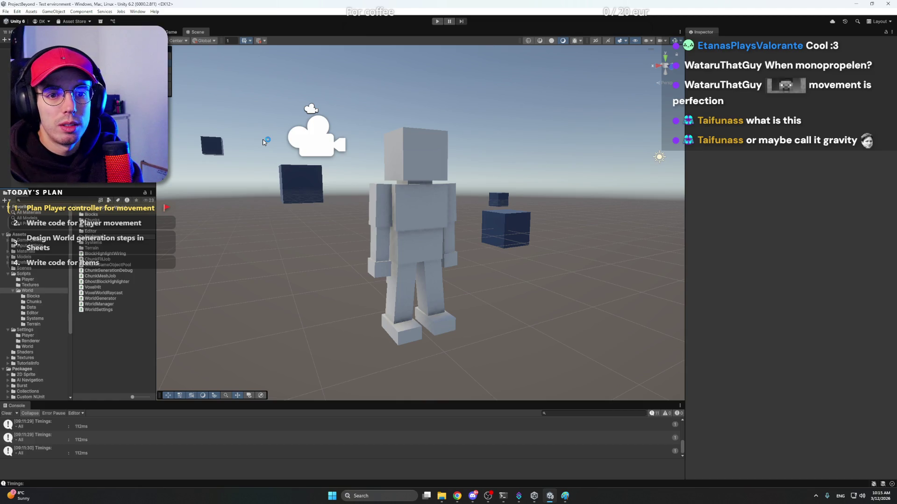
{"action": "key", "text": "Return"}
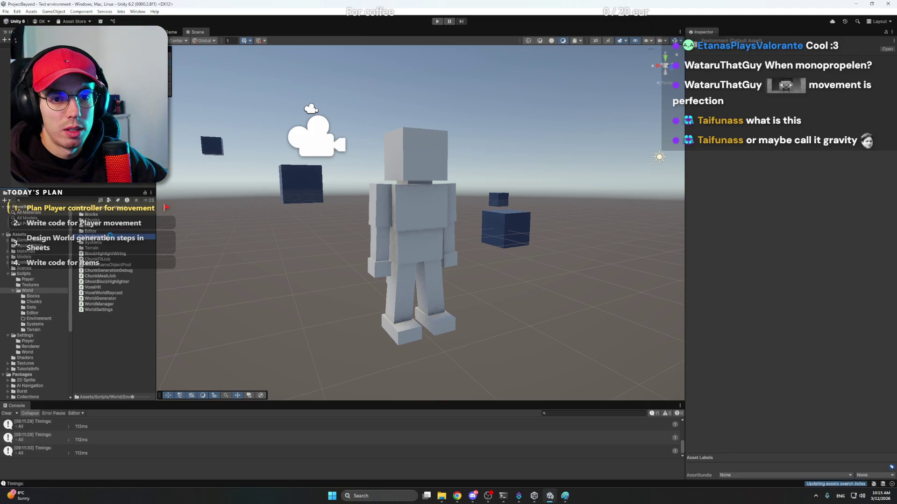
Add a GravityEnvironment MonoBehaviour script to the Environment folder and preview its code
{"action": "double_click", "coordinate": [110, 237]}
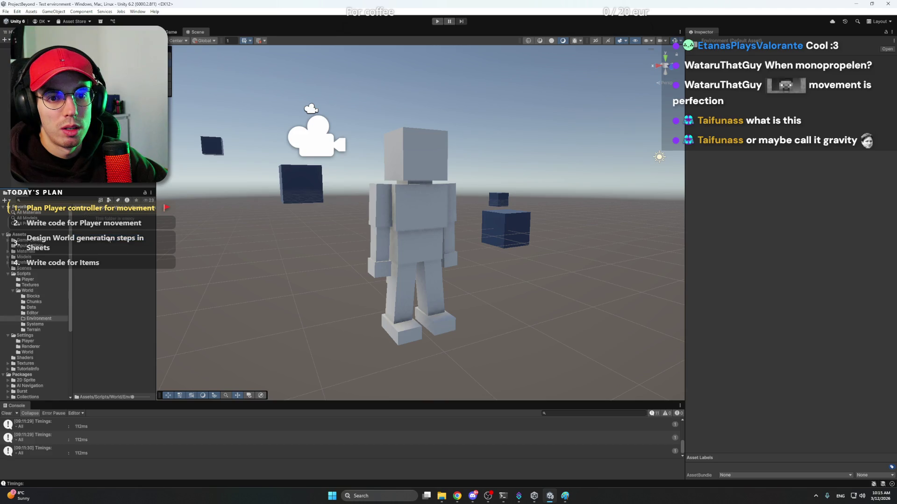
{"action": "right_click", "coordinate": [109, 239]}
{"action": "mouse_move", "coordinate": [112, 241]}
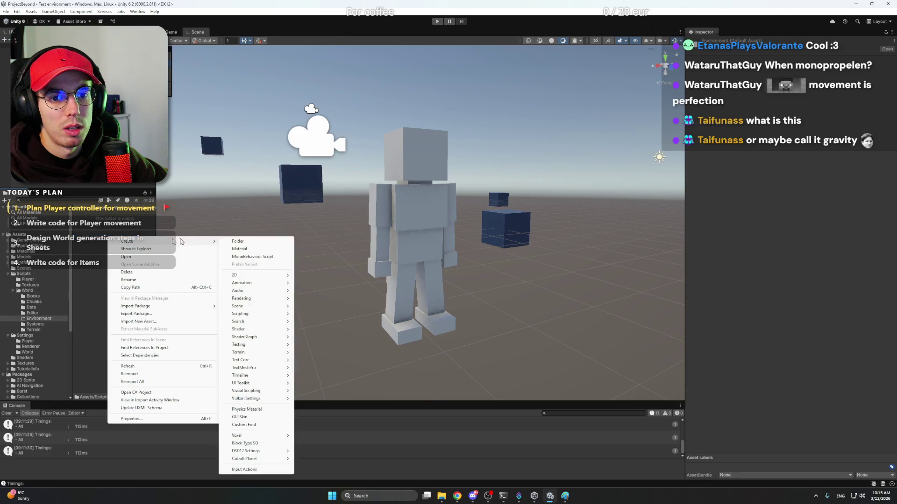
{"action": "left_click", "coordinate": [255, 257]}
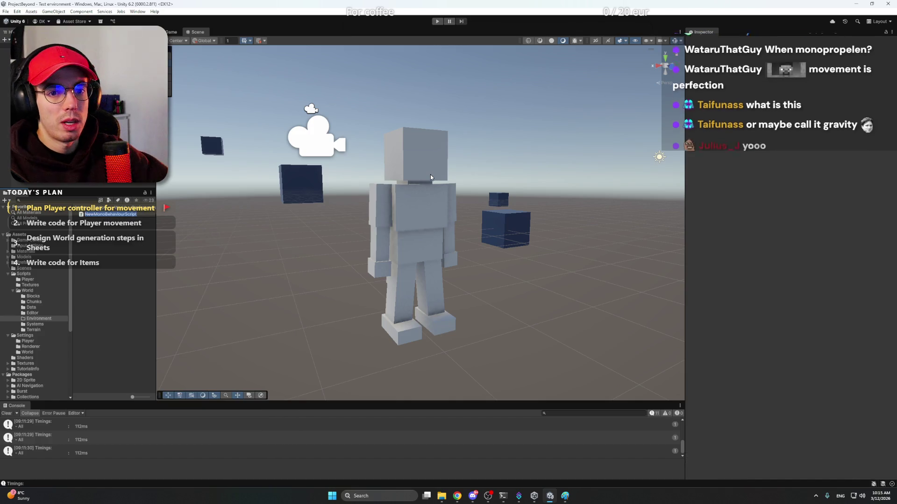
{"action": "type", "text": "GravityEn"}
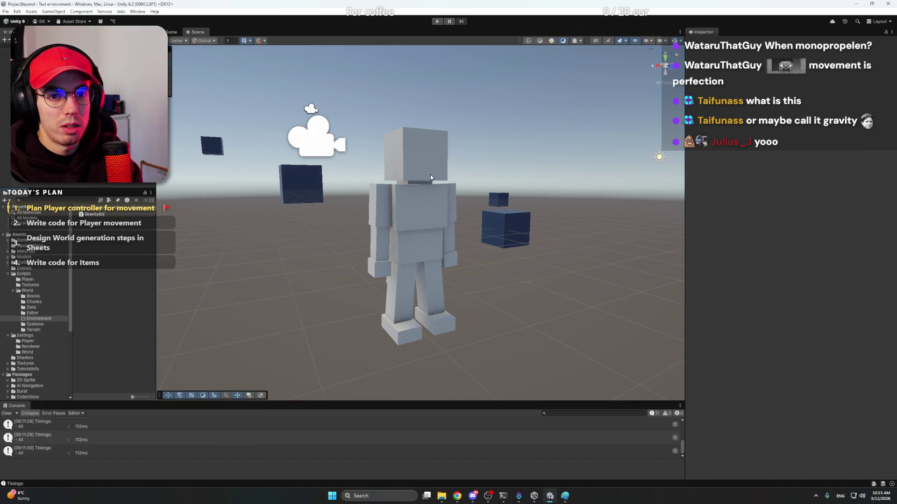
{"action": "type", "text": "vironment"}
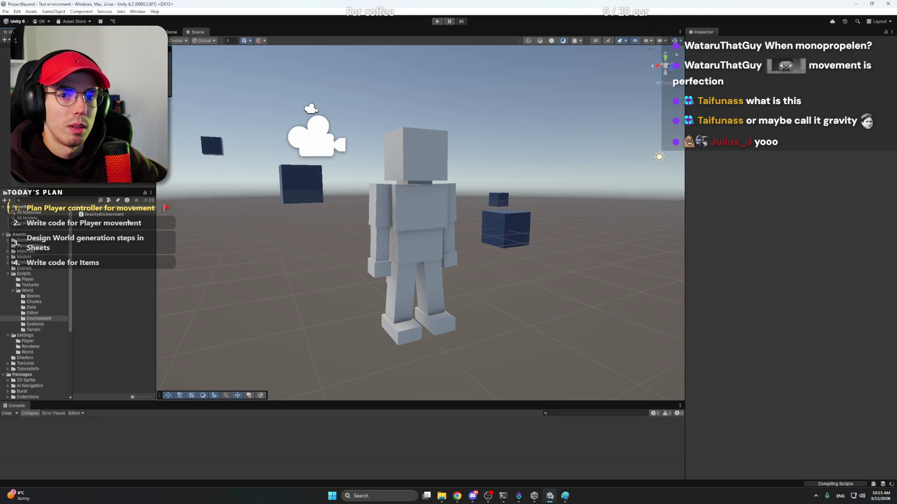
{"action": "left_click", "coordinate": [125, 215]}
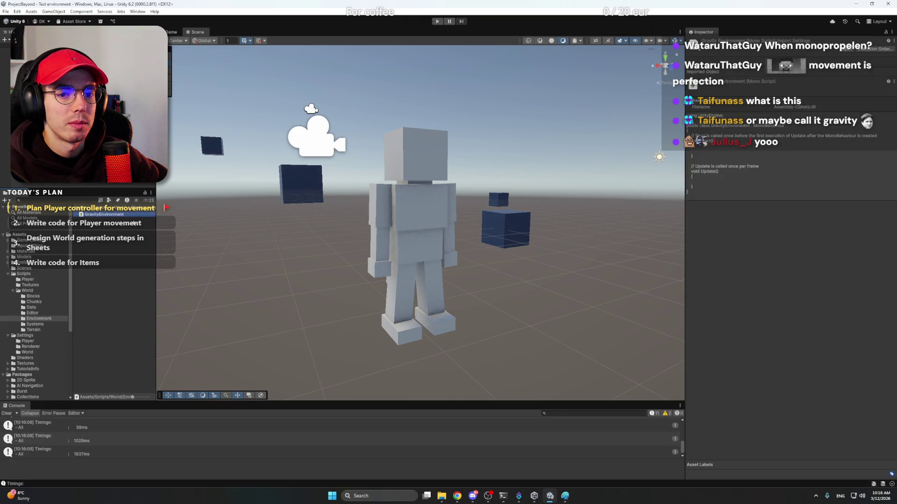
{"action": "left_click", "coordinate": [135, 223]}
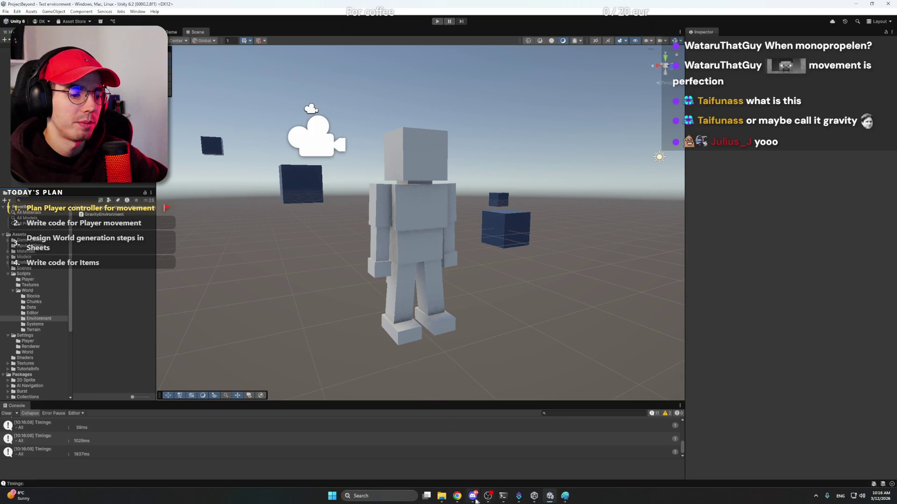
Return to the Notion Player page and place the caret below the movement settings list
{"action": "left_click", "coordinate": [457, 496]}
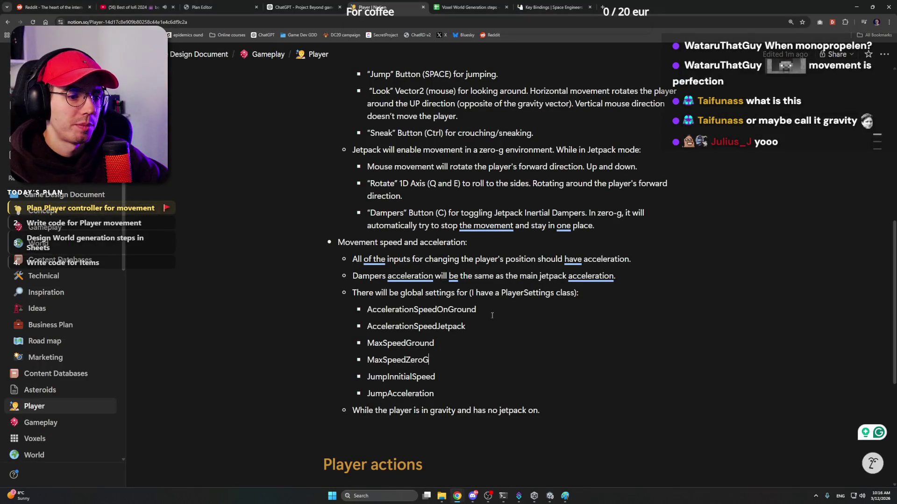
{"action": "scroll", "coordinate": [491, 316], "scroll_direction": "up", "scroll_amount": 8}
{"action": "scroll", "coordinate": [432, 266], "scroll_direction": "down", "scroll_amount": 4}
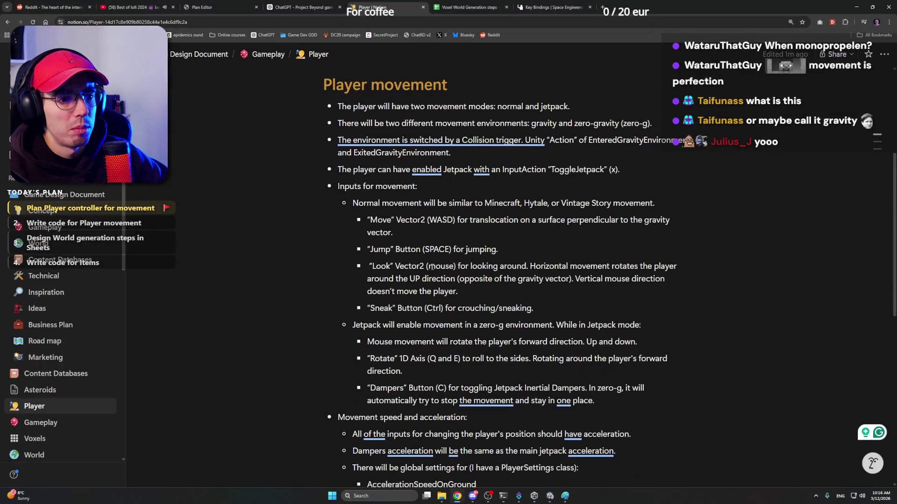
{"action": "scroll", "coordinate": [433, 266], "scroll_direction": "down", "scroll_amount": 6}
{"action": "left_click", "coordinate": [392, 329]}
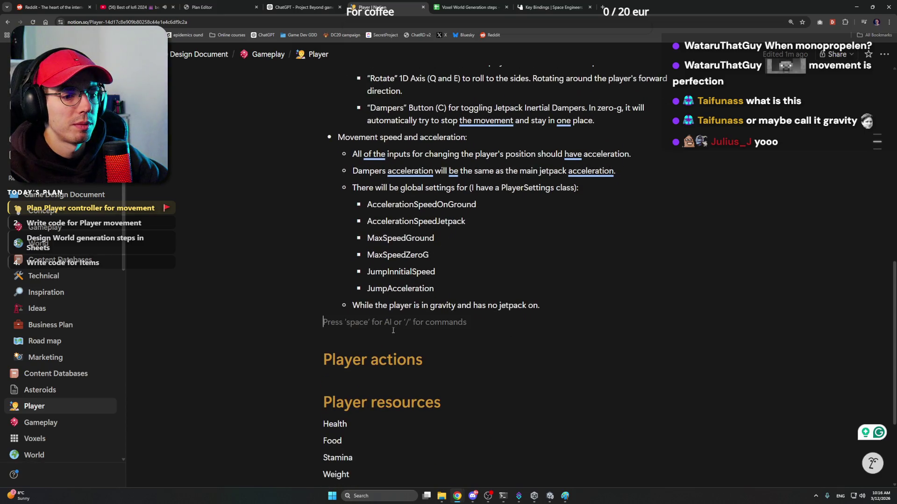
{"action": "scroll", "coordinate": [542, 233], "scroll_direction": "down", "scroll_amount": 1}
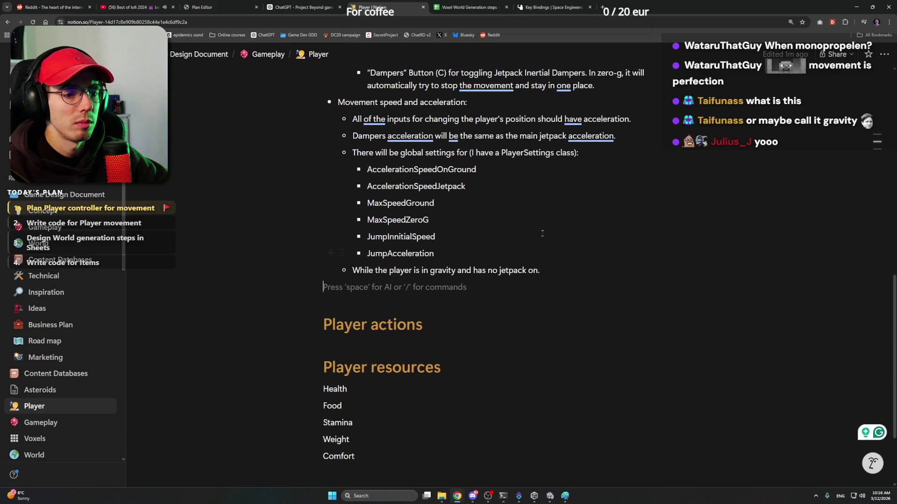
Type "Player movement is tied to GravityEnvironment. More about that here" on a new line
{"action": "key", "text": "Return"}
{"action": "type", "text": "Player movem"}
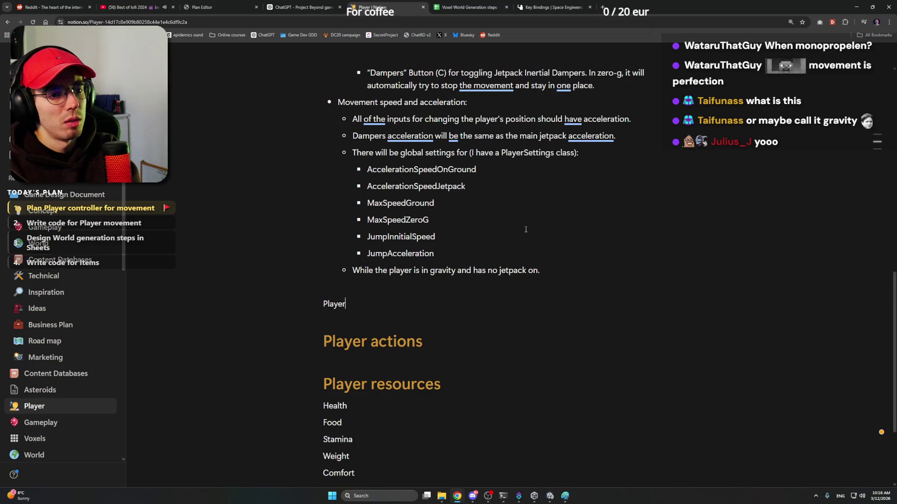
{"action": "key", "text": "BackSpace"}
{"action": "key", "text": "BackSpace"}
{"action": "key", "text": "BackSpace"}
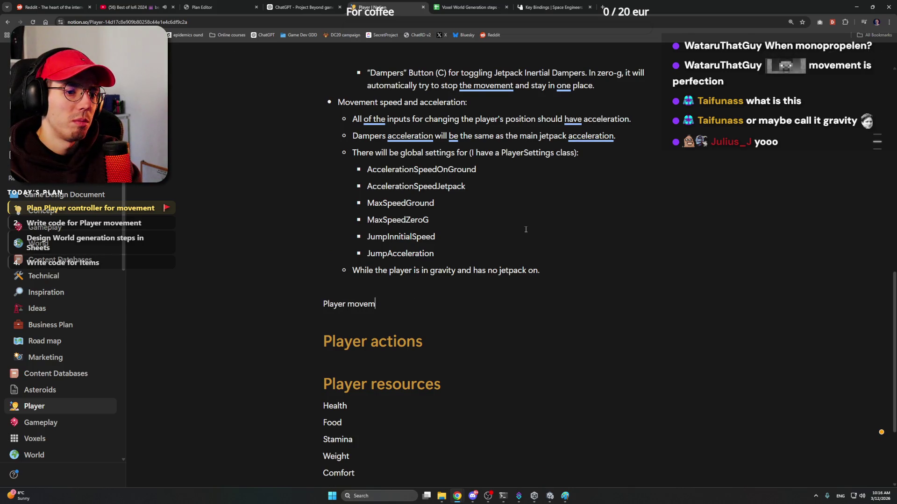
{"action": "type", "text": "ment is tied to Gravityt"}
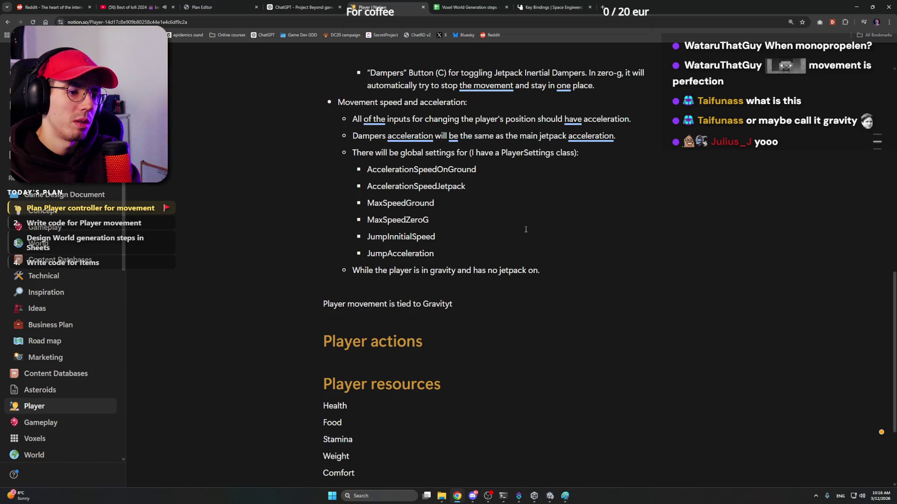
{"action": "key", "text": "BackSpace"}
{"action": "type", "text": "Env"}
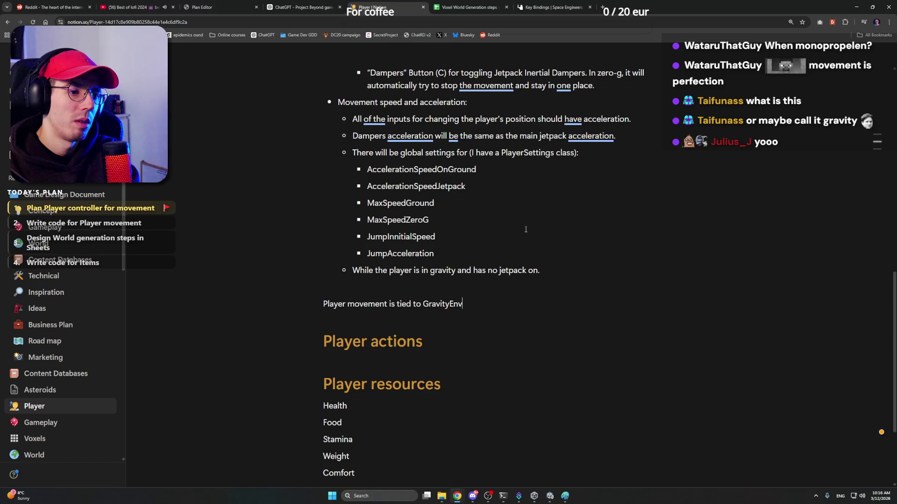
{"action": "type", "text": "iron"}
{"action": "type", "text": "ment "}
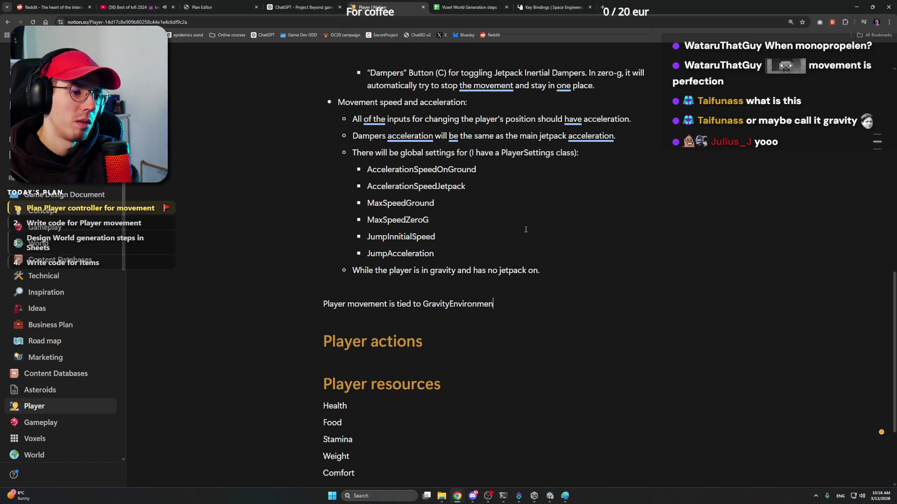
{"action": "type", "text": ". "}
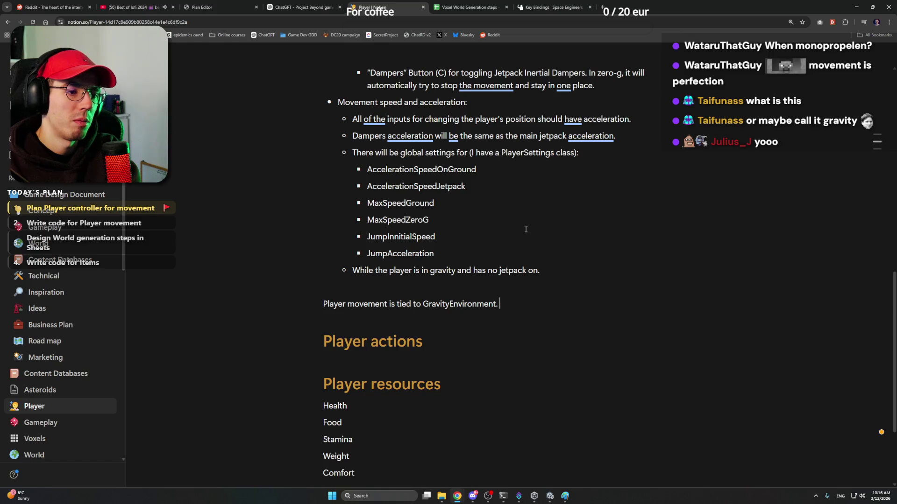
{"action": "type", "text": "More about yth"}
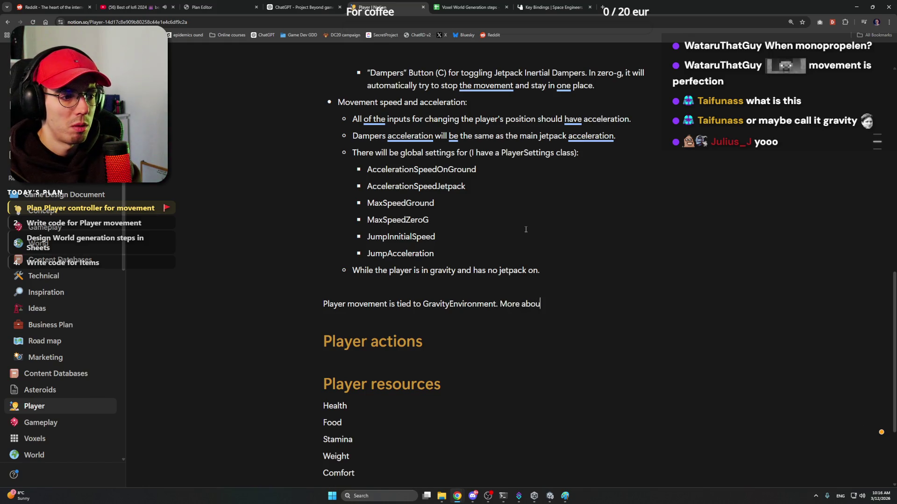
{"action": "key", "text": "BackSpace"}
{"action": "key", "text": "BackSpace"}
{"action": "key", "text": "BackSpace"}
{"action": "type", "text": "that "}
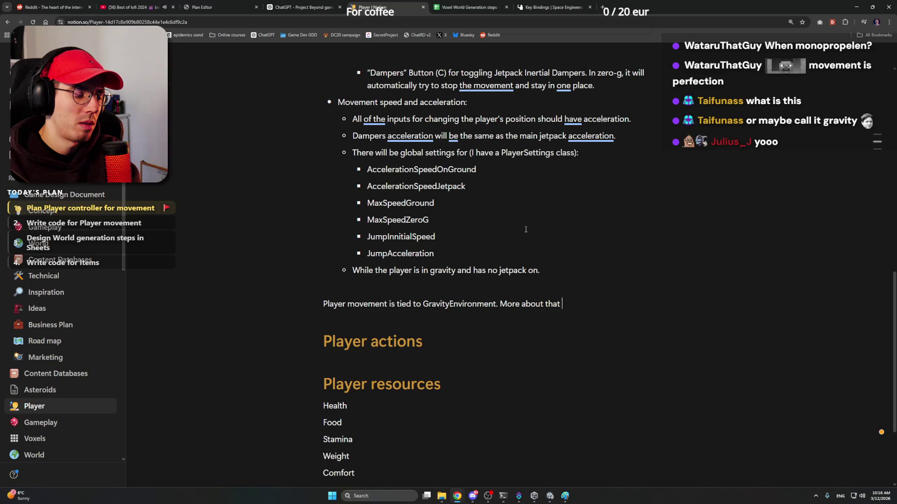
{"action": "type", "text": "here - Environments"}
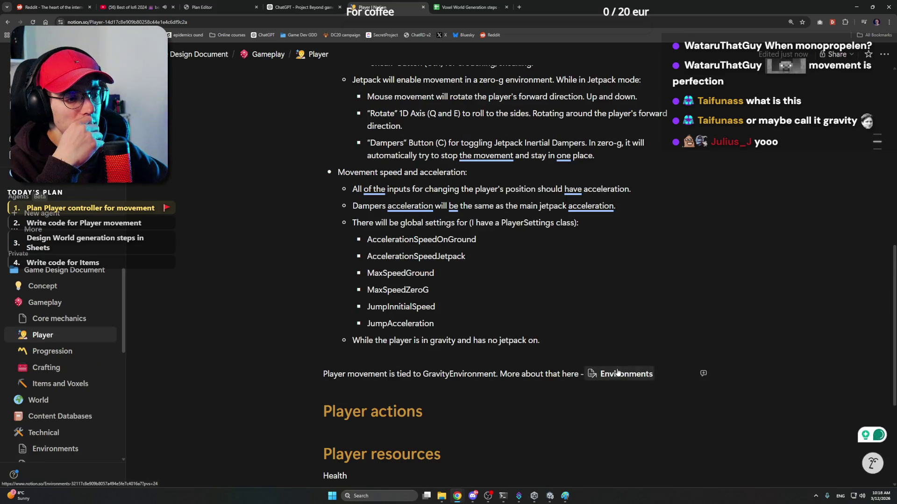
Open the Environments page and make "Gravity Environment" a Heading 2
{"action": "left_click", "coordinate": [620, 373]}
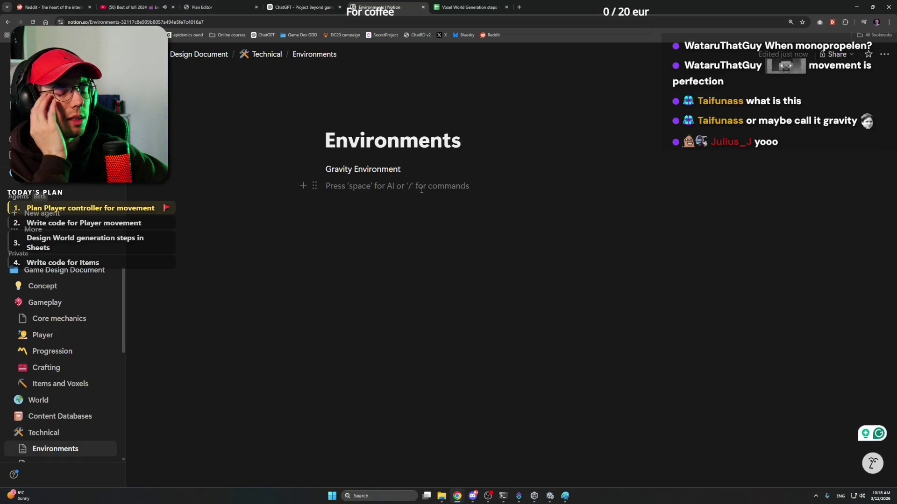
{"action": "left_click_drag", "start_coordinate": [417, 171], "coordinate": [303, 172]}
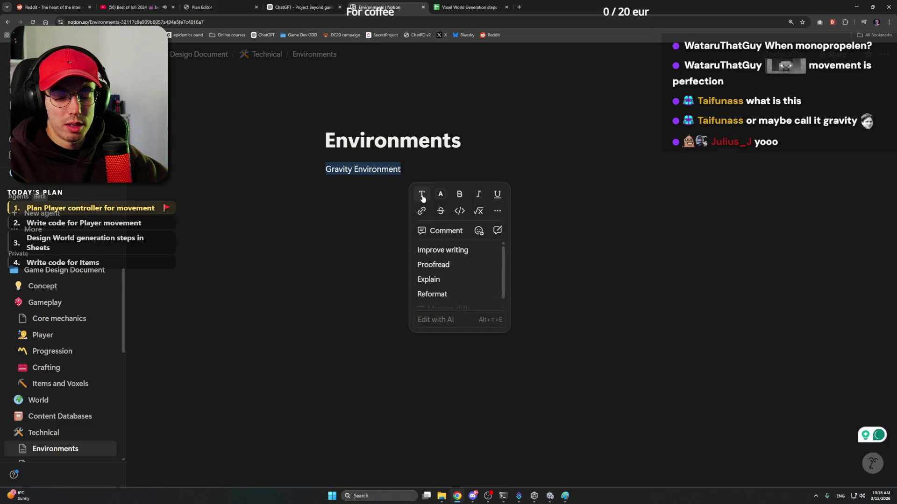
{"action": "left_click", "coordinate": [365, 183]}
{"action": "key", "text": "BackSpace"}
{"action": "triple_click", "coordinate": [375, 179]}
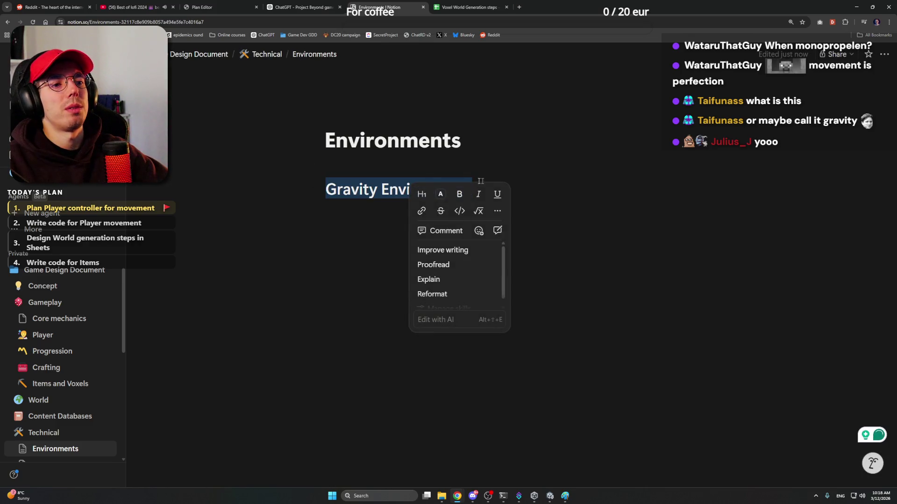
{"action": "key", "text": "ctrl+alt+2"}
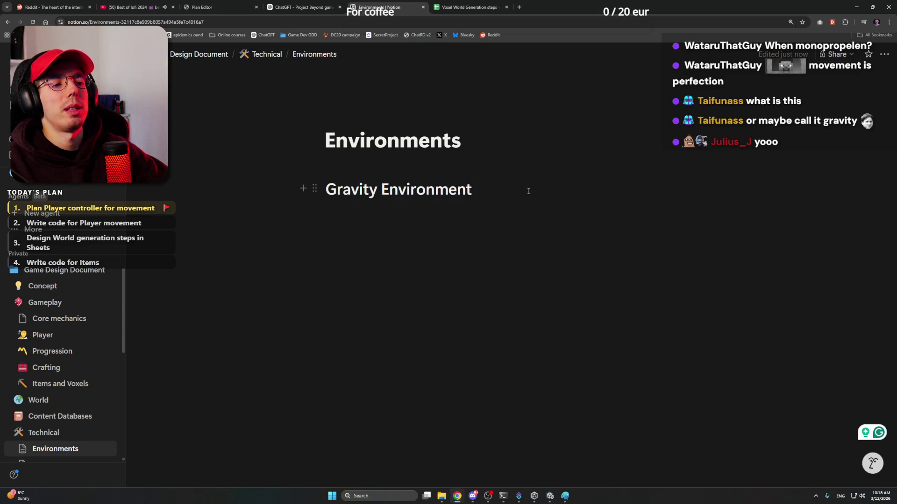
Add "Gravity environment will have these parameters:" below the heading, correcting the spelling
{"action": "key", "text": "Return"}
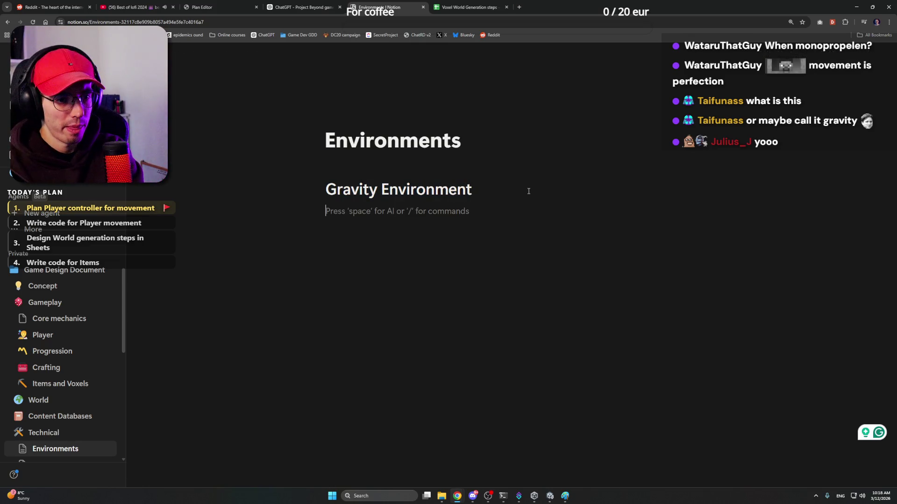
{"action": "type", "text": "Grai"}
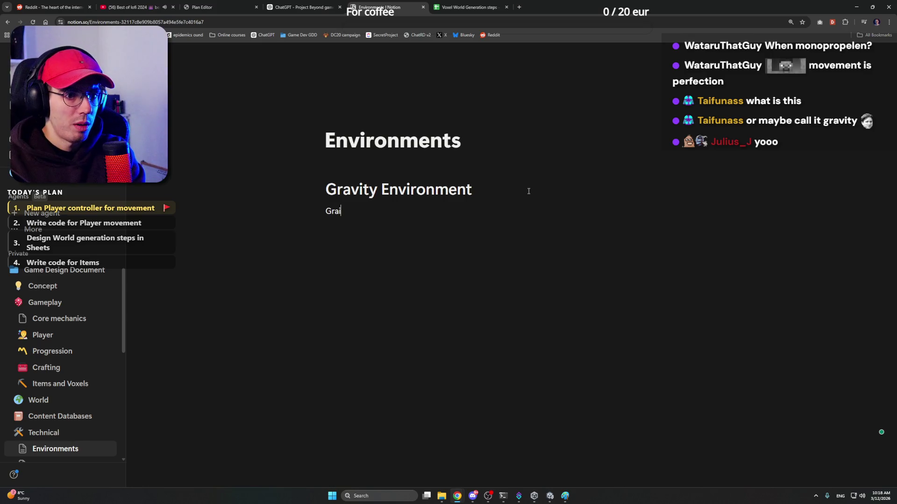
{"action": "key", "text": "BackSpace"}
{"action": "type", "text": "vity en"}
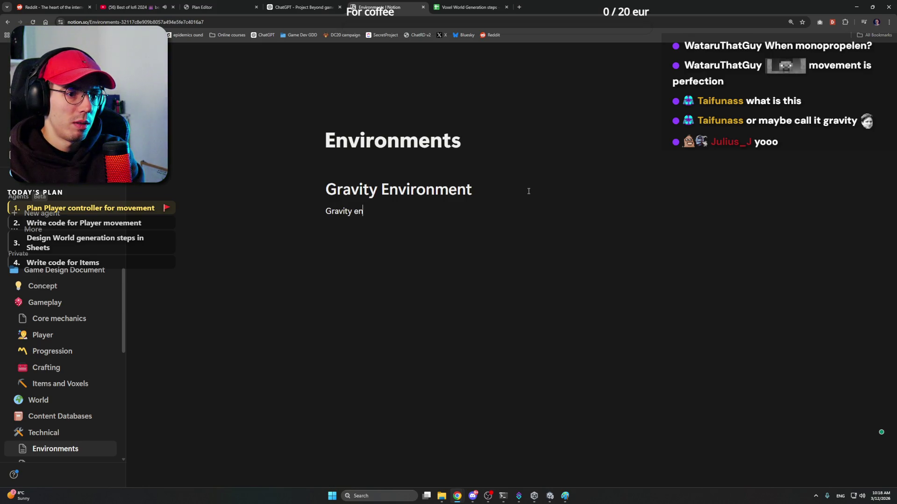
{"action": "type", "text": "vironm"}
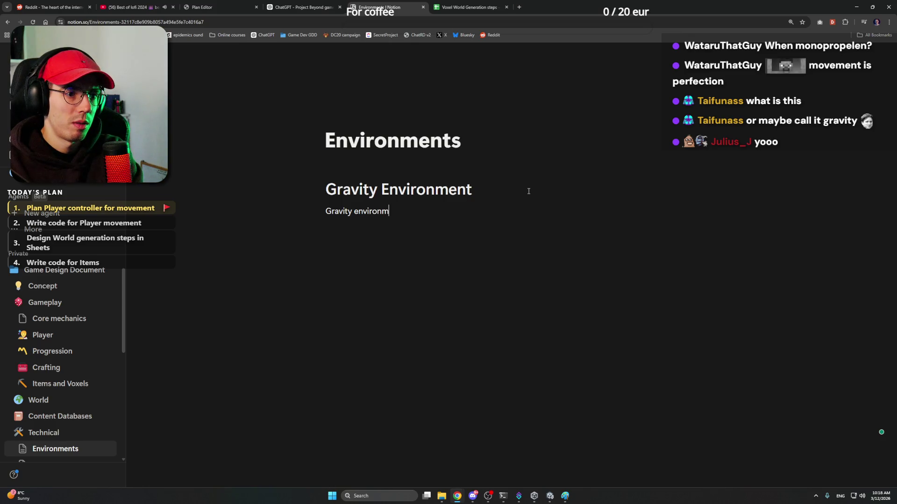
{"action": "type", "text": "ent will havb"}
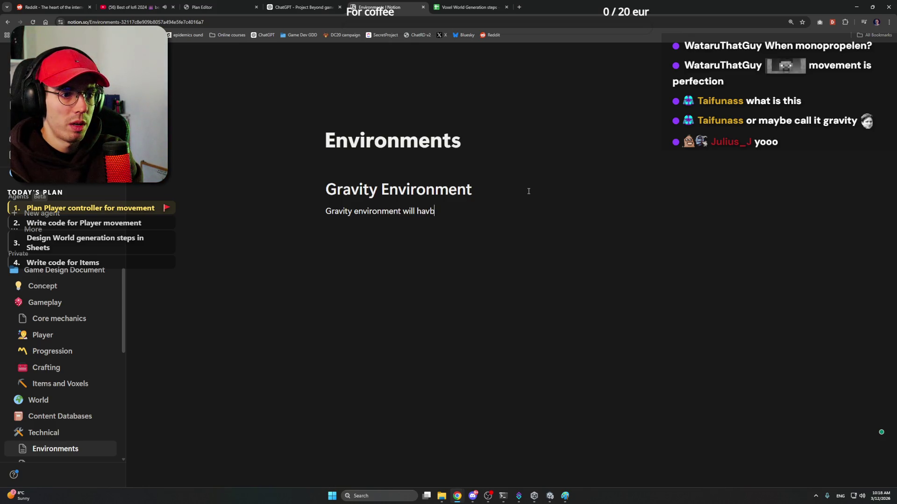
{"action": "key", "text": "BackSpace"}
{"action": "type", "text": "e these "}
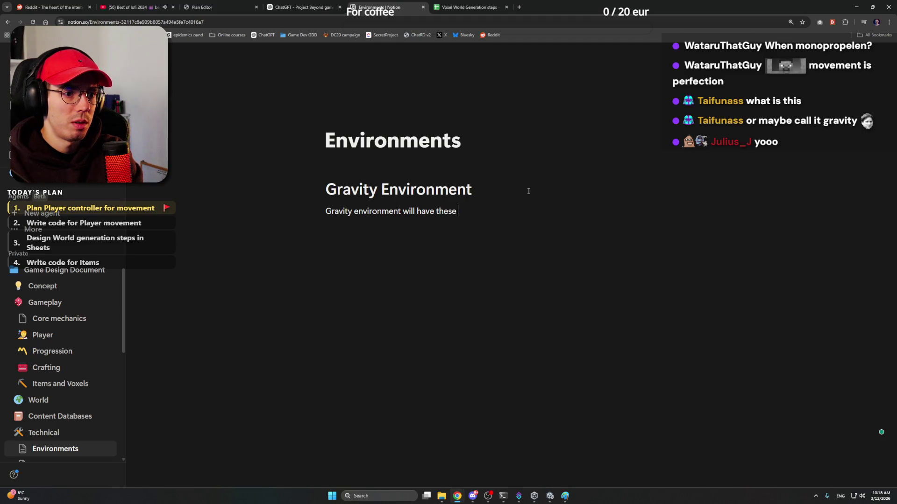
{"action": "type", "text": "paramethers:"}
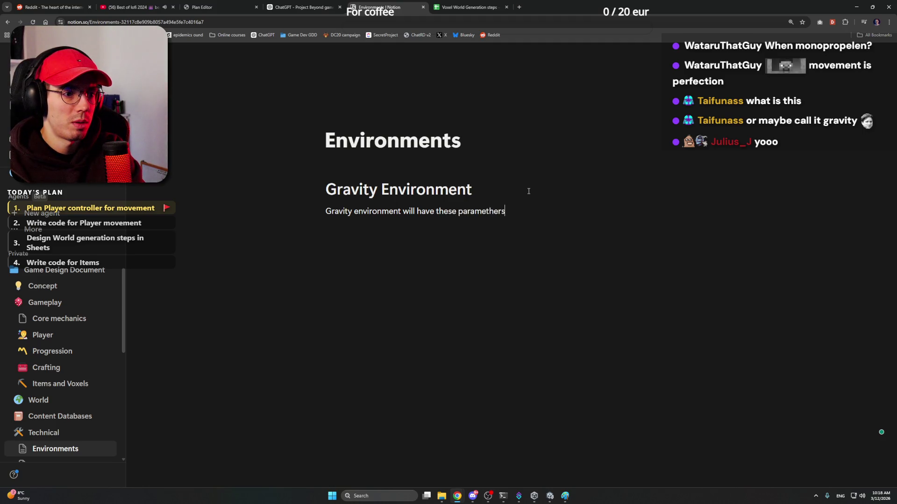
{"action": "key", "text": "Return"}
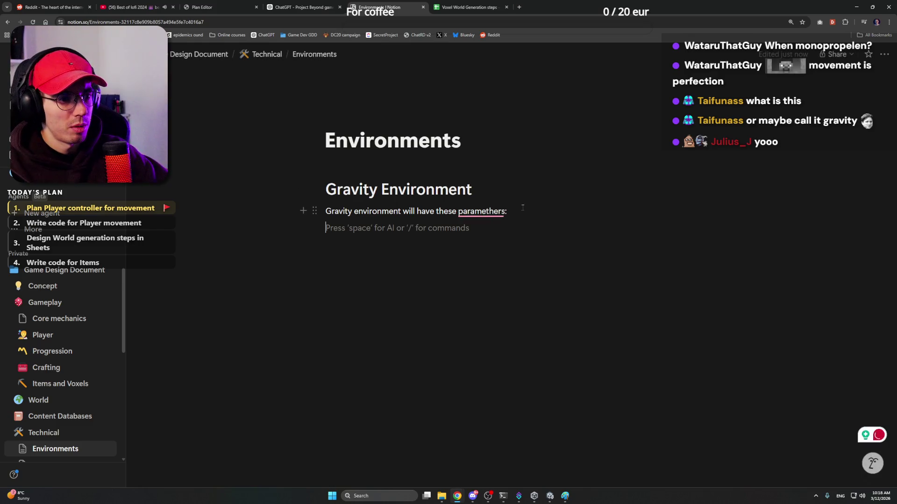
{"action": "right_click", "coordinate": [462, 213]}
{"action": "left_click", "coordinate": [516, 238]}
{"action": "left_click", "coordinate": [518, 227]}
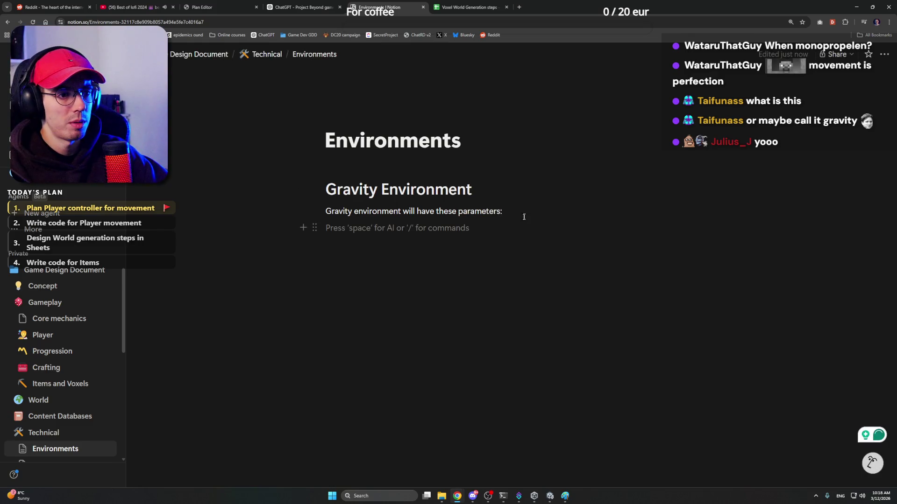
Start a numbered list with /num and type the first item "Gravity strength"
{"action": "type", "text": "/"}
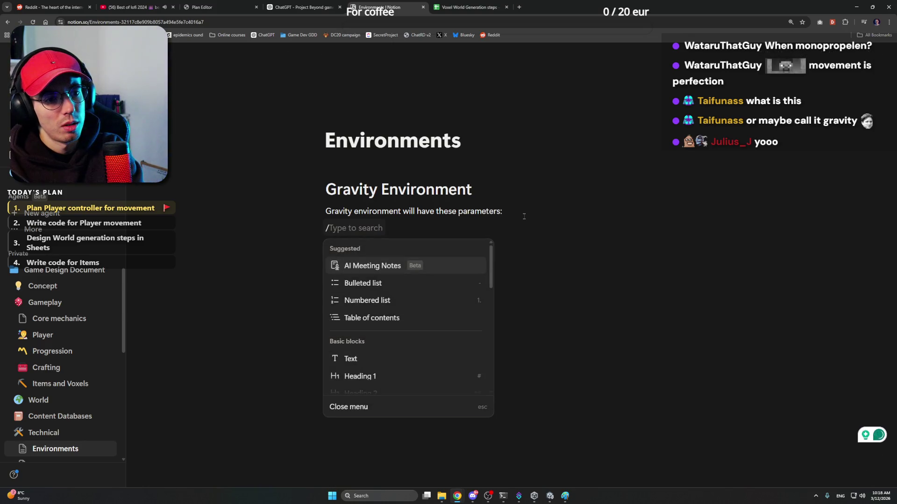
{"action": "type", "text": "num"}
{"action": "key", "text": "Return"}
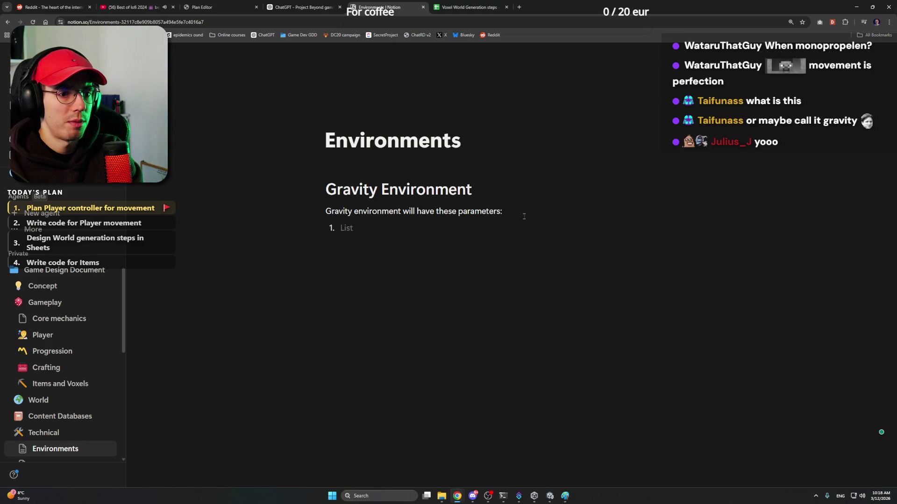
{"action": "type", "text": "Gravity"}
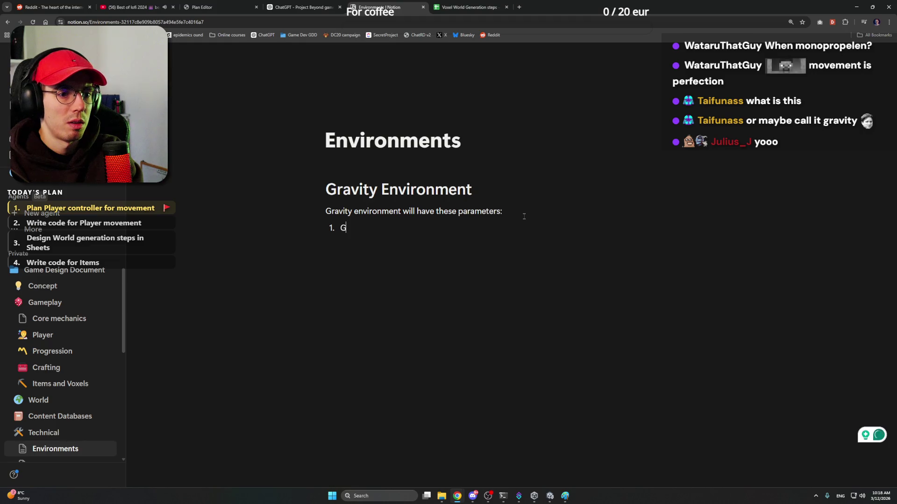
{"action": "key", "text": "BackSpace"}
{"action": "key", "text": "BackSpace"}
{"action": "key", "text": "BackSpace"}
{"action": "type", "text": "it"}
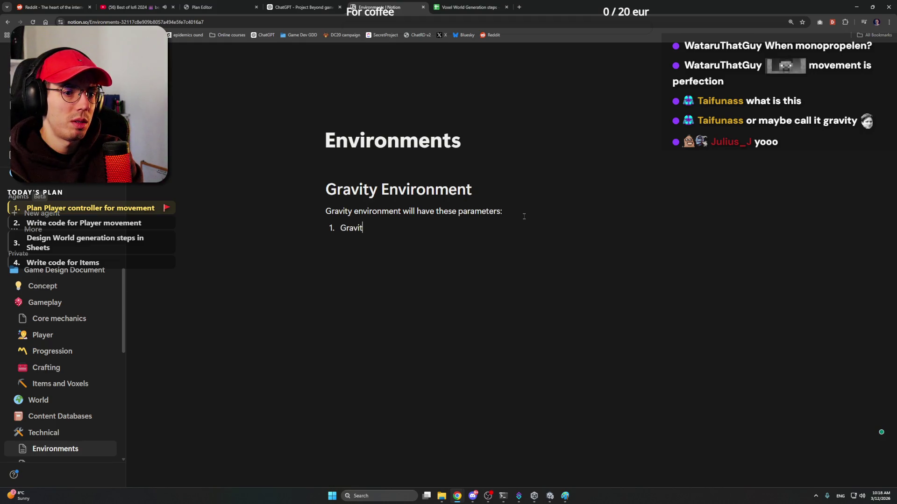
{"action": "type", "text": "y strenth"}
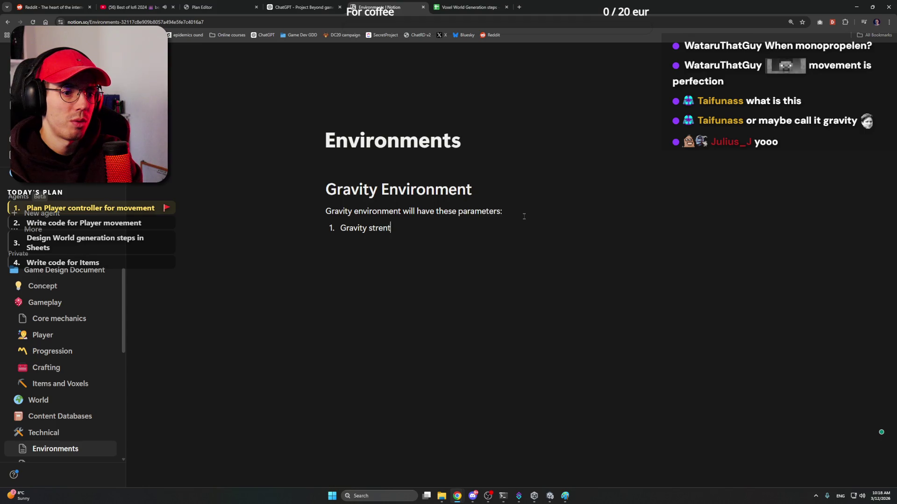
{"action": "key", "text": "BackSpace"}
{"action": "key", "text": "BackSpace"}
{"action": "type", "text": "ghth"}
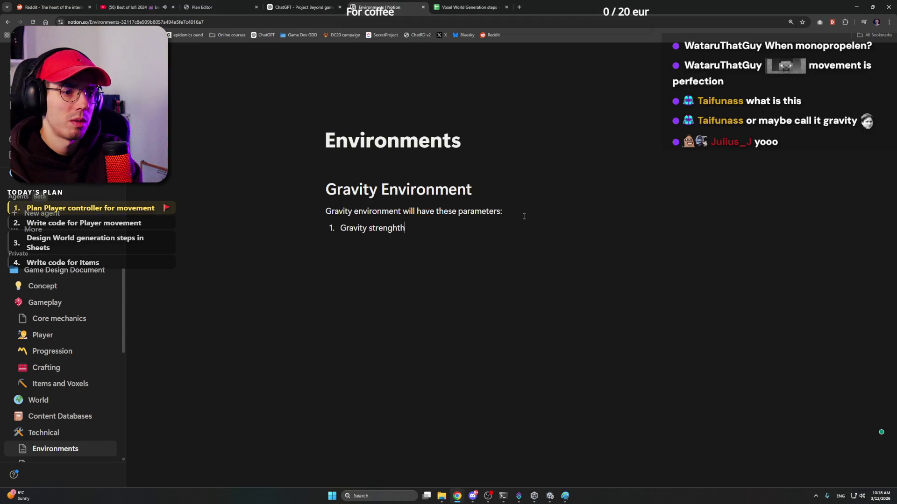
{"action": "key", "text": "BackSpace"}
{"action": "type", "text": " -"}
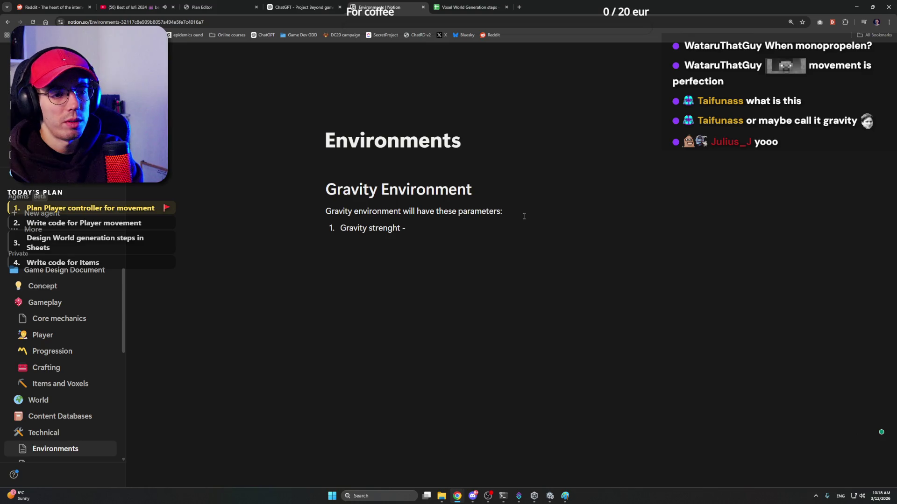
{"action": "key", "text": "BackSpace"}
{"action": "key", "text": "BackSpace"}
{"action": "key", "text": "BackSpace"}
{"action": "type", "text": ";"}
End the first item with a period, start a second item, and accept the "strength" correction
{"action": "key", "text": "Return"}
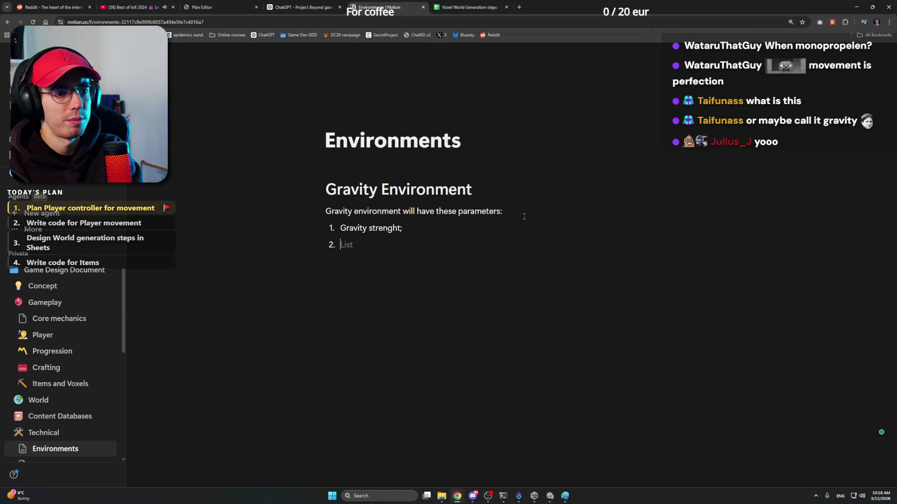
{"action": "key", "text": "BackSpace"}
{"action": "key", "text": "BackSpace"}
{"action": "key", "text": "BackSpace"}
{"action": "type", "text": "."}
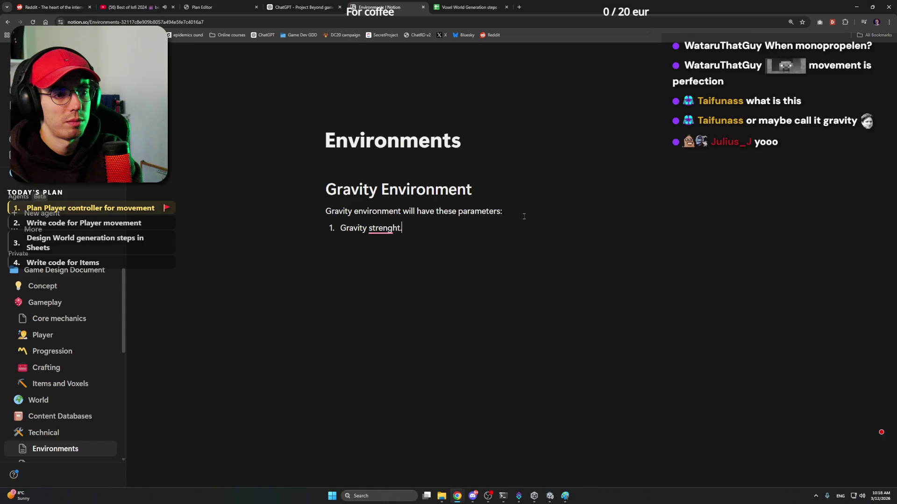
{"action": "key", "text": "Return"}
{"action": "mouse_move", "coordinate": [384, 228]}
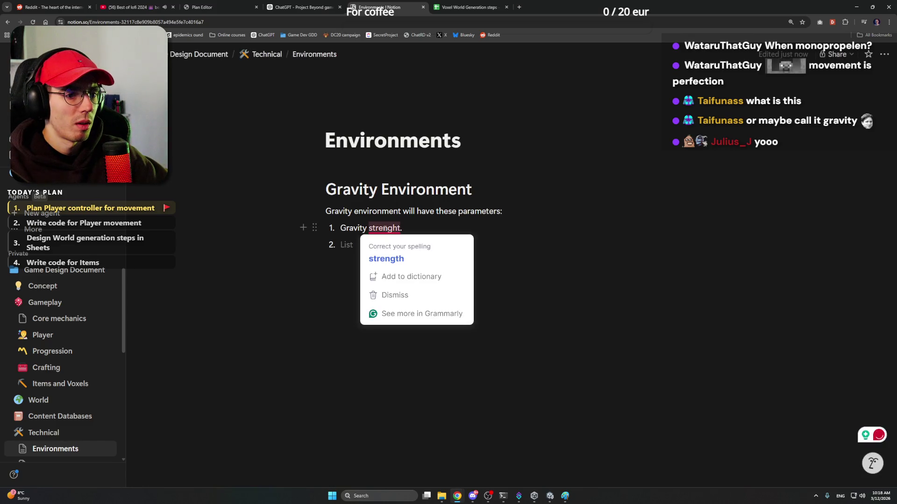
{"action": "left_click", "coordinate": [386, 259]}
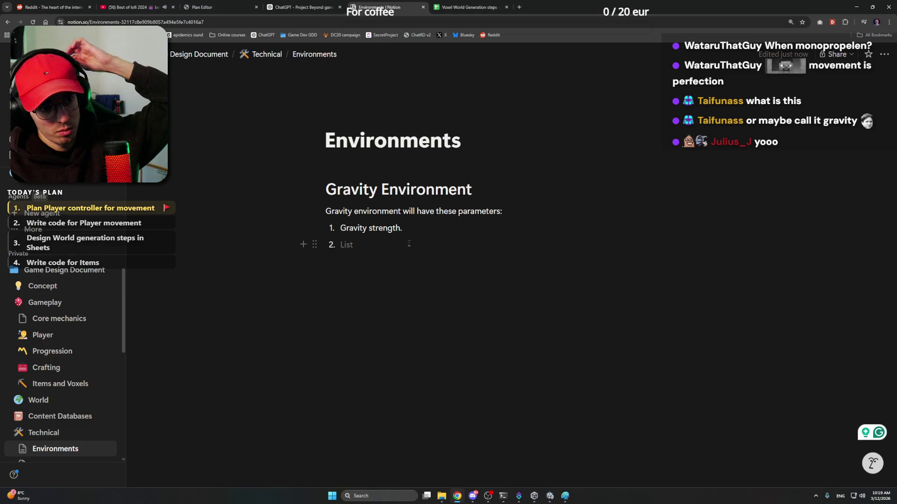
Type the second item as "Mode: PointCenter", correcting several typos
{"action": "type", "text": "Mode"}
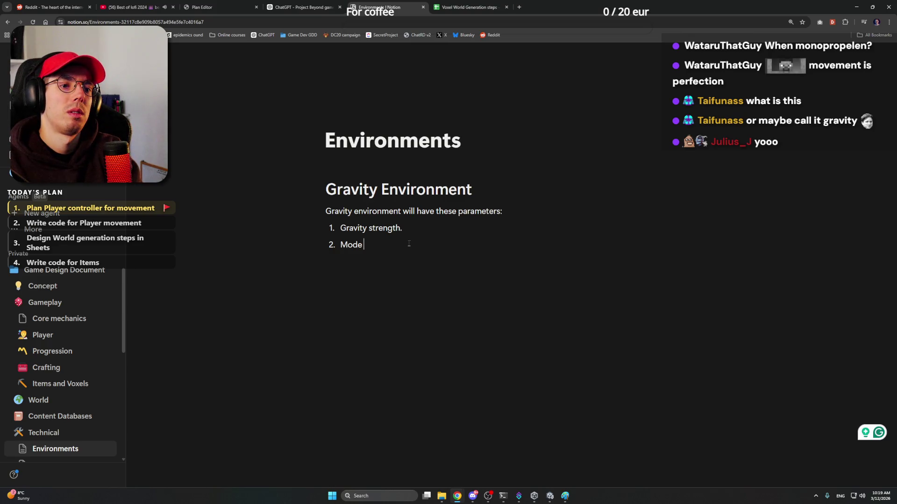
{"action": "type", "text": " -"}
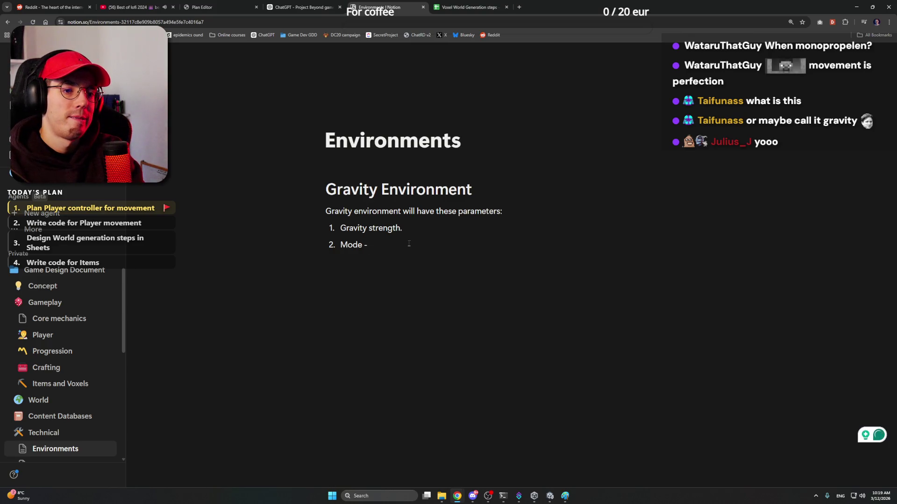
{"action": "key", "text": "BackSpace"}
{"action": "key", "text": "BackSpace"}
{"action": "type", "text": ":"}
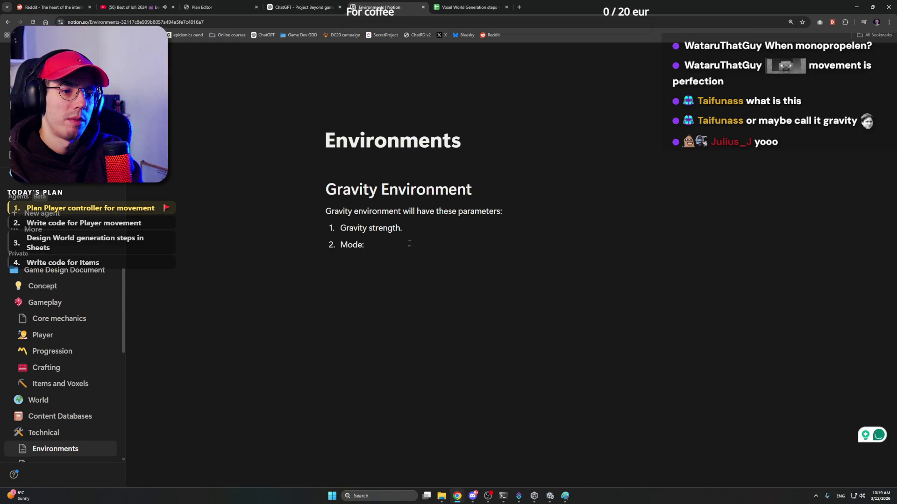
{"action": "type", "text": " single"}
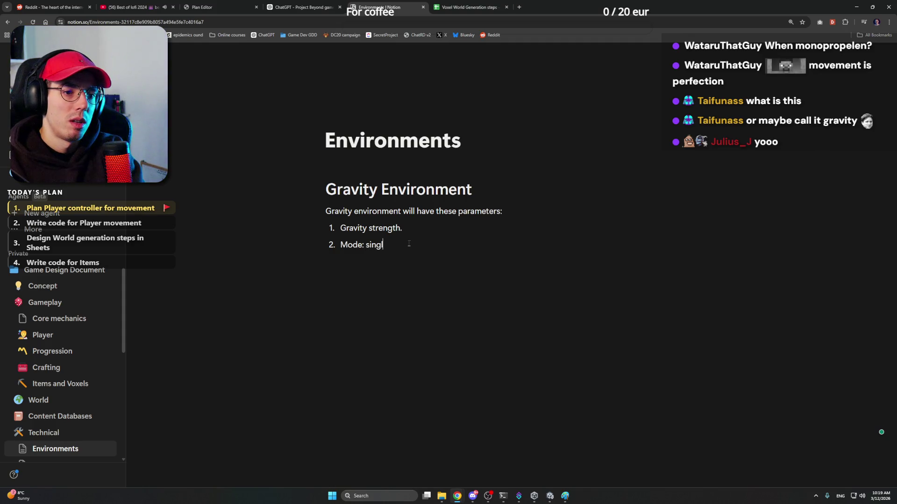
{"action": "key", "text": "BackSpace"}
{"action": "key", "text": "BackSpace"}
{"action": "key", "text": "BackSpace"}
{"action": "key", "text": "BackSpace"}
{"action": "key", "text": "BackSpace"}
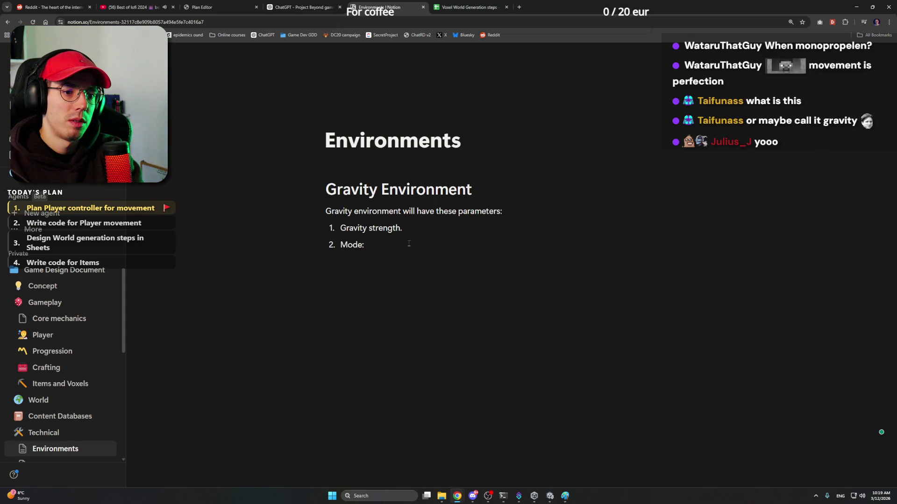
{"action": "type", "text": "Pontcel"}
{"action": "key", "text": "BackSpace"}
{"action": "key", "text": "BackSpace"}
{"action": "key", "text": "BackSpace"}
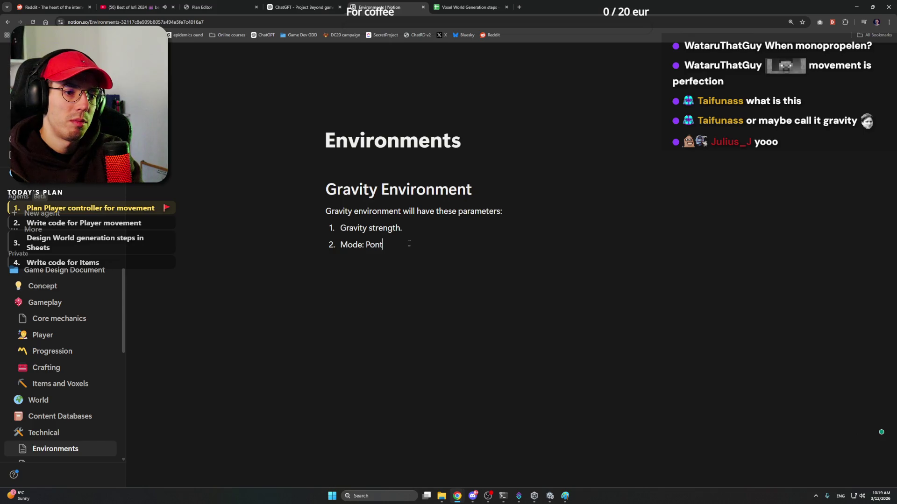
{"action": "key", "text": "BackSpace"}
{"action": "key", "text": "BackSpace"}
{"action": "key", "text": "BackSpace"}
{"action": "type", "text": "P"}
{"action": "key", "text": "BackSpace"}
{"action": "type", "text": "Po"}
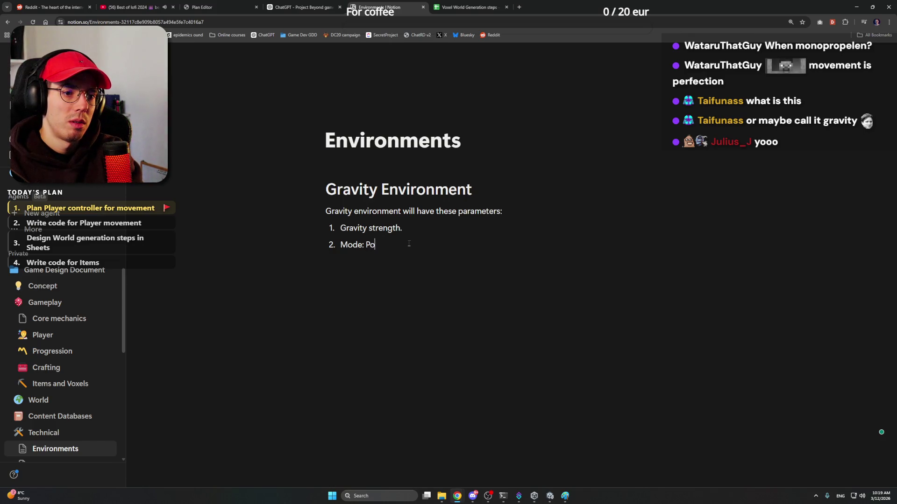
{"action": "type", "text": "i"}
{"action": "key", "text": "BackSpace"}
{"action": "type", "text": "intCen"}
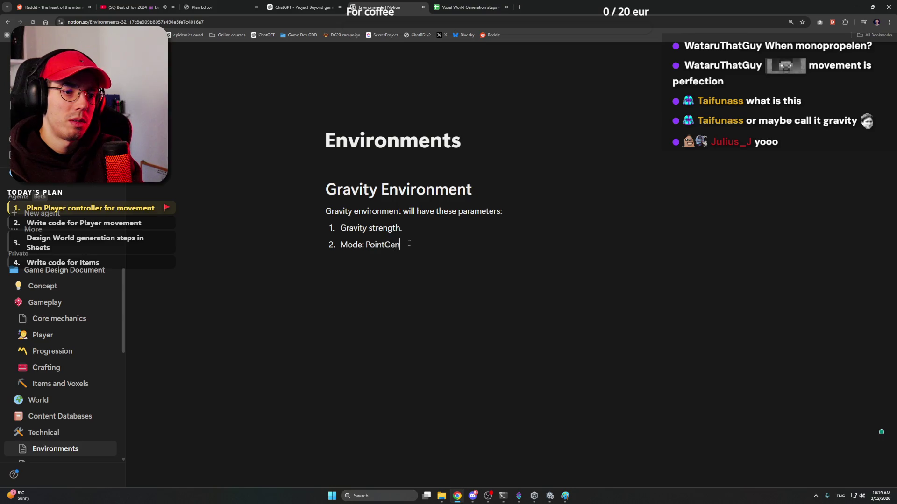
{"action": "type", "text": "ter"}
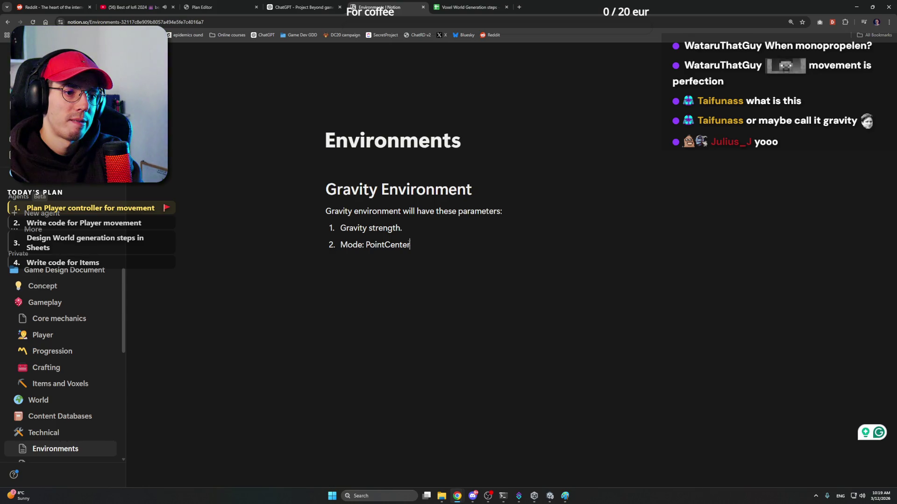
Retype the mode as "CenterPoint, CenterPlane" and begin a third item
{"action": "double_click", "coordinate": [409, 244]}
{"action": "type", "text": "Center"}
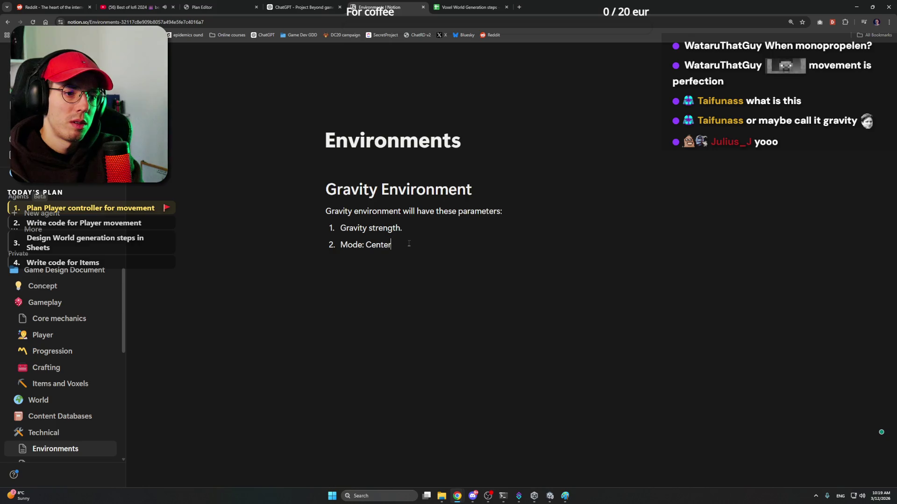
{"action": "type", "text": "Point"}
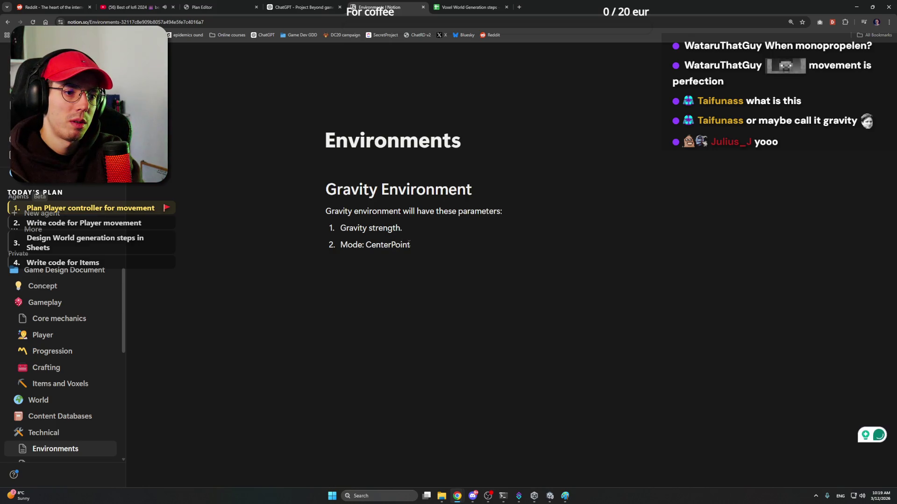
{"action": "type", "text": ", Center"}
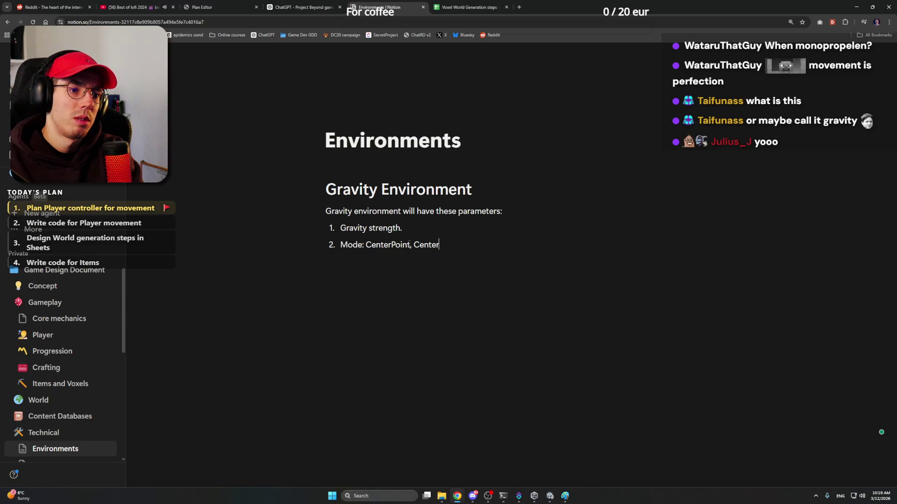
{"action": "type", "text": "Plane"}
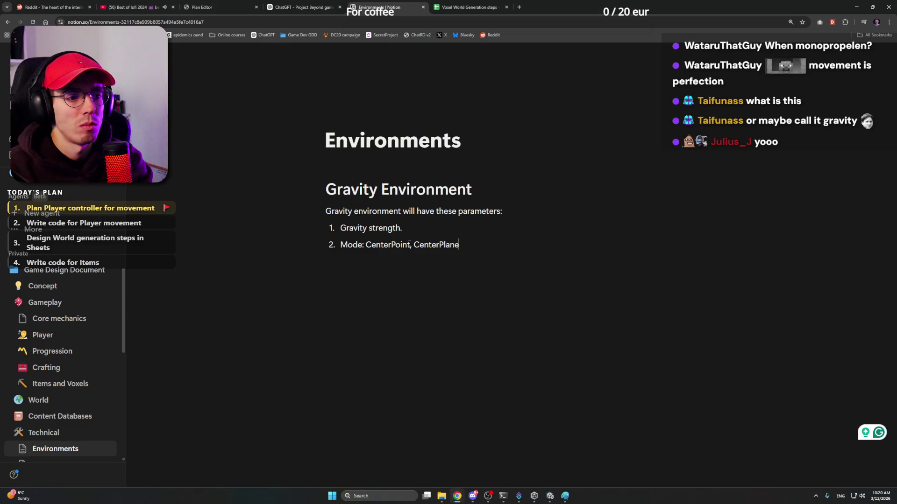
{"action": "key", "text": "Return"}
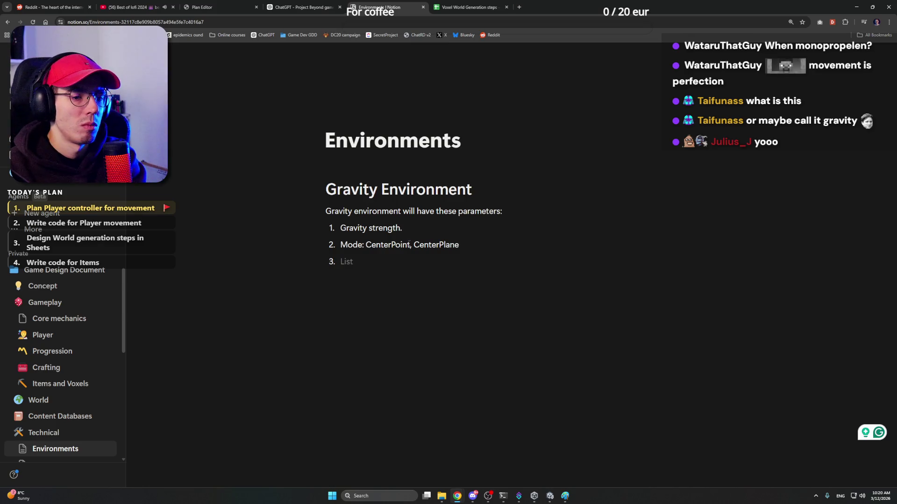
Type 'A curve for gravity strength' as list item 3, fixing the typo in strength
{"action": "type", "text": "A curve for"}
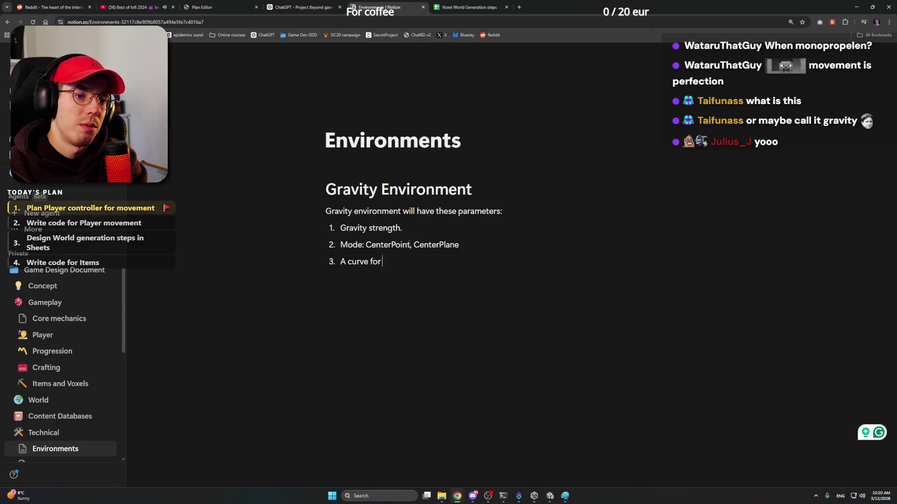
{"action": "type", "text": "gra"}
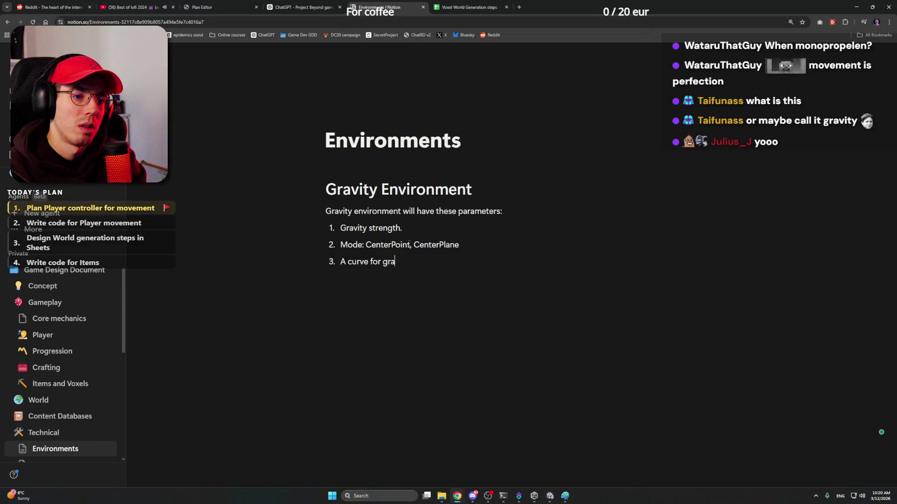
{"action": "type", "text": "vity stren"}
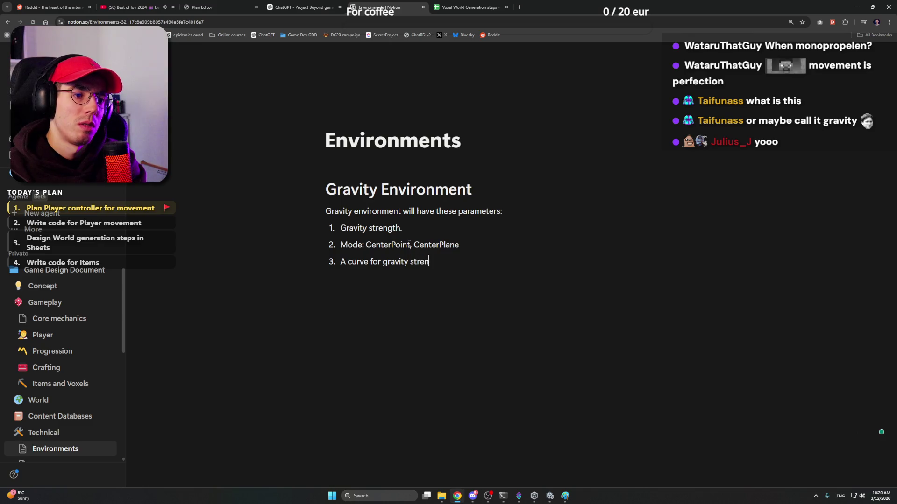
{"action": "type", "text": "ght"}
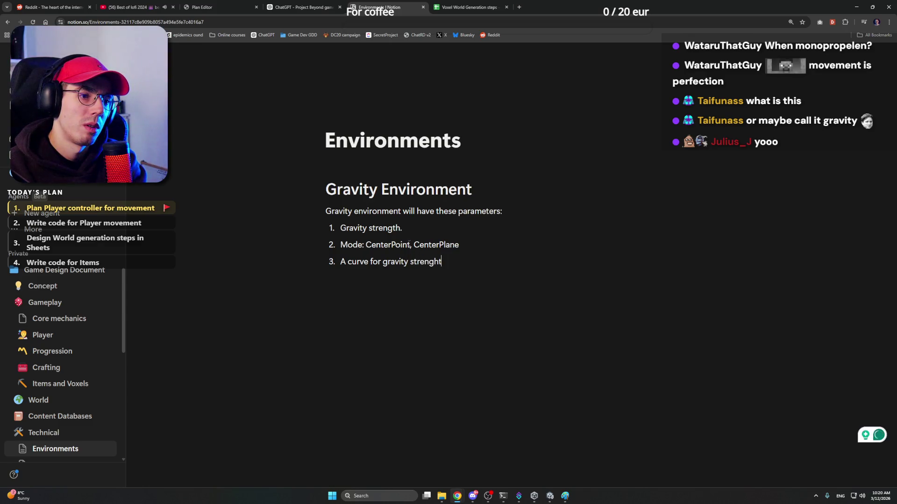
{"action": "key", "text": "BackSpace"}
{"action": "type", "text": "th."}
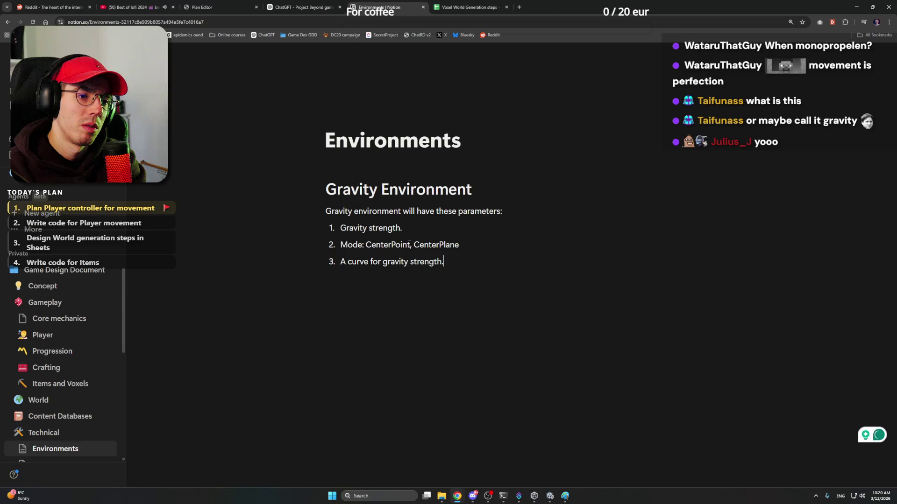
{"action": "key", "text": "ctrl+Left"}
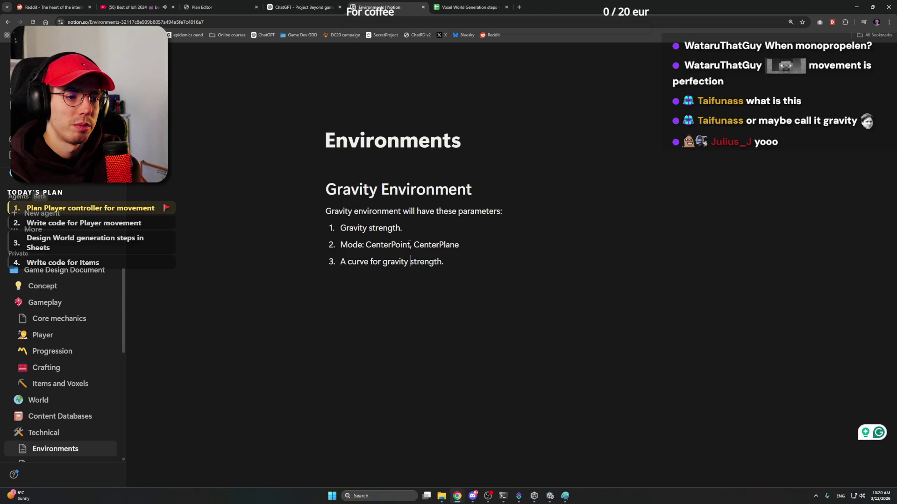
{"action": "key", "text": "End"}
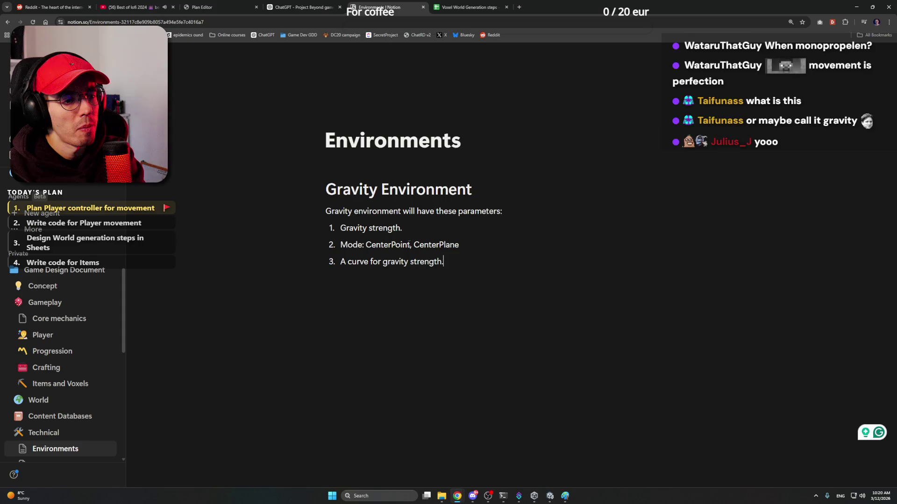
Add the example '1.0 in the center, 0.8 in the middle, and reaches to 0.0'
{"action": "type", "text": " For example:"}
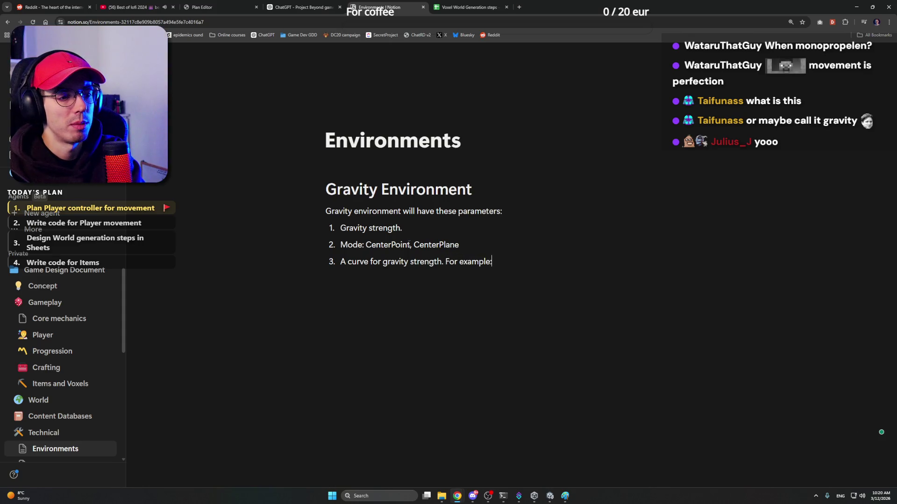
{"action": "type", "text": " 1"}
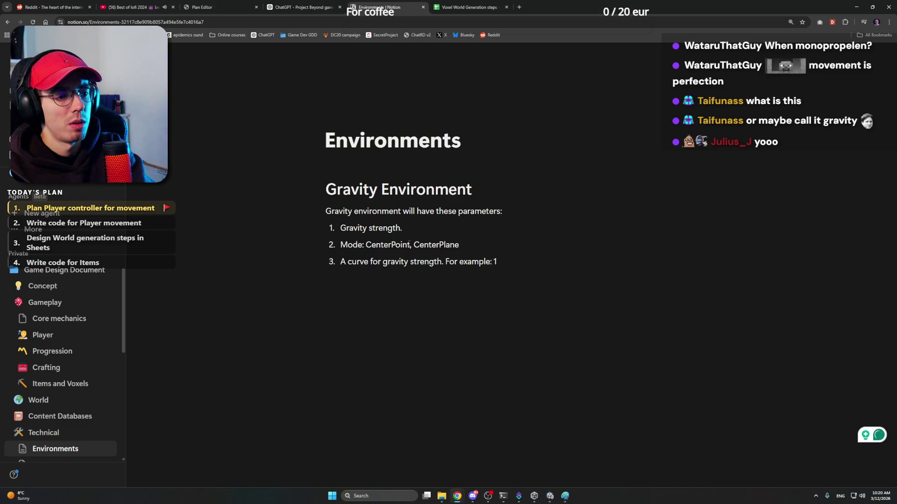
{"action": "type", "text": " o"}
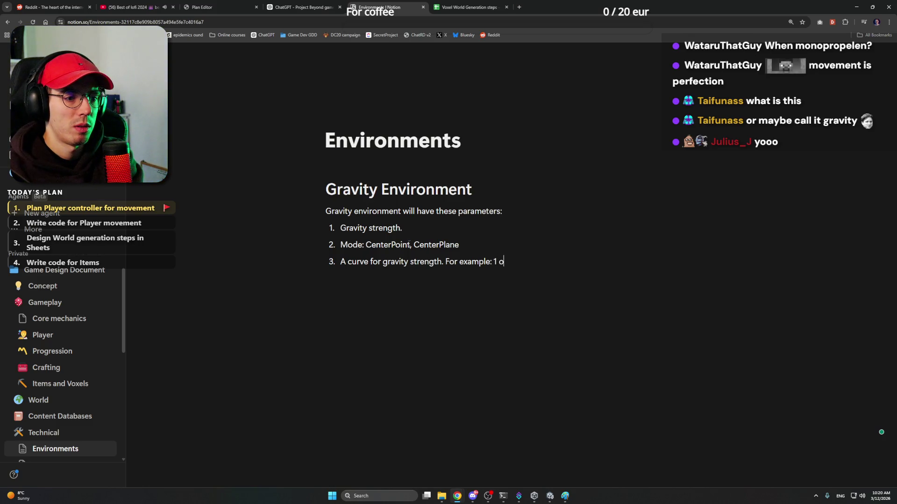
{"action": "type", "text": "n"}
{"action": "key", "text": "BackSpace"}
{"action": "key", "text": "BackSpace"}
{"action": "type", "text": "in the center"}
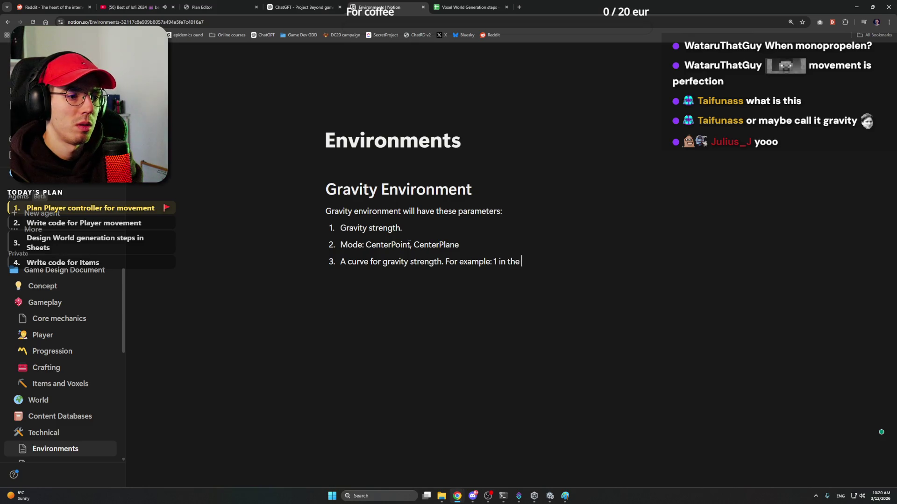
{"action": "key", "text": "BackSpace"}
{"action": "key", "text": "BackSpace"}
{"action": "key", "text": "BackSpace"}
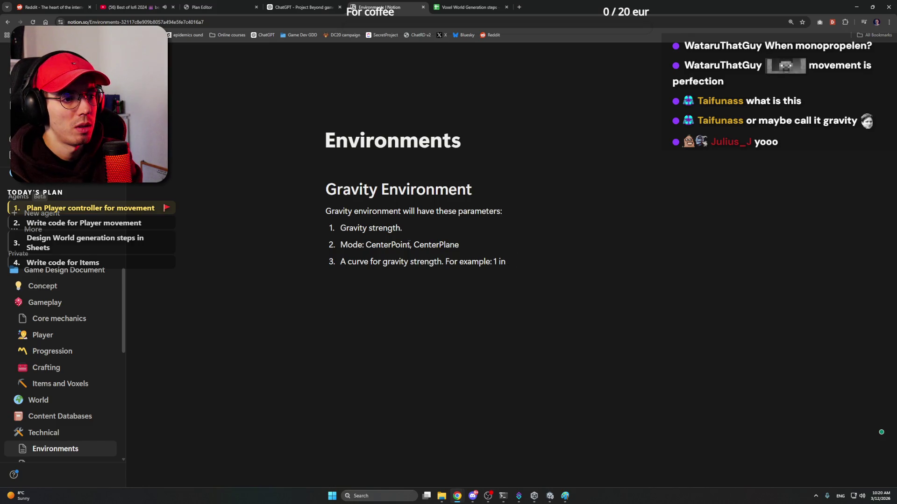
{"action": "type", "text": " the center, "}
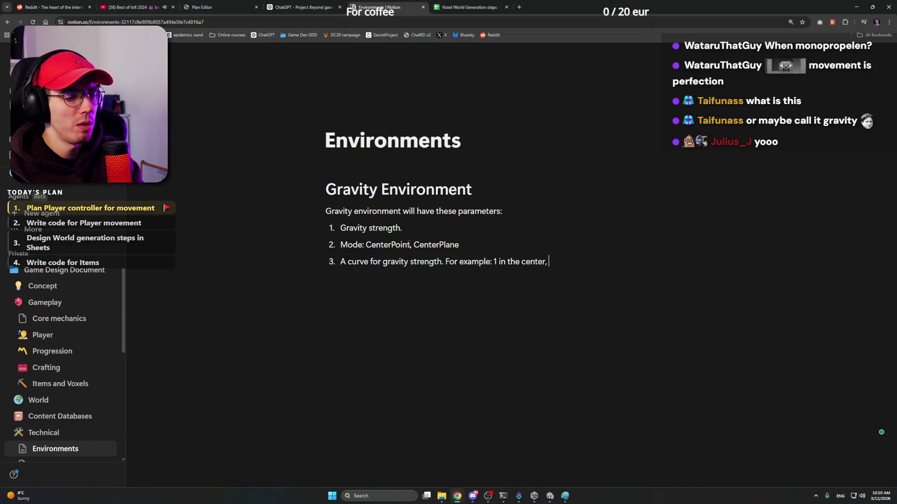
{"action": "type", "text": "0"}
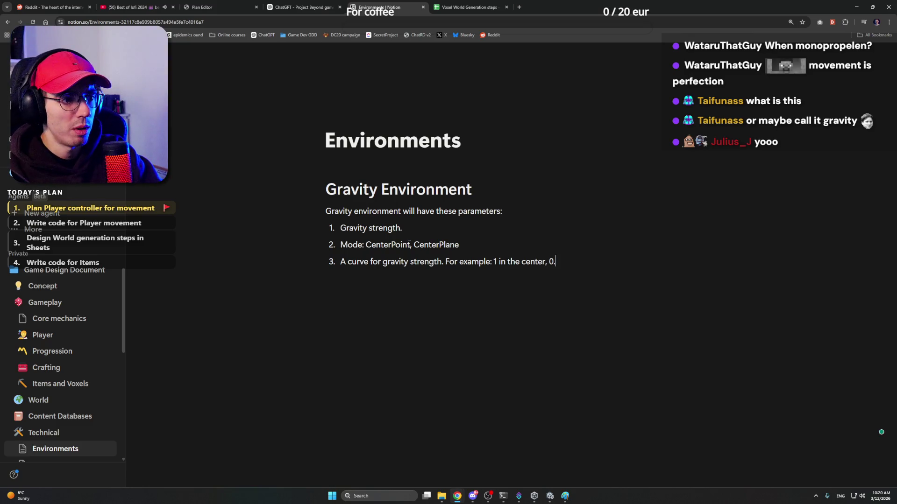
{"action": "type", "text": ".8"}
{"action": "type", "text": " in the "}
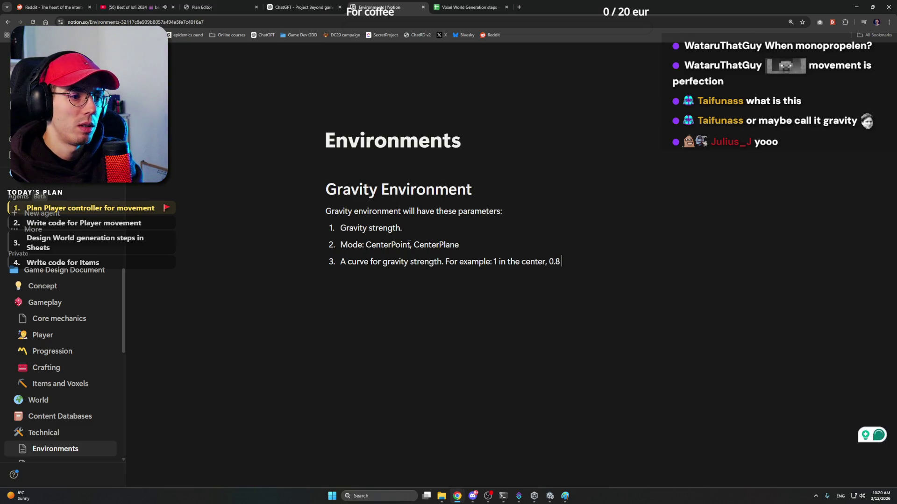
{"action": "type", "text": "midd"}
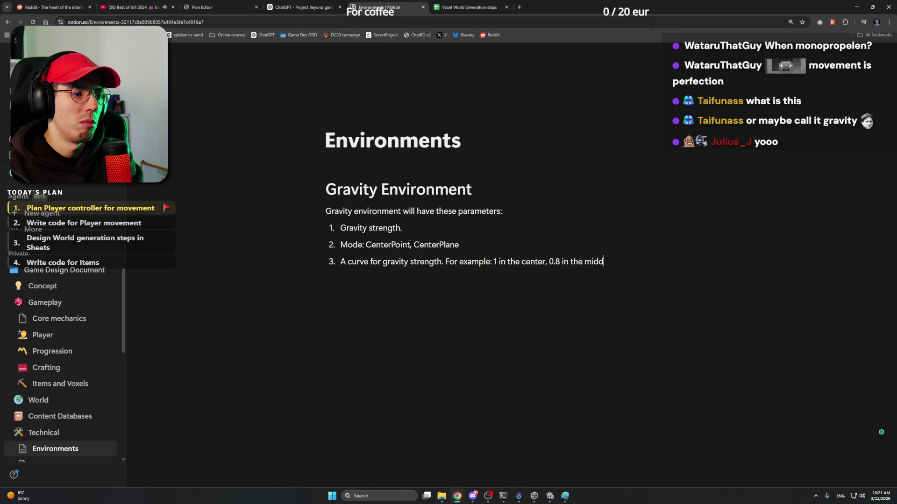
{"action": "type", "text": "le, and "}
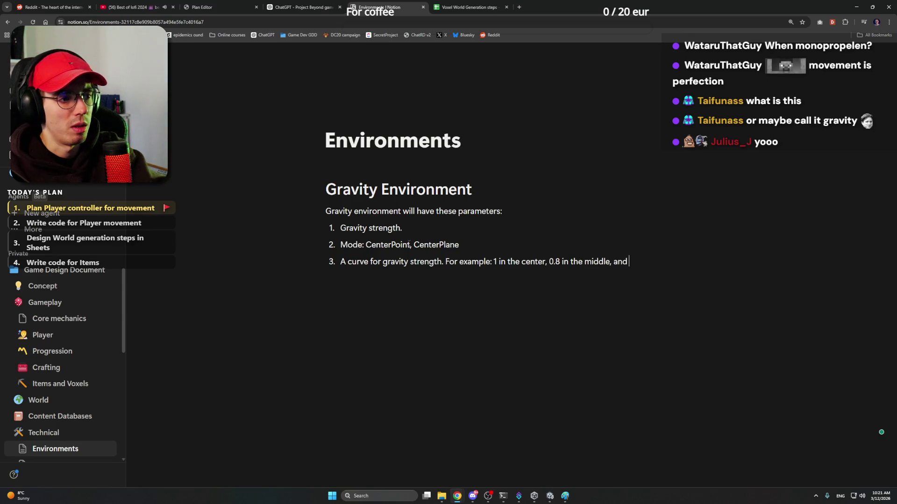
{"action": "type", "text": "reache"}
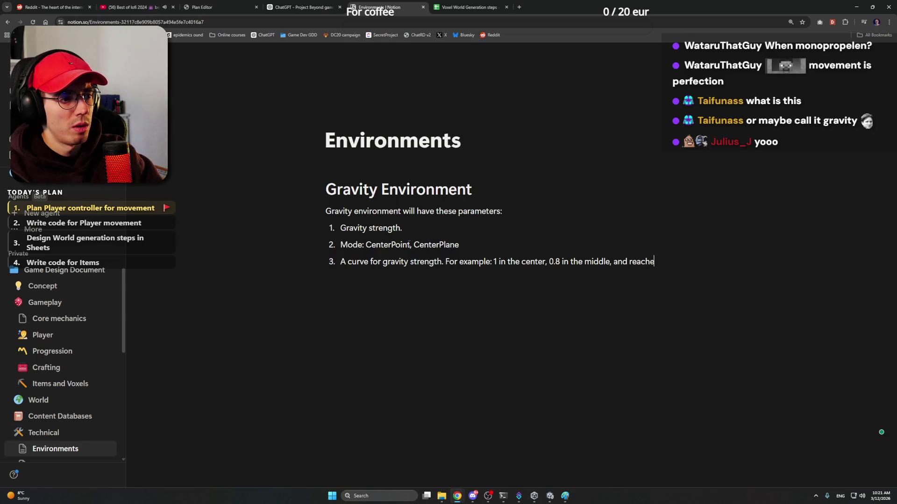
{"action": "type", "text": "s to "}
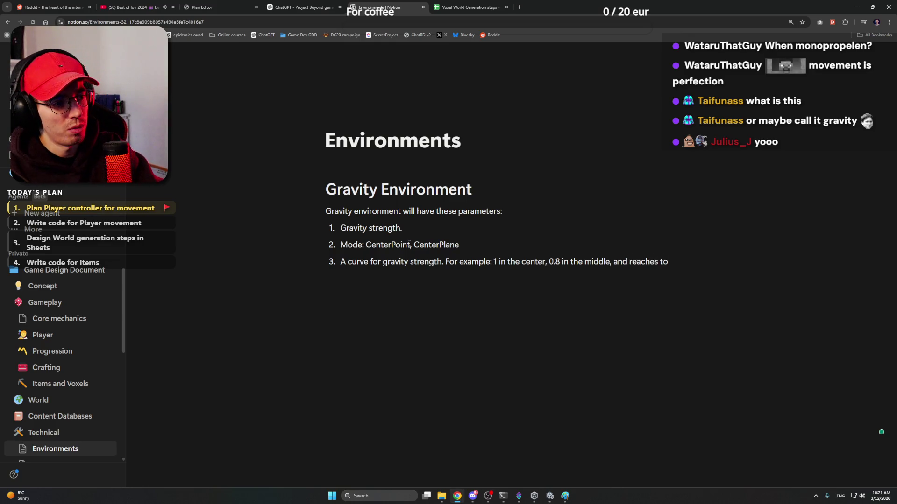
{"action": "type", "text": "0"}
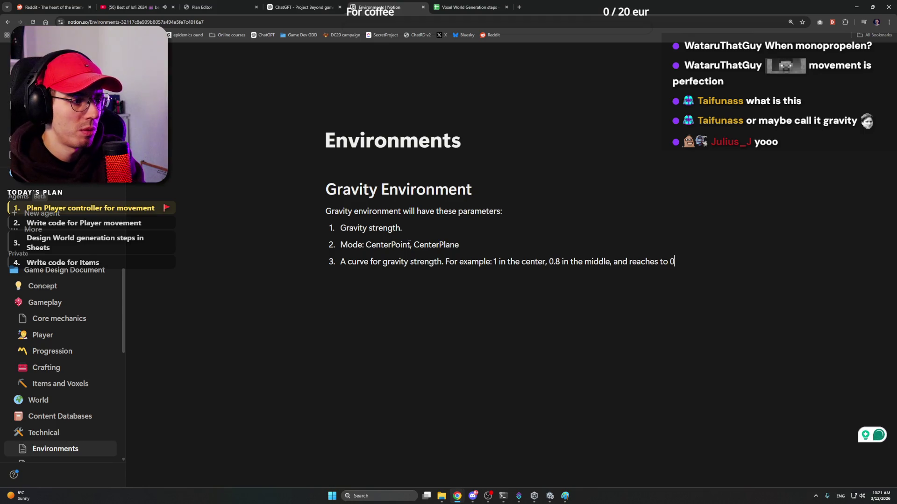
{"action": "type", "text": ".0"}
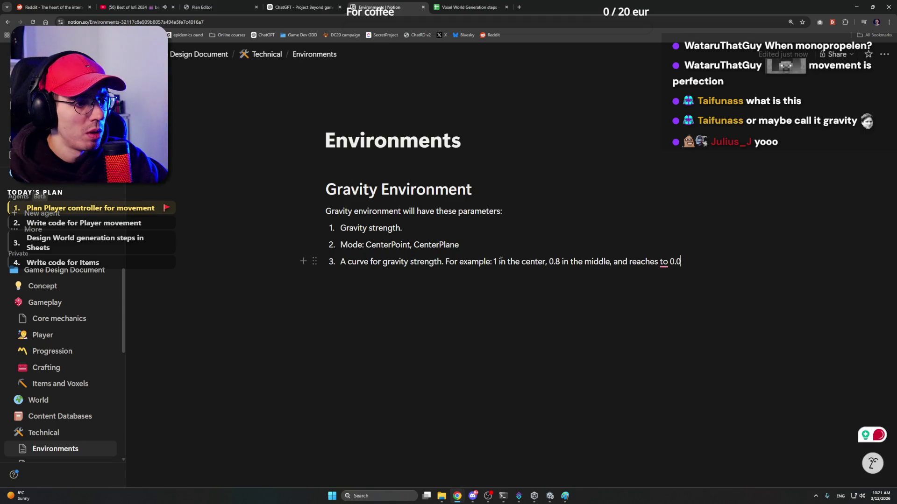
{"action": "left_click", "coordinate": [497, 261]}
{"action": "type", "text": ".0"}
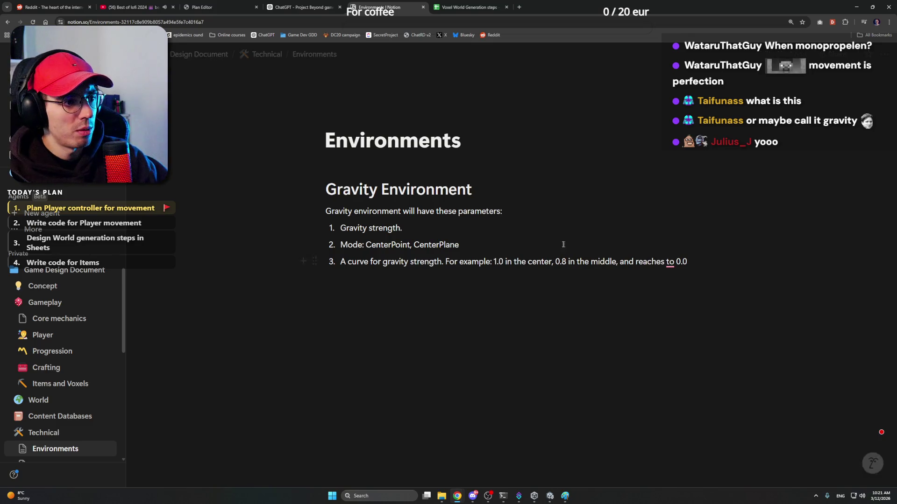
End item 3 with 'on the edge.' and accept Grammarly's fix removing 'to'
{"action": "left_click", "coordinate": [693, 262]}
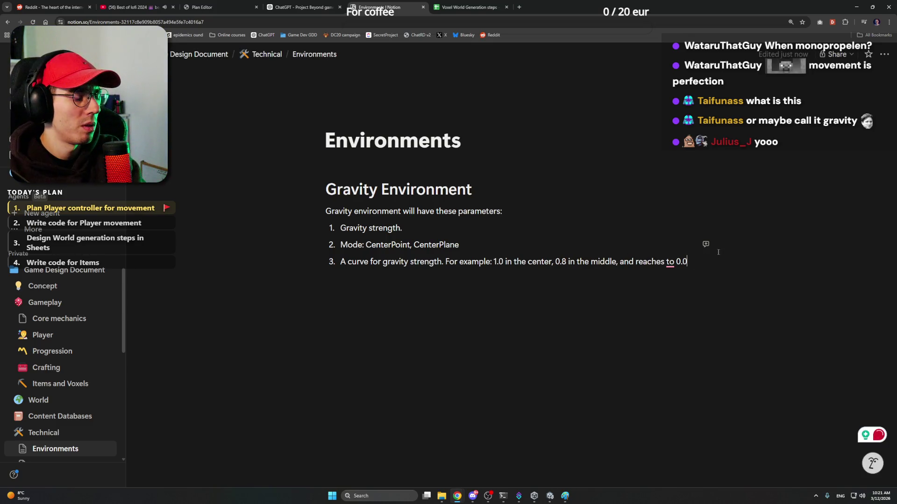
{"action": "type", "text": " o"}
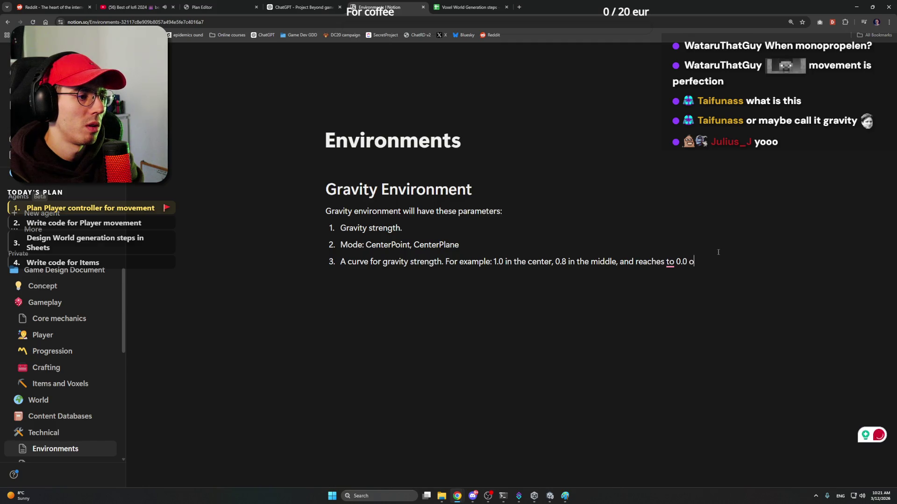
{"action": "type", "text": "n the edge."}
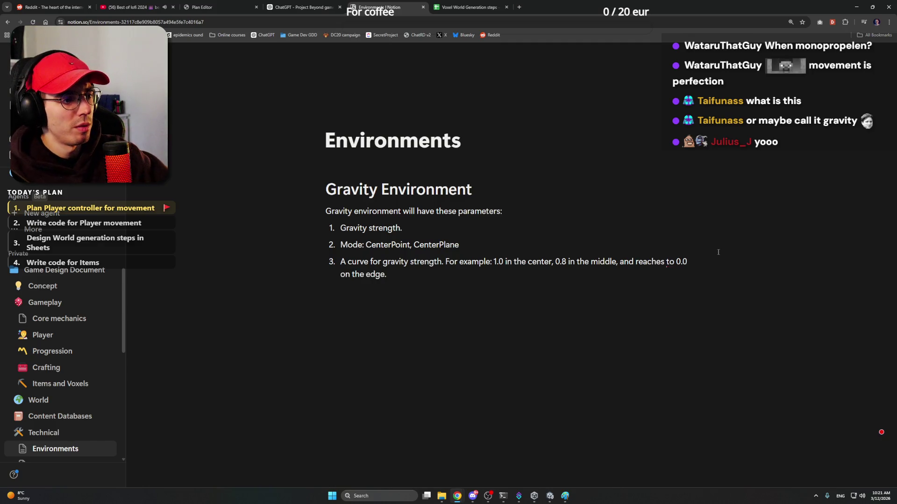
{"action": "left_click", "coordinate": [668, 262]}
{"action": "left_click", "coordinate": [684, 283]}
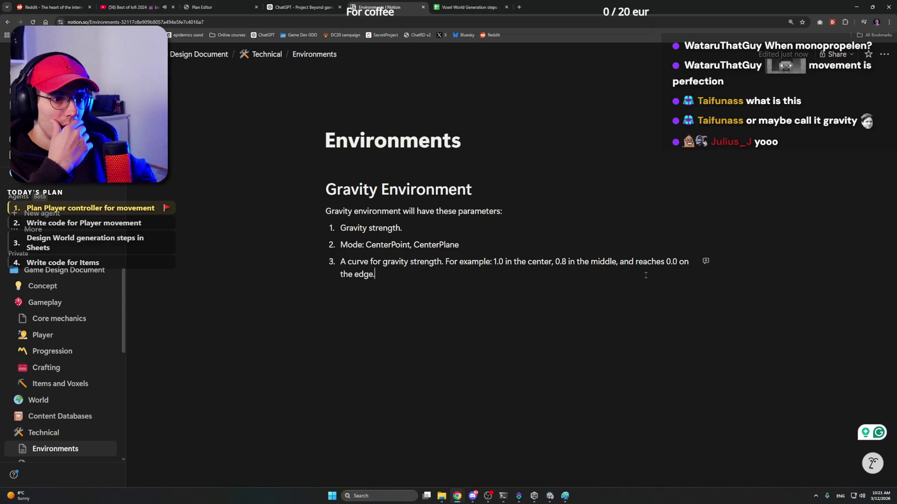
{"action": "left_click", "coordinate": [515, 211]}
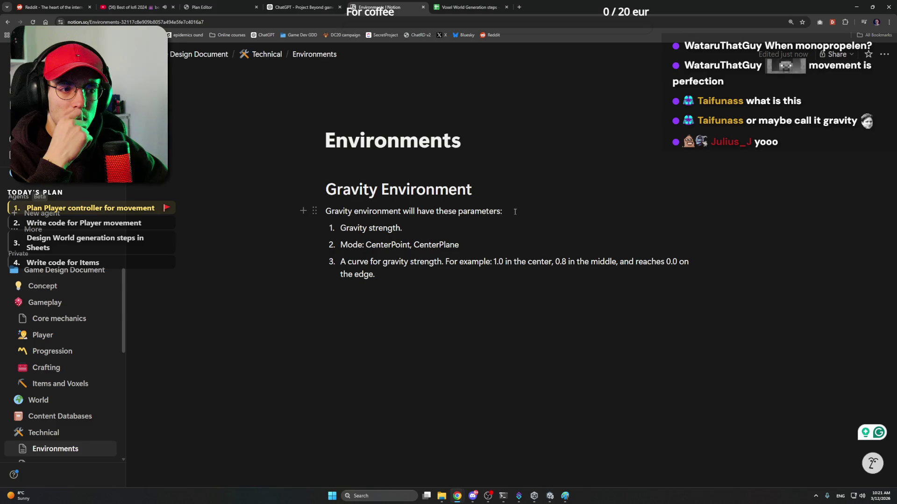
{"action": "key", "text": "Down"}
{"action": "key", "text": "Down"}
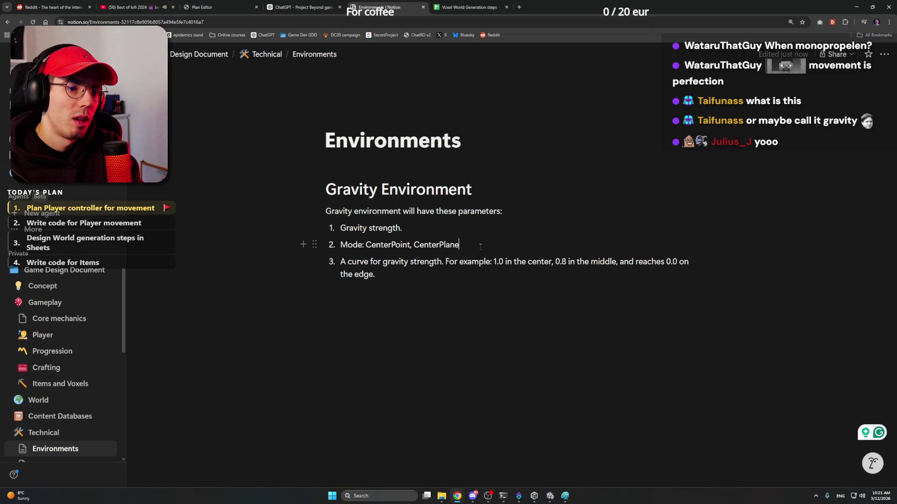
Add the item 'Position for CenterPoint and CenterPlane.' and end the Mode item with a period
{"action": "key", "text": "Return"}
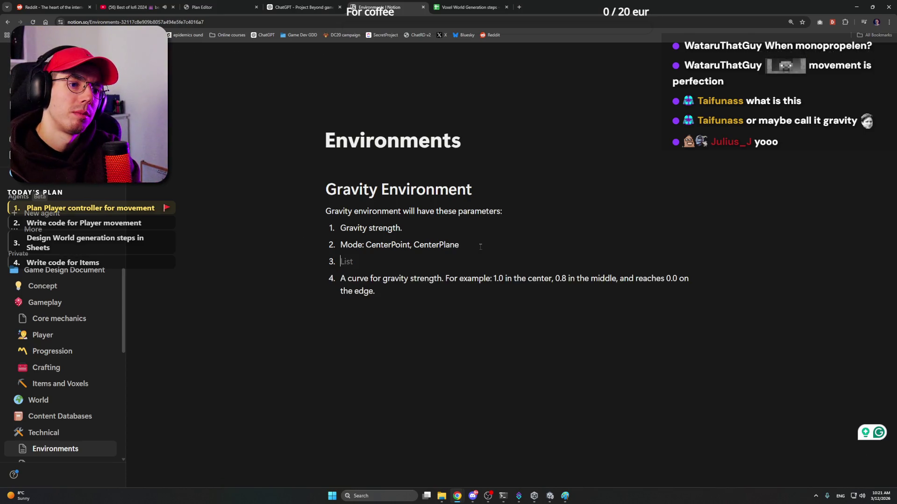
{"action": "type", "text": "Center"}
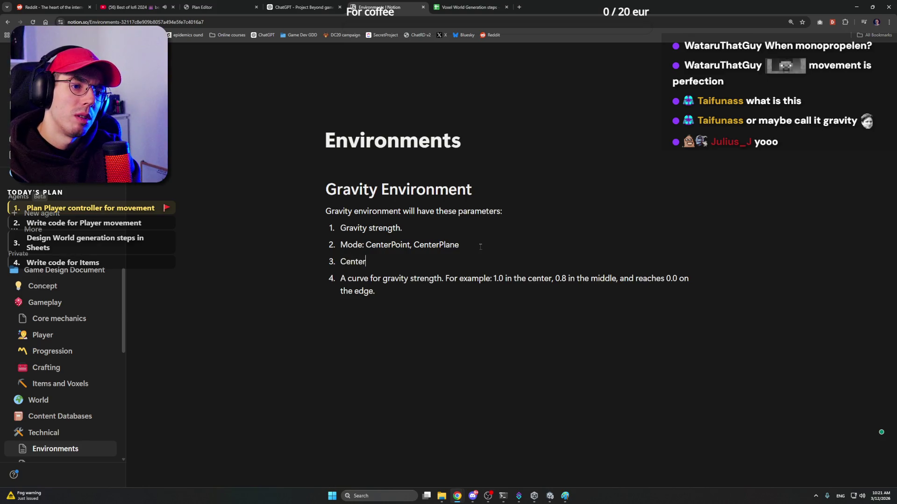
{"action": "type", "text": "Point"}
{"action": "key", "text": "Left"}
{"action": "key", "text": "Left"}
{"action": "key", "text": "Left"}
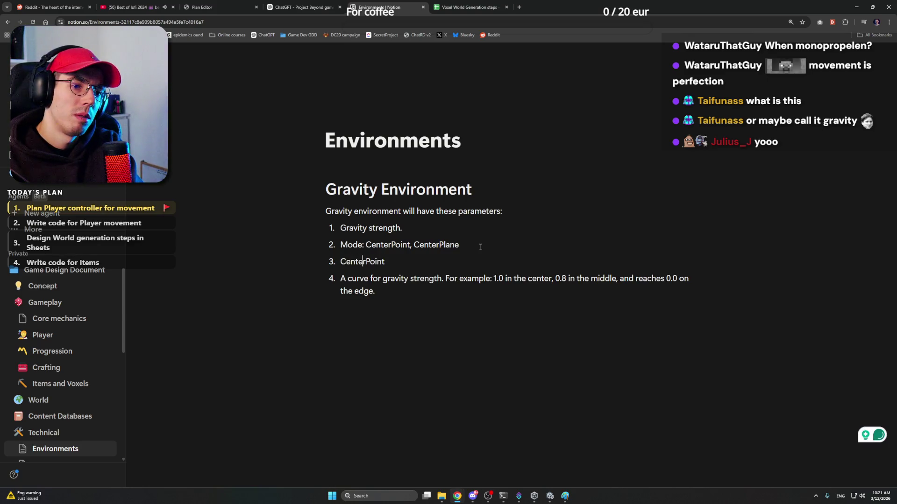
{"action": "type", "text": "Position for"}
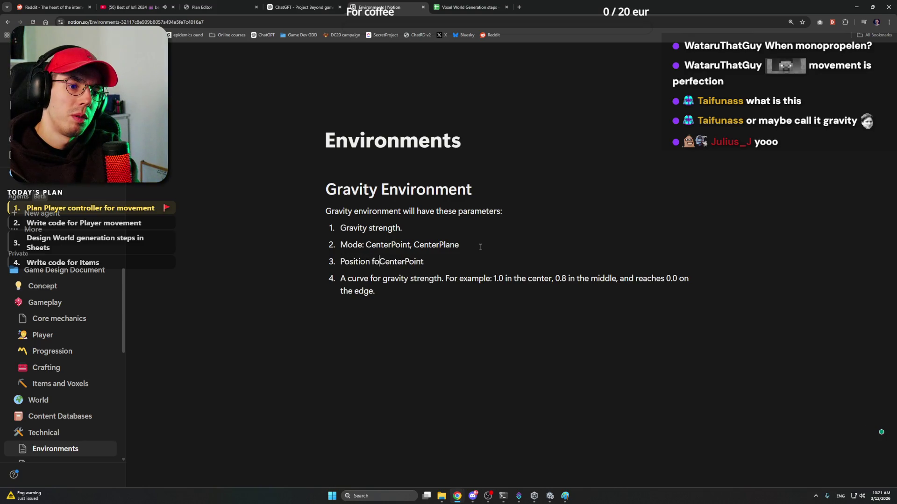
{"action": "key", "text": "Right"}
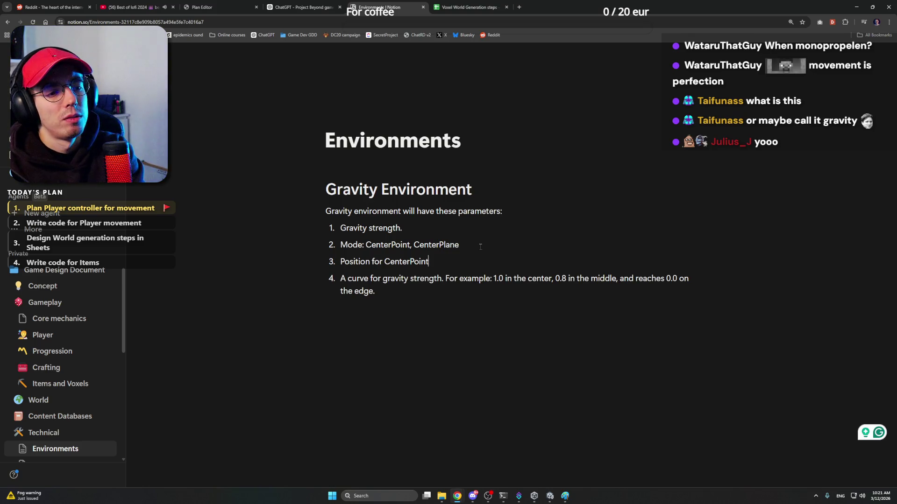
{"action": "type", "text": " and Ce"}
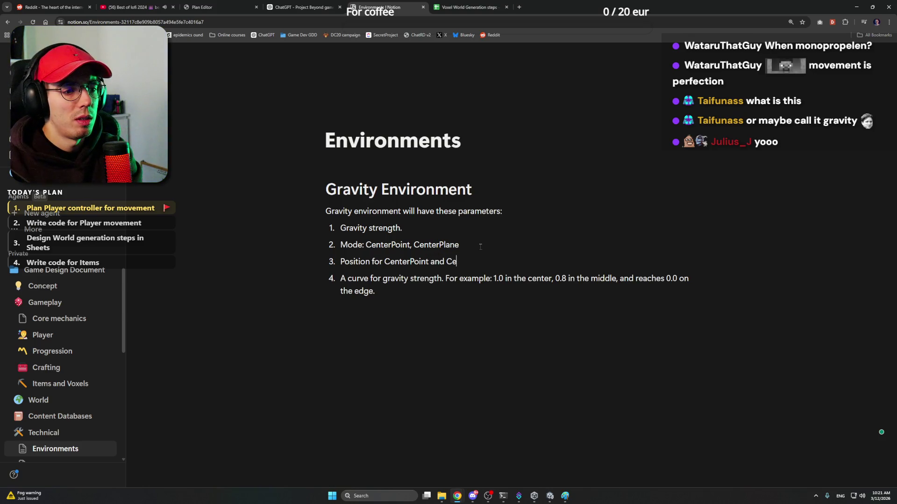
{"action": "type", "text": "nterPlane"}
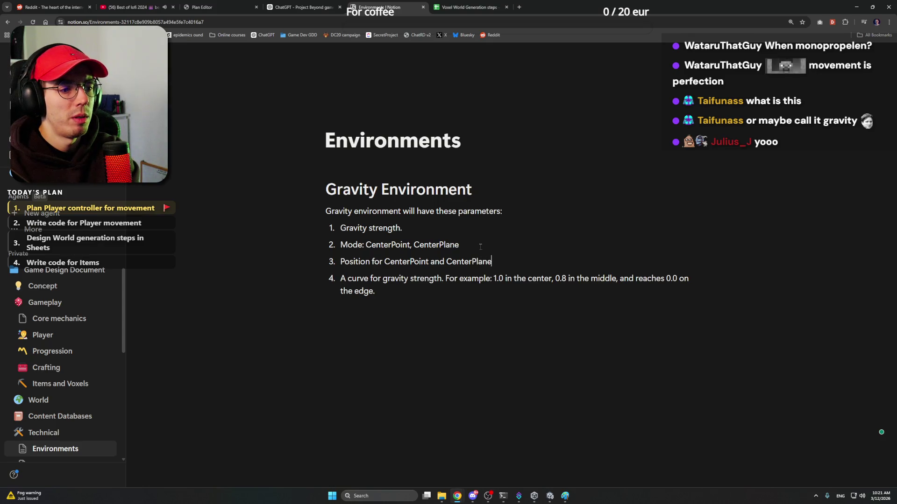
{"action": "type", "text": "."}
{"action": "left_click", "coordinate": [480, 246]}
{"action": "type", "text": "."}
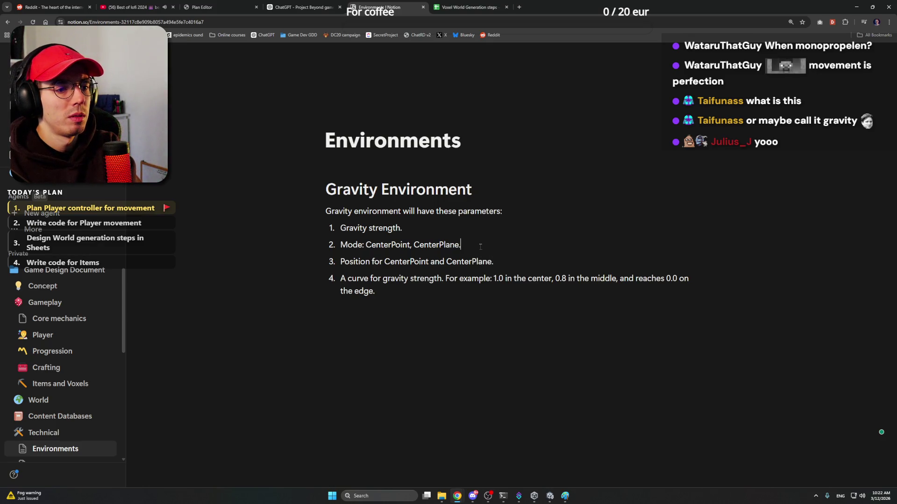
Add a new item 'Rotation for CenterPlane' after the Position item
{"action": "key", "text": "Home"}
{"action": "key", "text": "Right"}
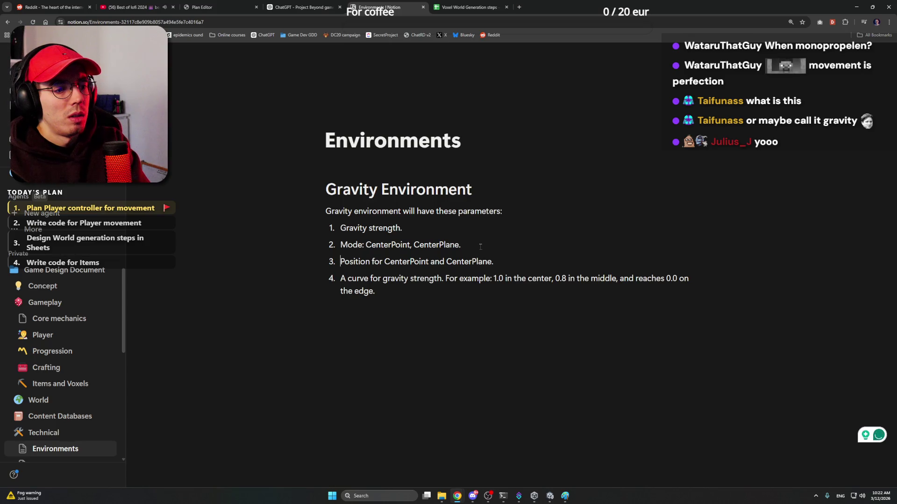
{"action": "key", "text": "Right"}
{"action": "key", "text": "Right"}
{"action": "key", "text": "Right"}
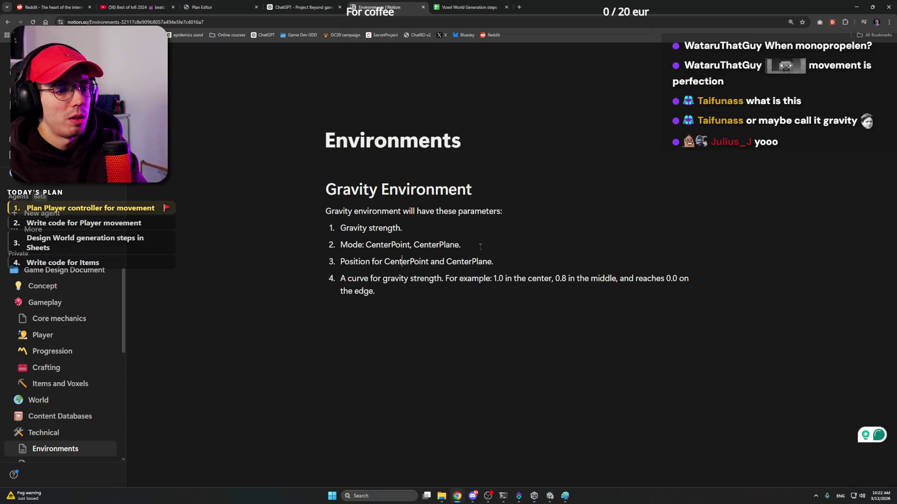
{"action": "key", "text": "End"}
{"action": "key", "text": "Return"}
{"action": "type", "text": "Roaq"}
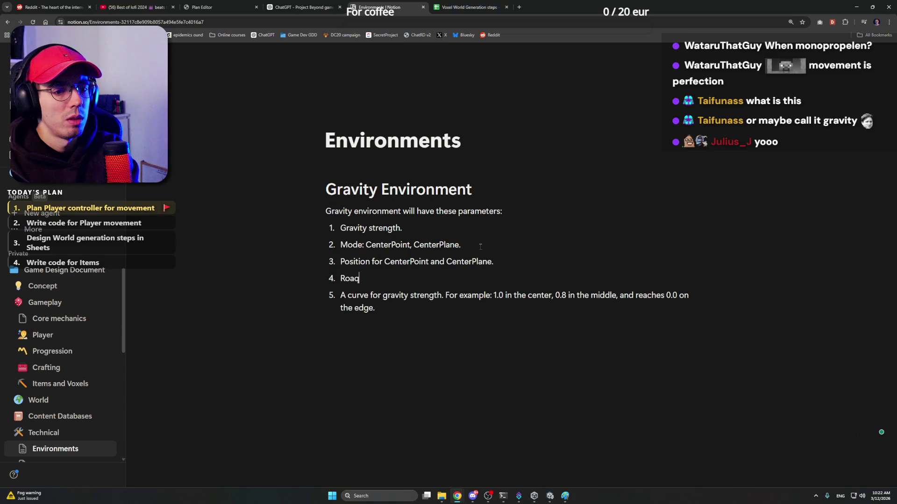
{"action": "key", "text": "BackSpace"}
{"action": "key", "text": "BackSpace"}
{"action": "type", "text": "tation for "}
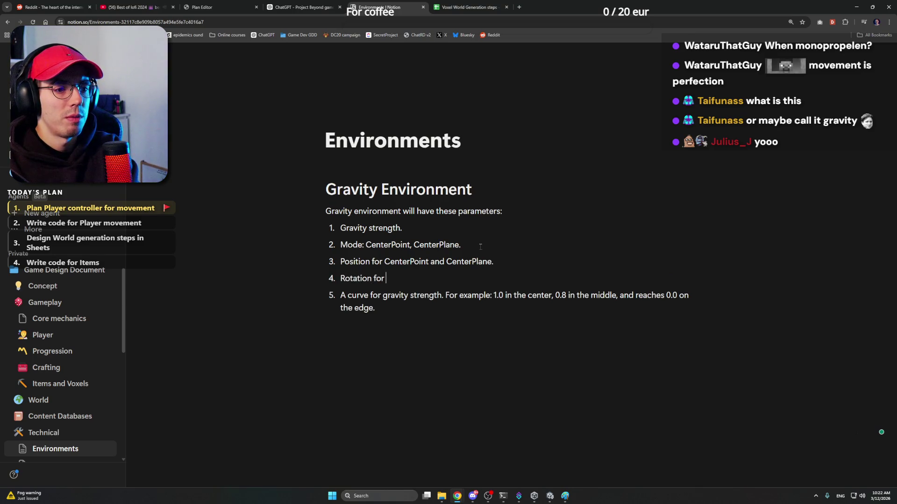
{"action": "type", "text": "CenterPlane."}
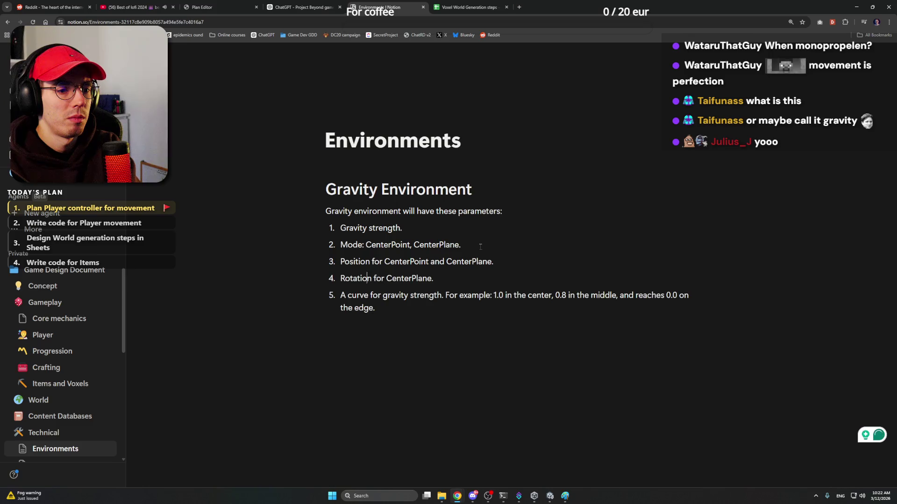
Reword item 4 to 'If CenterPlane, also a rotation.' and add '(acceleration)' after Gravity strength
{"action": "type", "text": "If"}
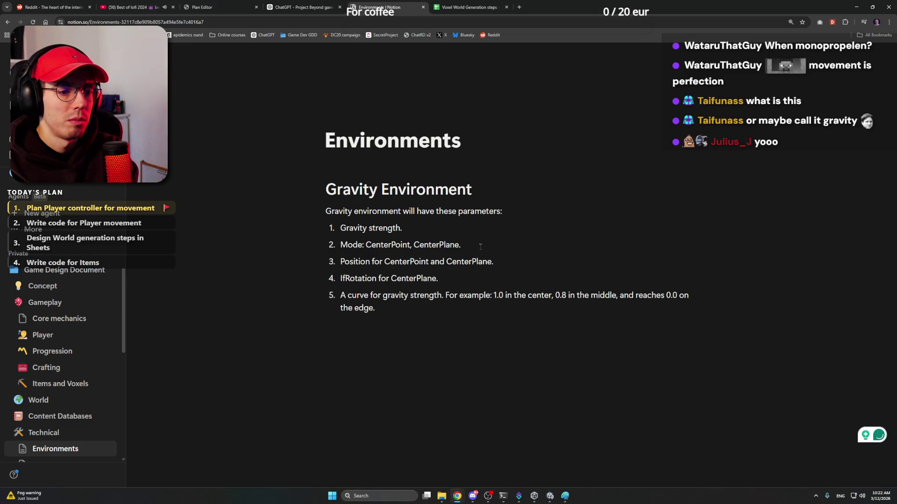
{"action": "type", "text": " CenterP"}
{"action": "type", "text": "lane, also a"}
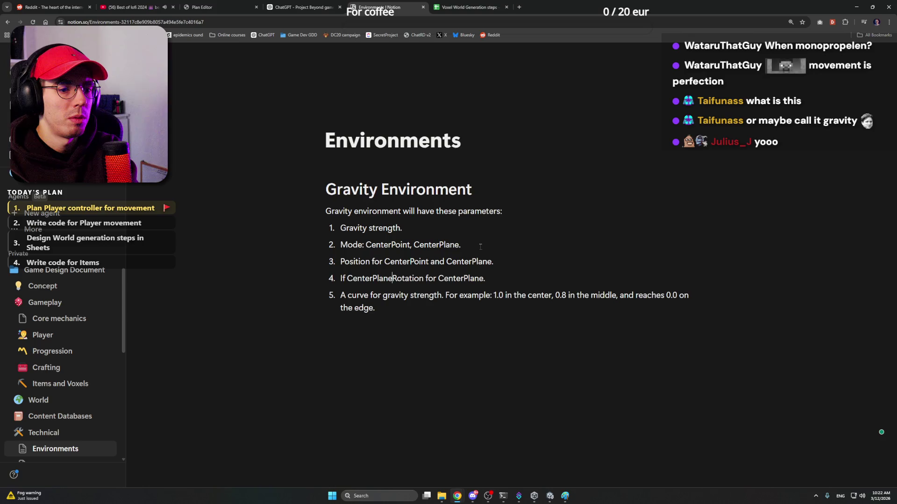
{"action": "key", "text": "Delete"}
{"action": "key", "text": "Delete"}
{"action": "key", "text": "Delete"}
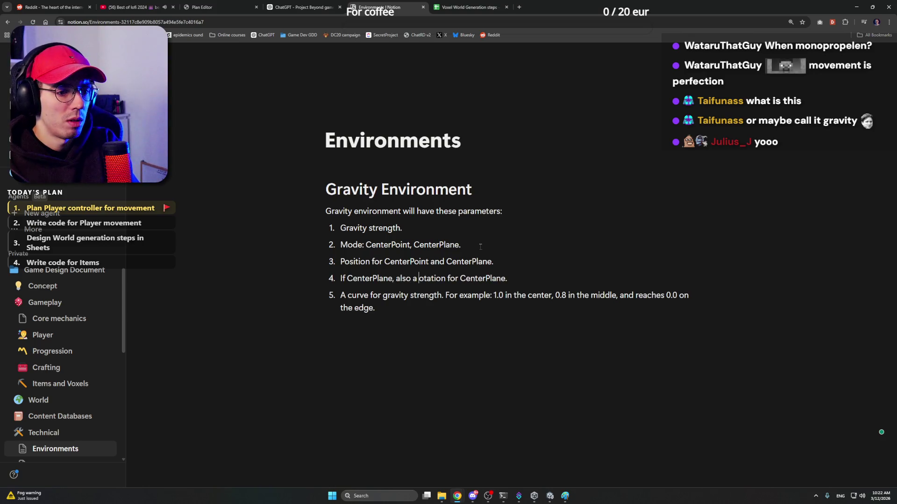
{"action": "type", "text": "rot"}
{"action": "key", "text": "ctrl+Right"}
{"action": "key", "text": "shift+End"}
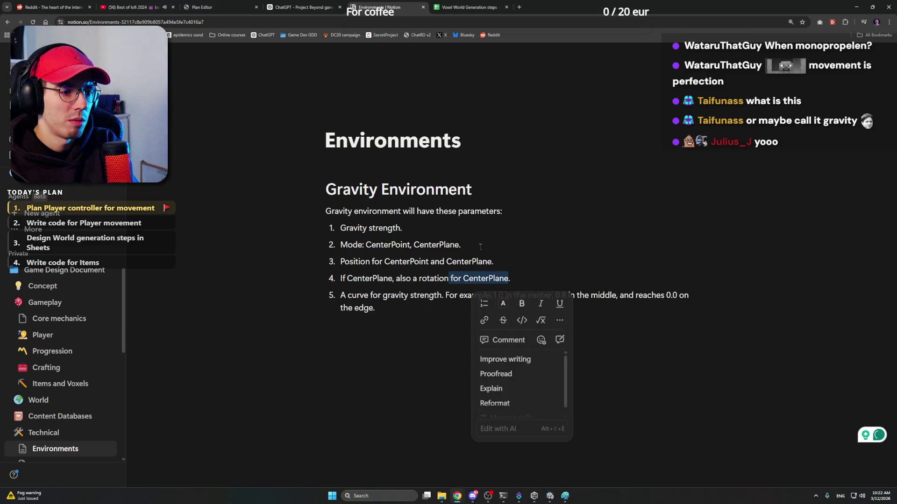
{"action": "type", "text": "."}
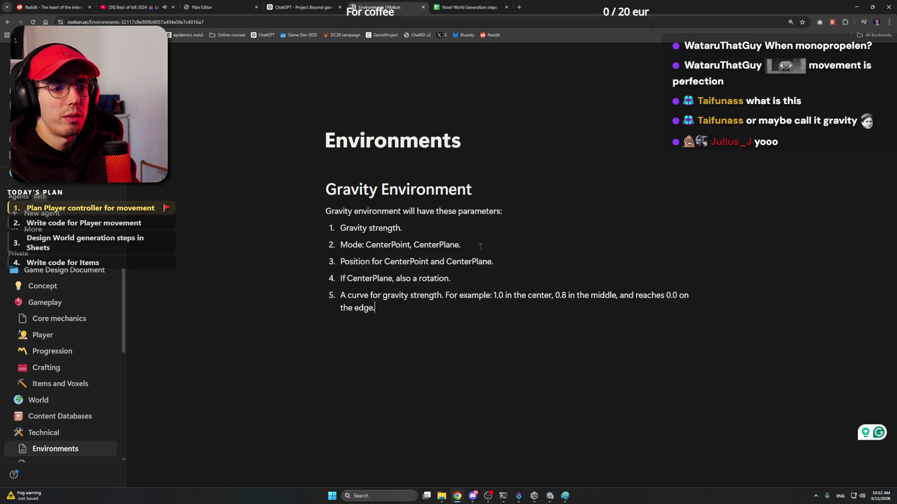
{"action": "left_click", "coordinate": [401, 227]}
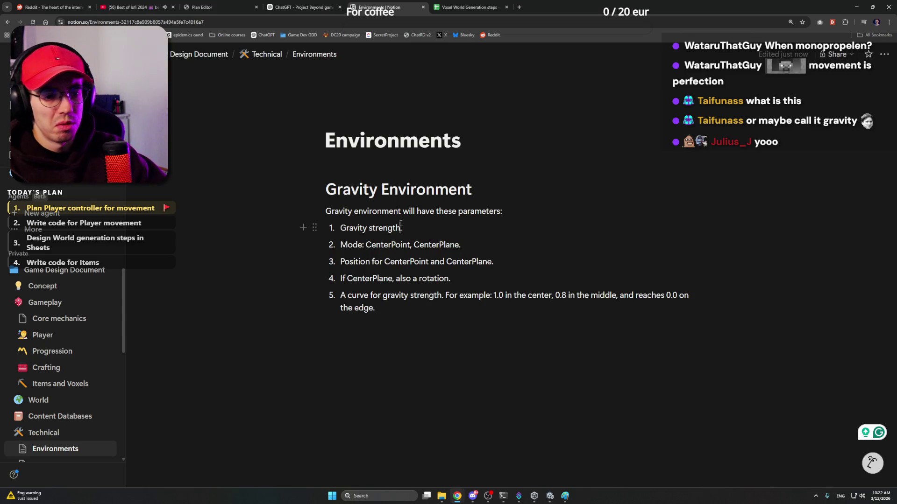
{"action": "type", "text": "(acceleratio"}
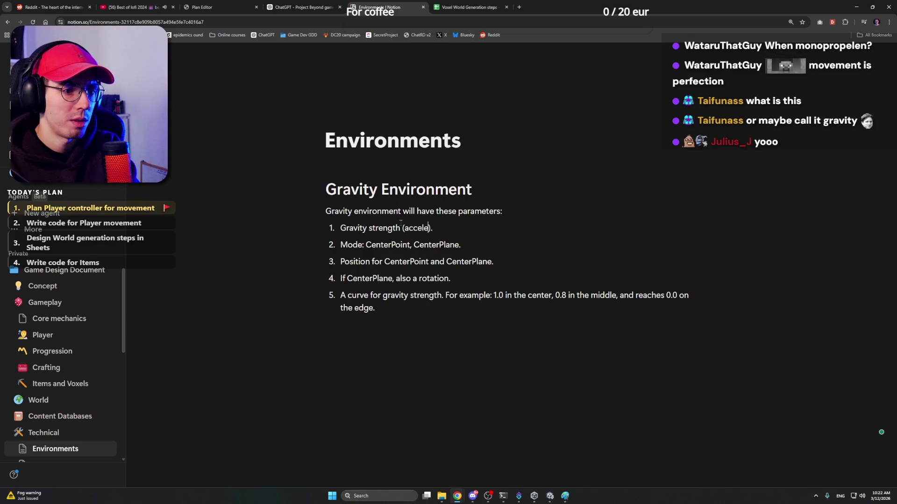
{"action": "type", "text": "n"}
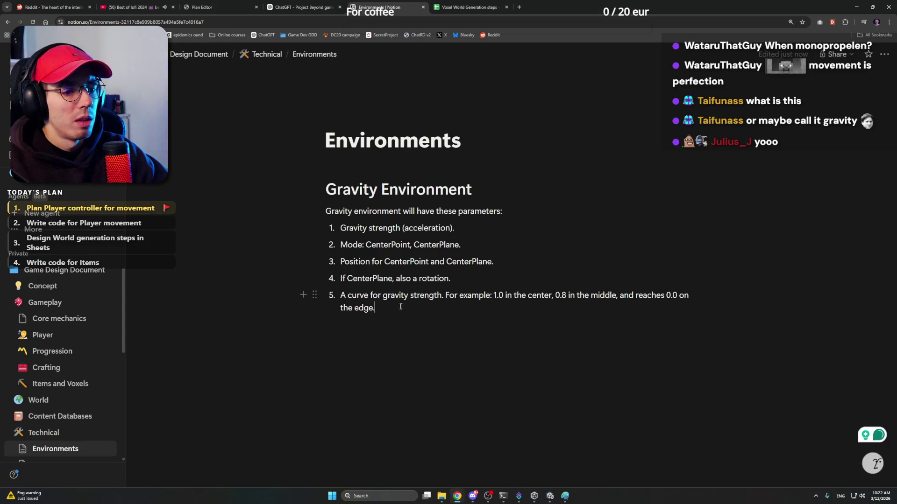
Add the line 'Will have these functions:' below the parameter list
{"action": "left_click", "coordinate": [403, 301]}
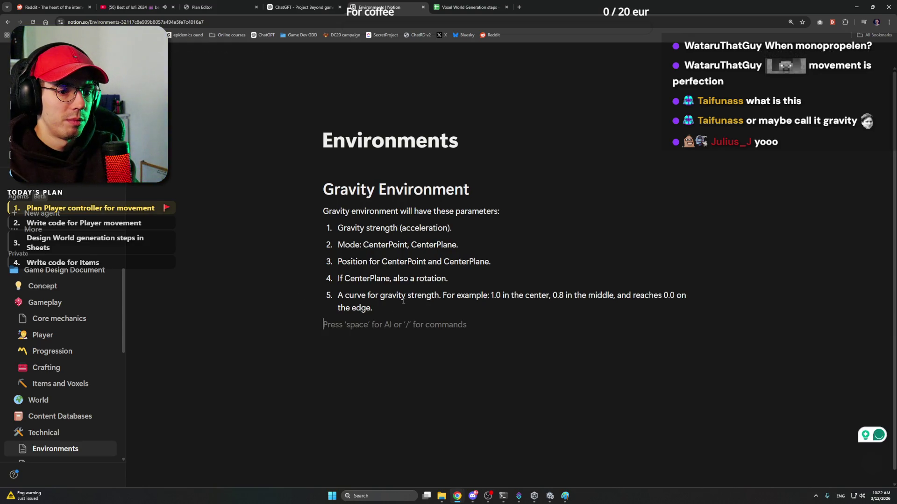
{"action": "key", "text": "Return"}
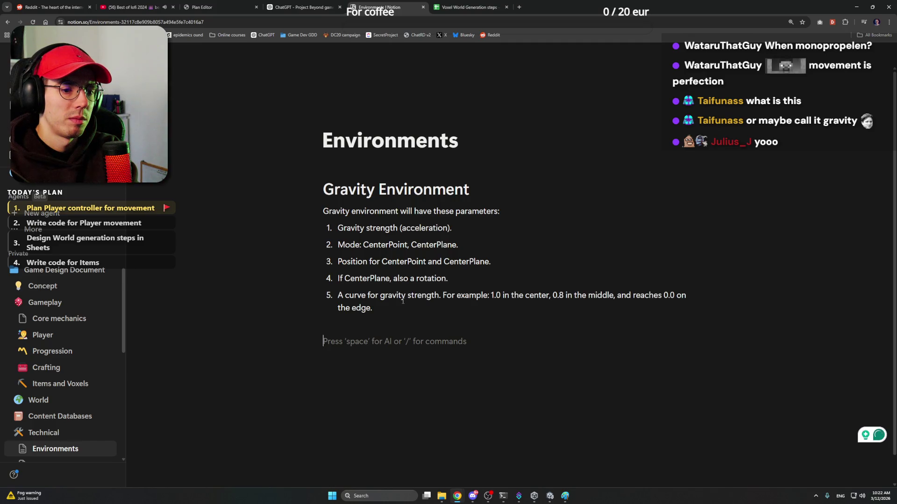
{"action": "type", "text": "Gravity"}
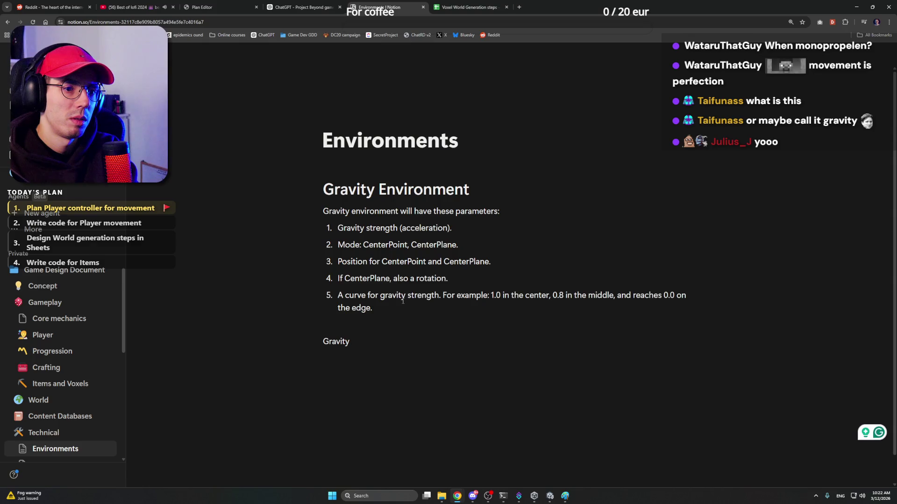
{"action": "key", "text": "BackSpace"}
{"action": "key", "text": "BackSpace"}
{"action": "key", "text": "BackSpace"}
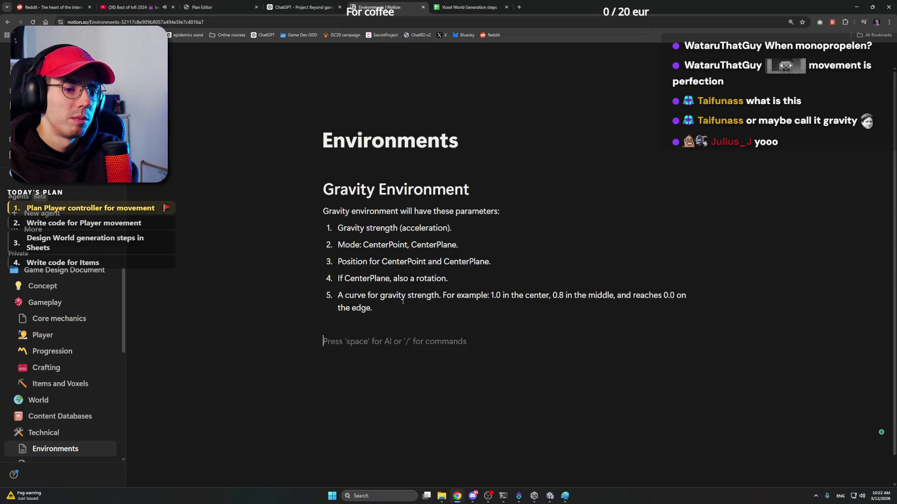
{"action": "type", "text": "The"}
{"action": "key", "text": "BackSpace"}
{"action": "key", "text": "BackSpace"}
{"action": "key", "text": "BackSpace"}
{"action": "type", "text": "We"}
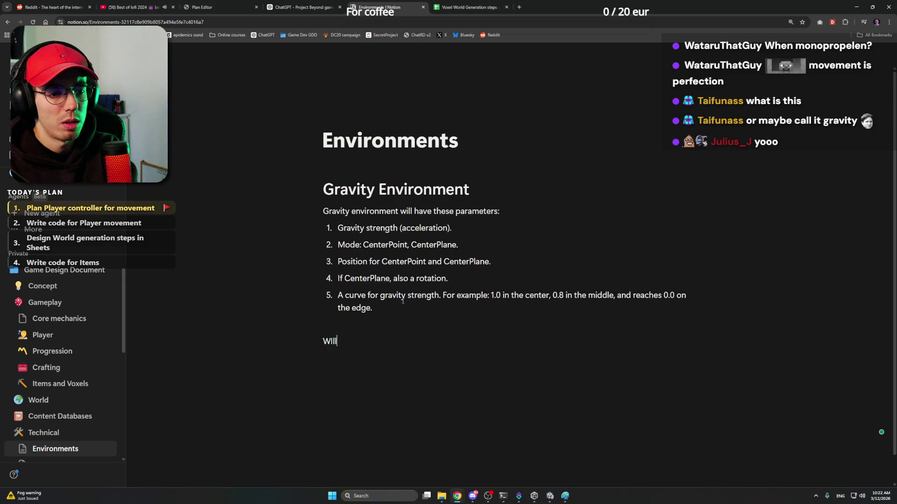
{"action": "key", "text": "BackSpace"}
{"action": "type", "text": "ill have t"}
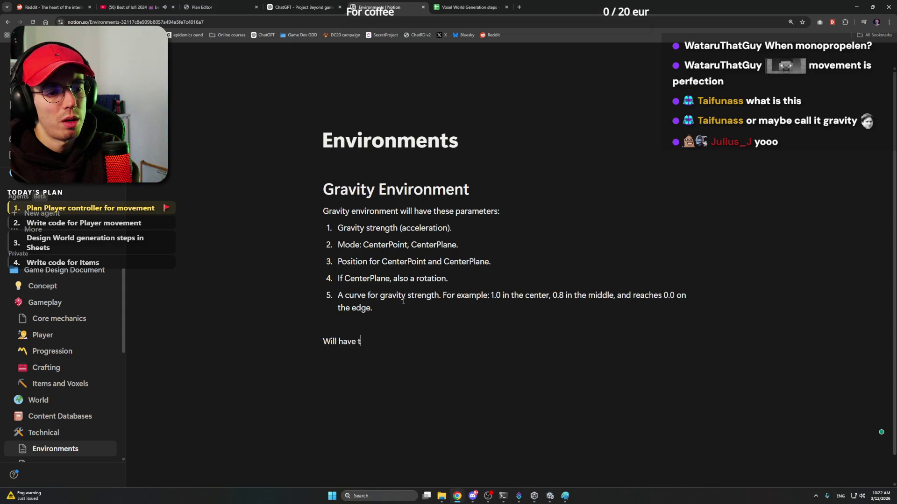
{"action": "type", "text": "hese functions"}
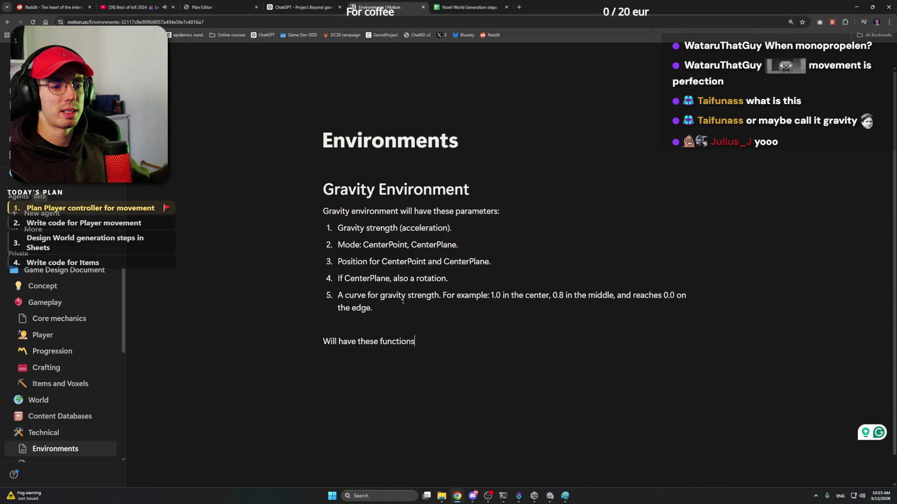
{"action": "mouse_move", "coordinate": [322, 190]}
{"action": "left_mouse_down"}
{"action": "mouse_move", "coordinate": [464, 331]}
{"action": "mouse_move", "coordinate": [462, 350]}
{"action": "left_mouse_up"}
{"action": "left_click", "coordinate": [448, 339]}
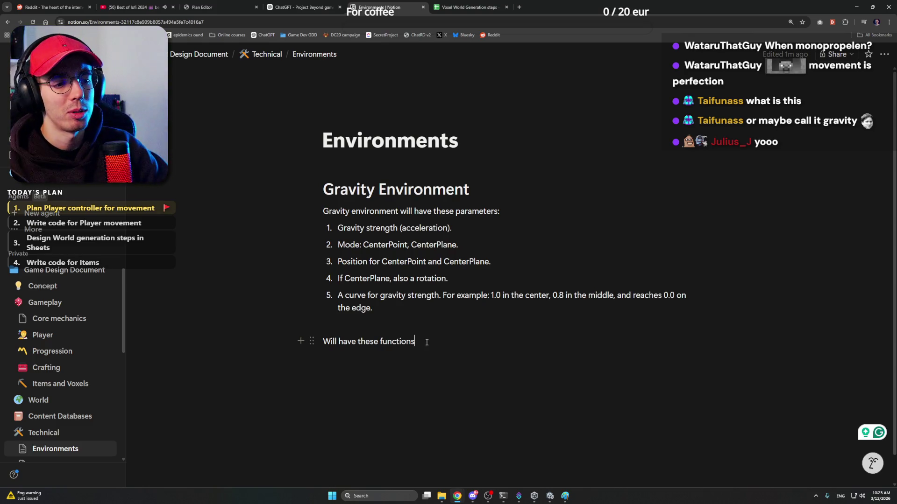
{"action": "type", "text": ":"}
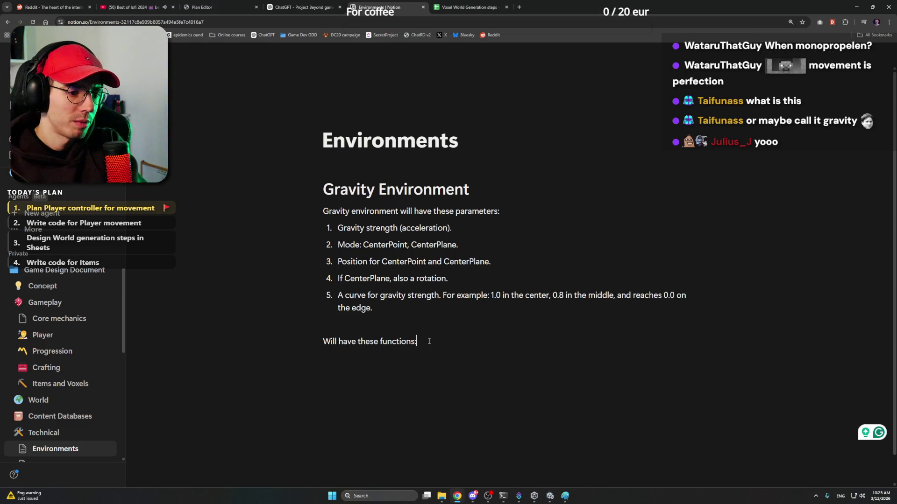
{"action": "key", "text": "Return"}
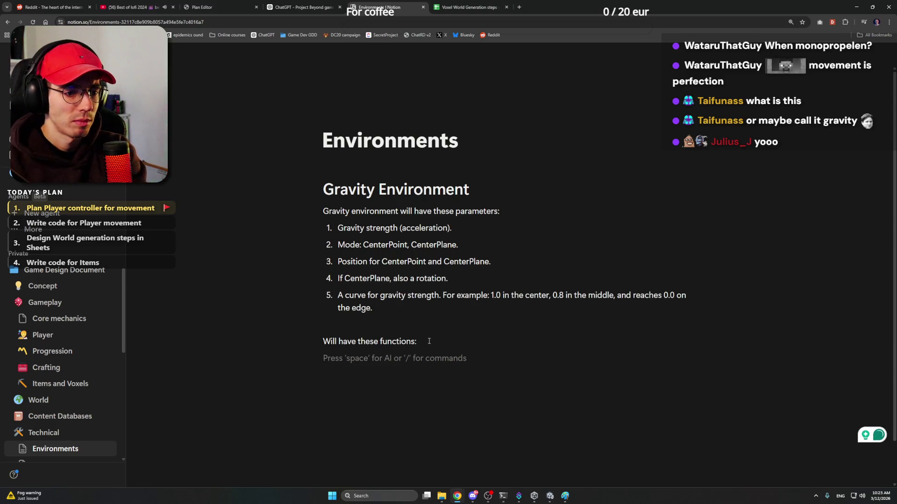
Enter the function signature 'Vector3 GetGravityFromPlayerVector(pos player)' under the functions line
{"action": "type", "text": "Get"}
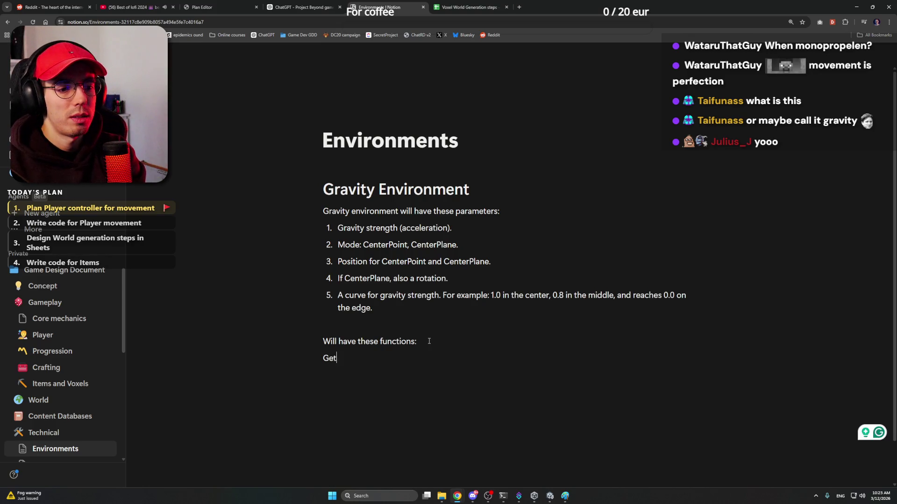
{"action": "type", "text": "GravityVector()"}
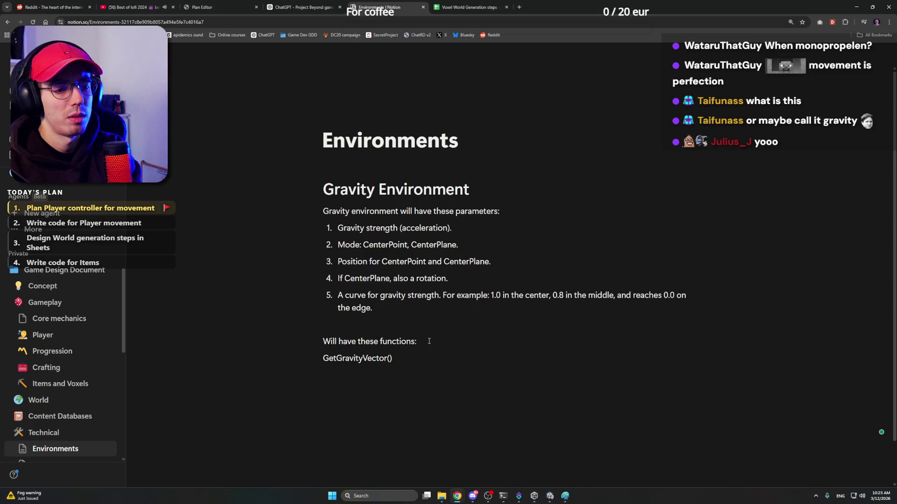
{"action": "type", "text": "Pos play"}
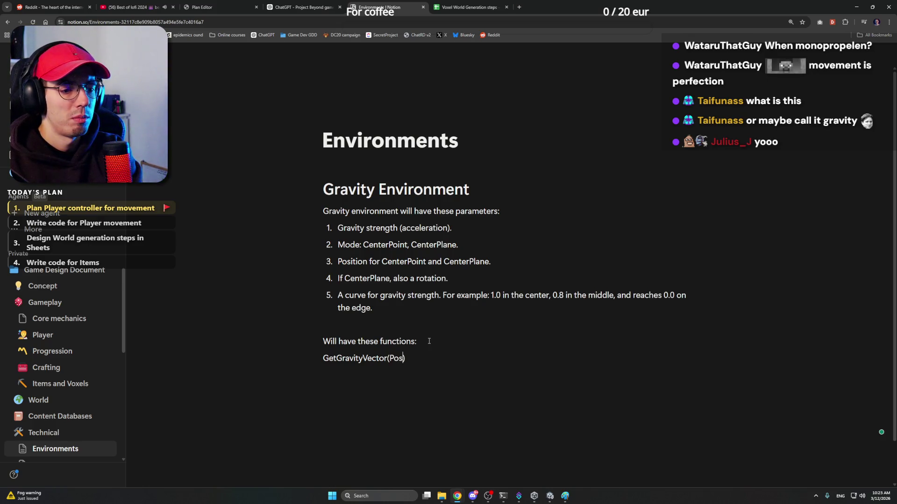
{"action": "type", "text": "er,"}
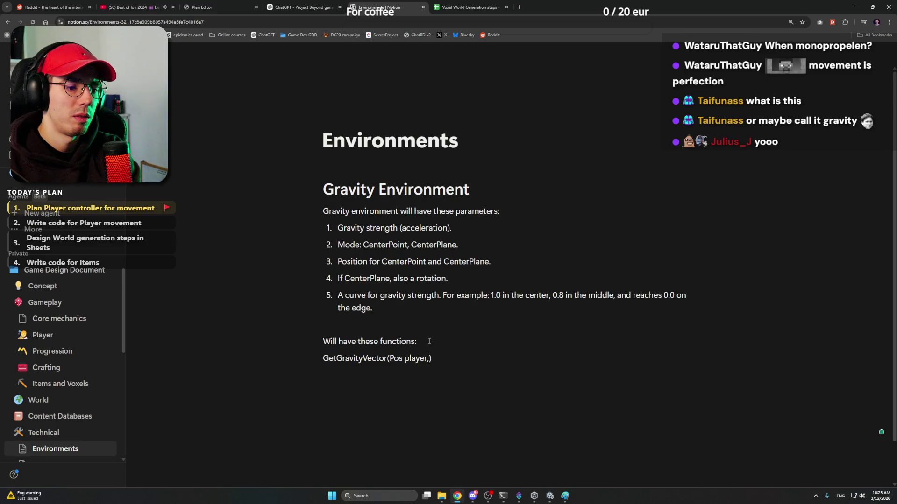
{"action": "key", "text": "BackSpace"}
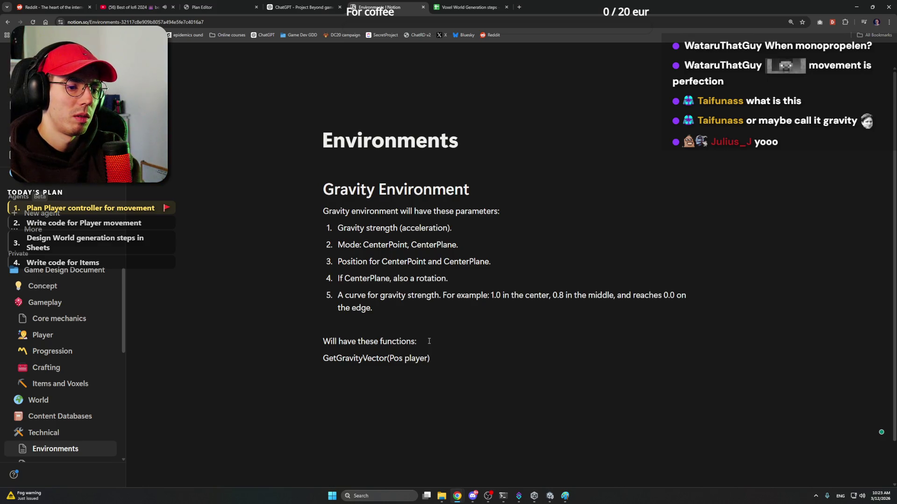
{"action": "key", "text": "Return"}
{"action": "key", "text": "BackSpace"}
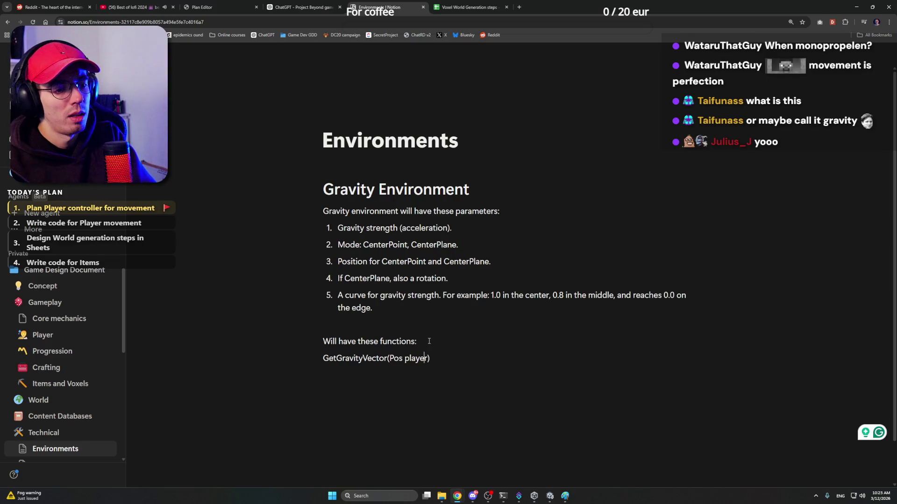
{"action": "key", "text": "BackSpace"}
{"action": "type", "text": "p"}
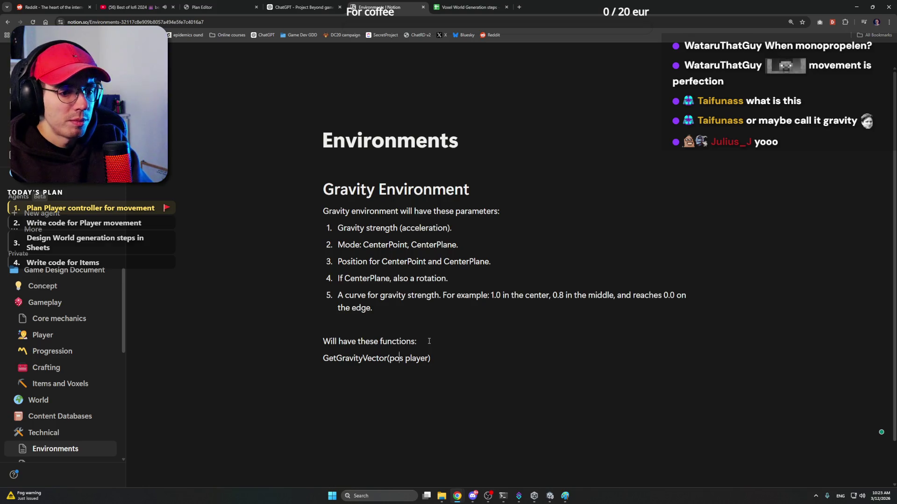
{"action": "key", "text": "Left"}
{"action": "key", "text": "Left"}
{"action": "key", "text": "Left"}
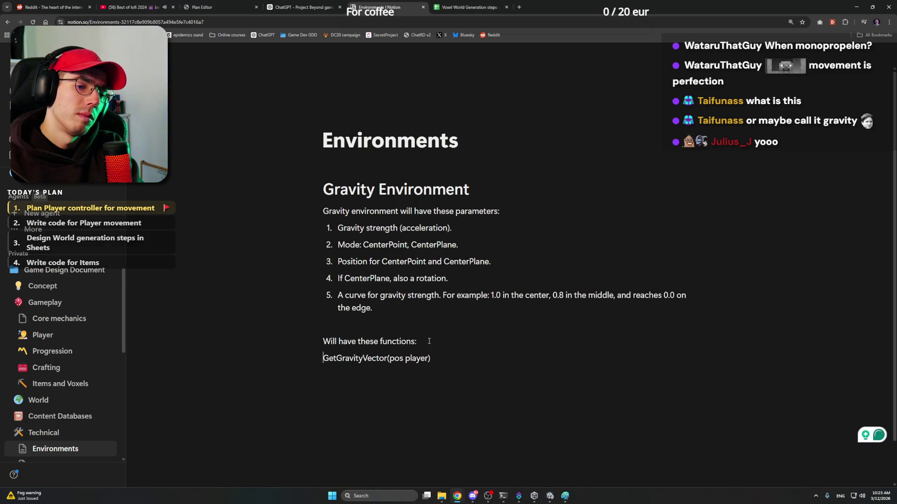
{"action": "type", "text": "Vector3"}
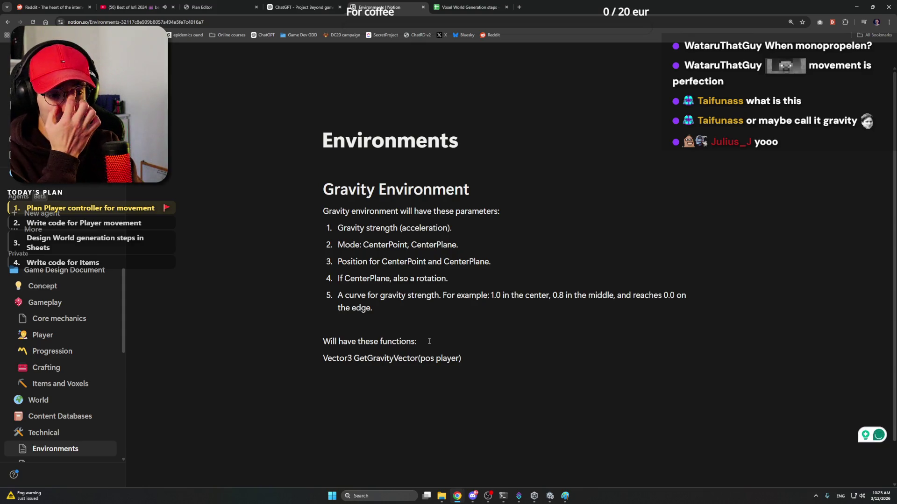
{"action": "key", "text": "Right"}
{"action": "key", "text": "Right"}
{"action": "key", "text": "Right"}
{"action": "type", "text": "Fro"}
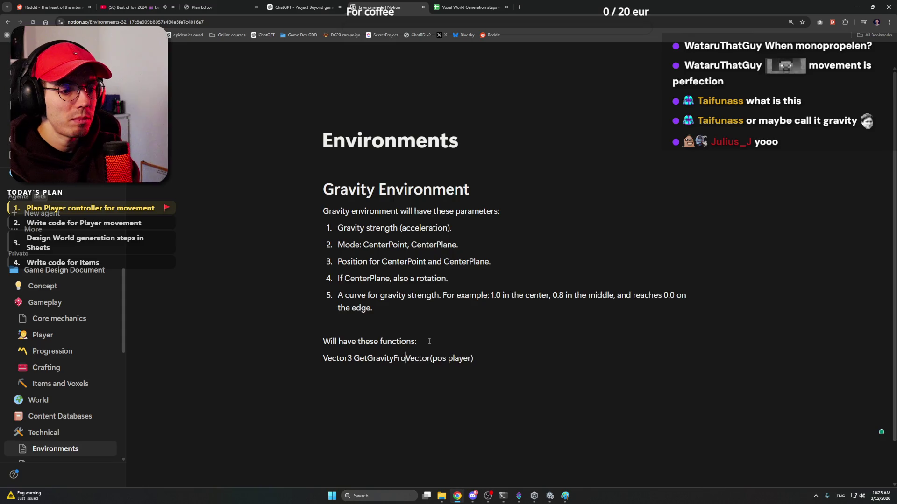
{"action": "type", "text": "m"}
{"action": "type", "text": "Player"}
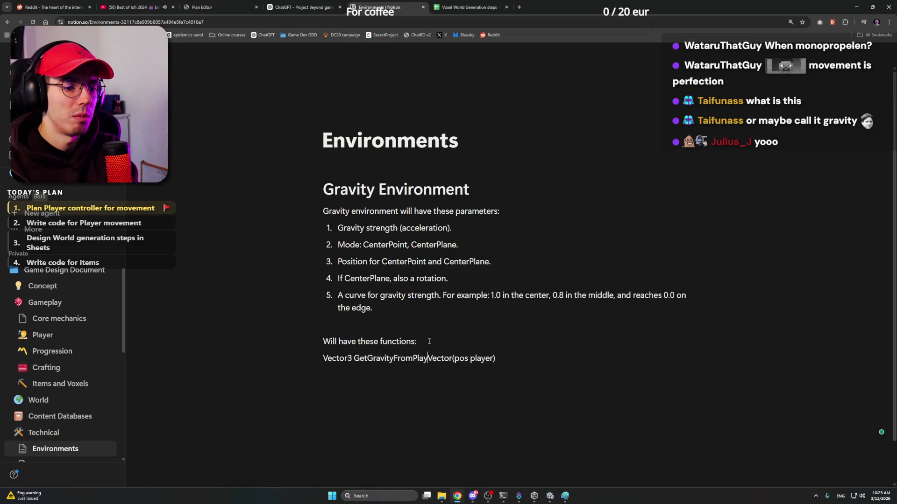
Add a new line after the signature and select all page content with Ctrl+A
{"action": "left_click", "coordinate": [516, 359]}
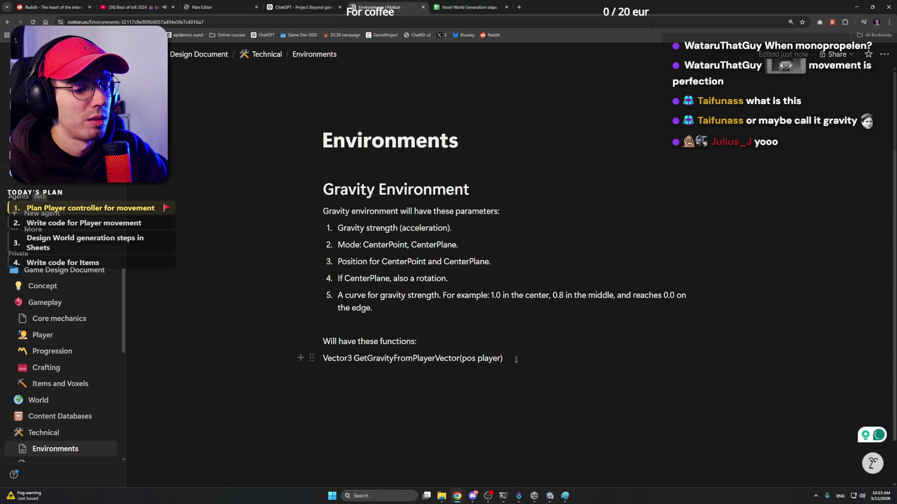
{"action": "key", "text": "Up"}
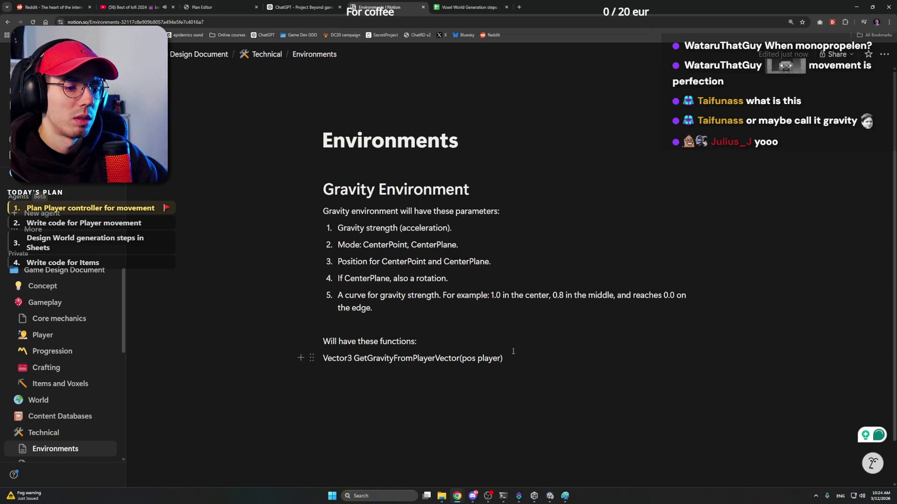
{"action": "key", "text": "Return"}
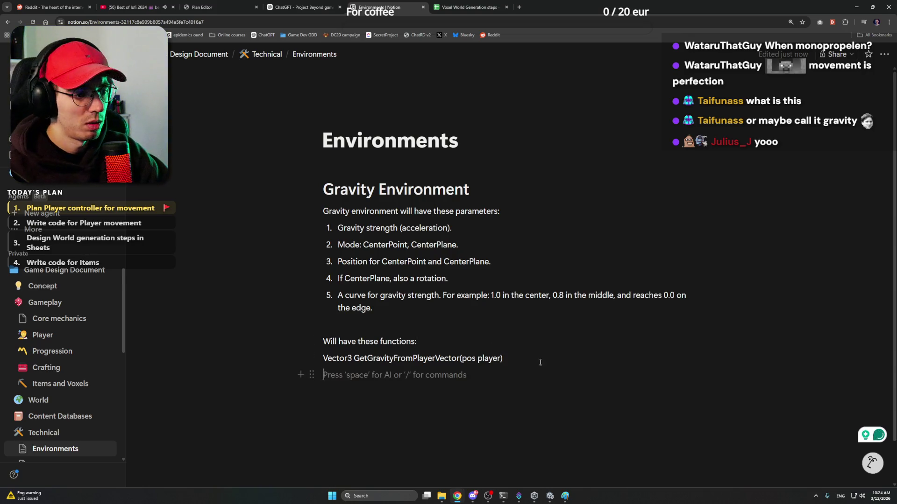
{"action": "left_click", "coordinate": [504, 344]}
{"action": "key", "text": "ctrl+a"}
{"action": "key", "text": "ctrl+a"}
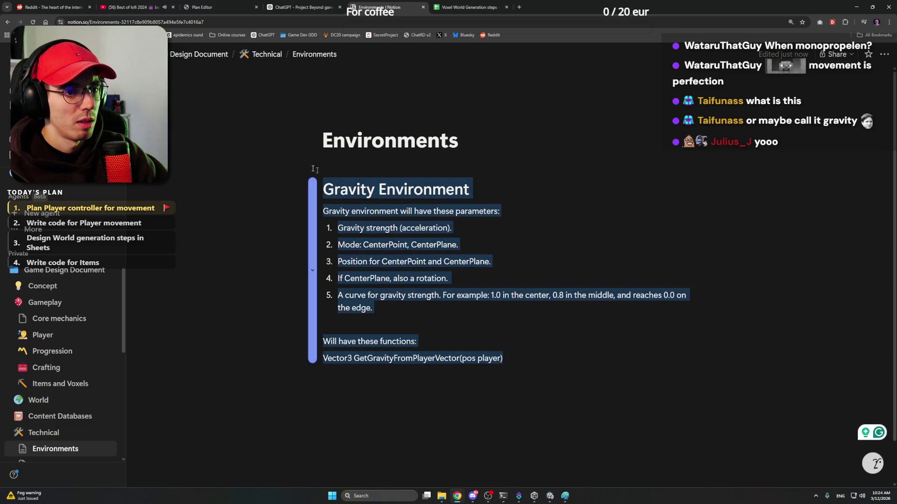
{"action": "left_click", "coordinate": [550, 496]}
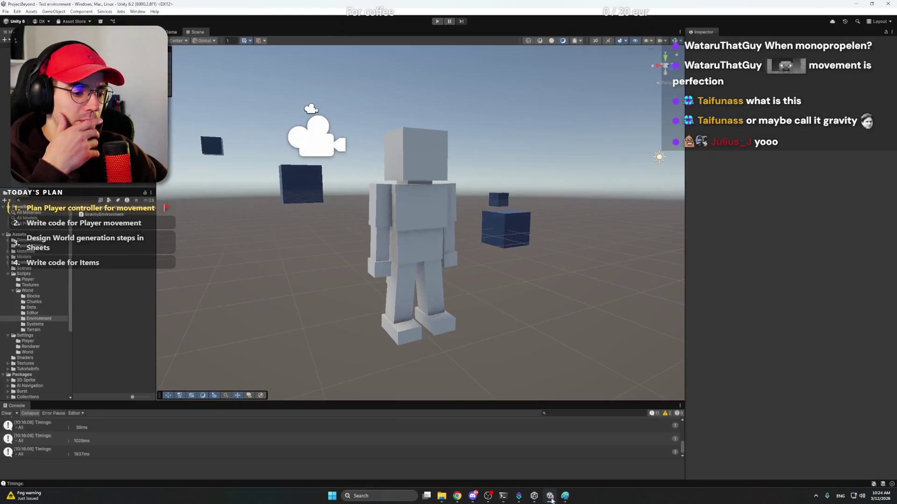
{"action": "left_click", "coordinate": [104, 214]}
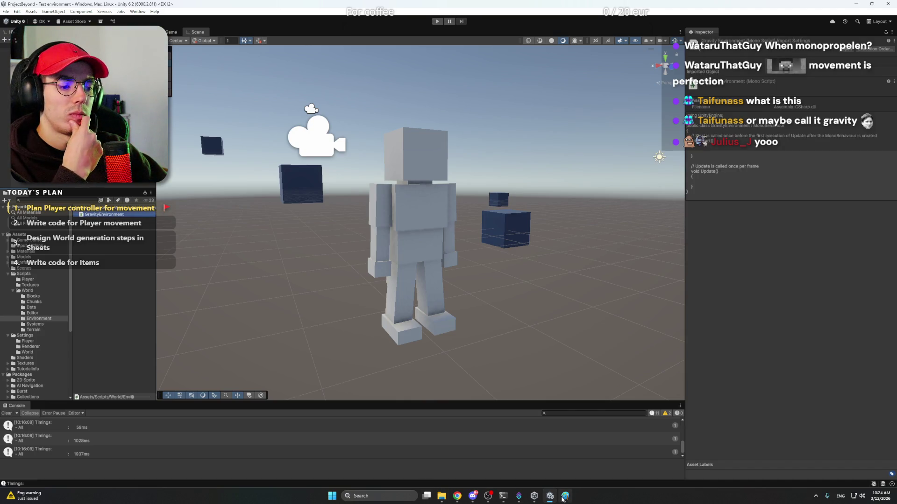
{"action": "left_click", "coordinate": [541, 499]}
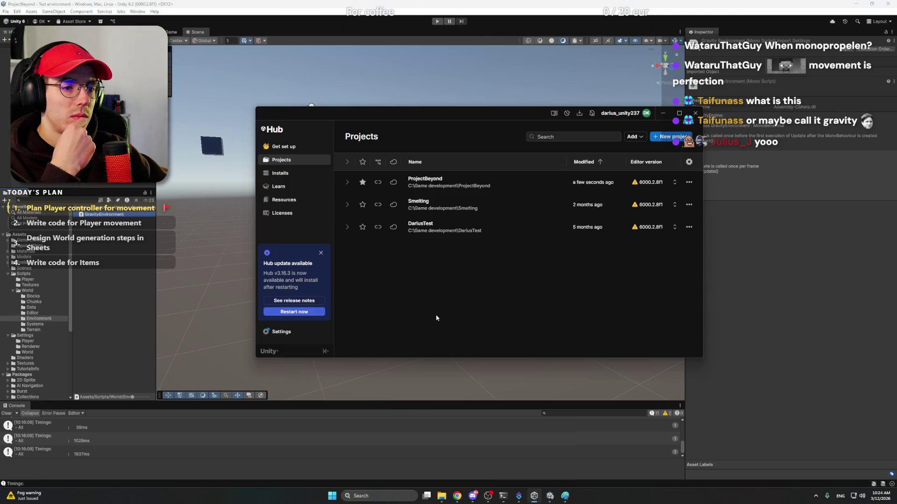
{"action": "left_click", "coordinate": [539, 499]}
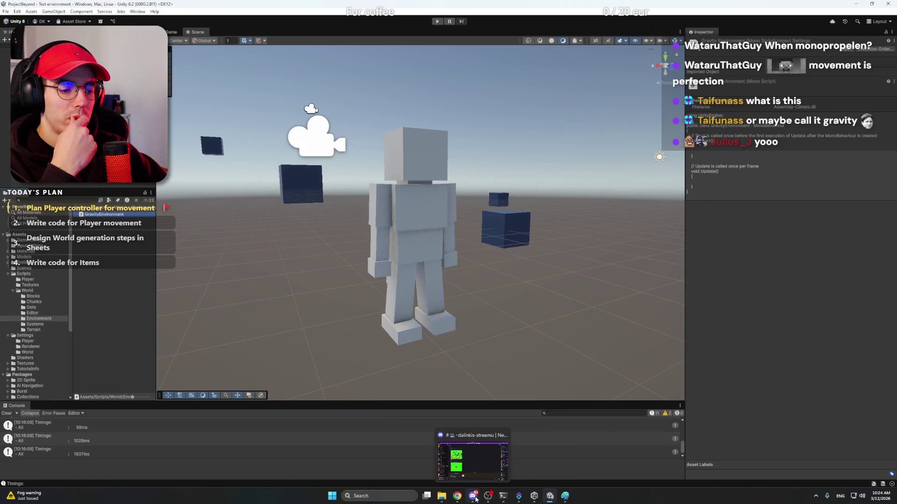
{"action": "left_click", "coordinate": [463, 500]}
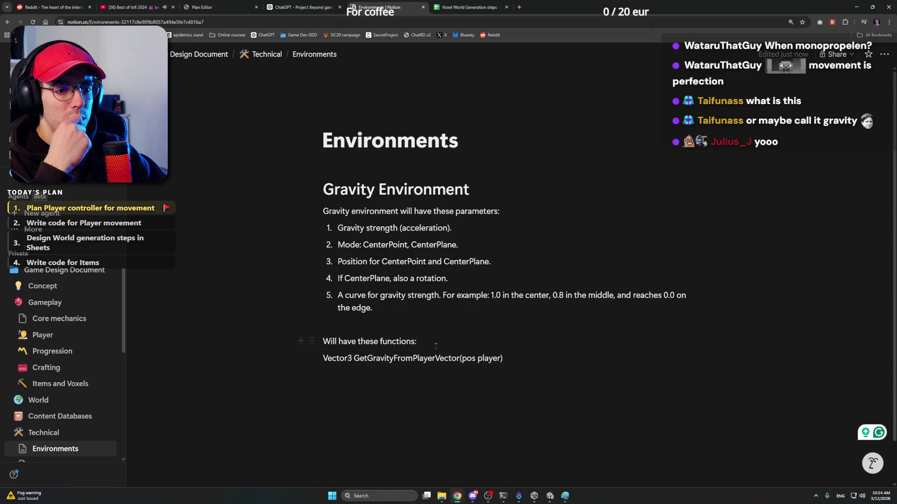
Insert two blank lines between the parameter list and the functions heading
{"action": "left_click", "coordinate": [427, 326]}
{"action": "left_click", "coordinate": [417, 316]}
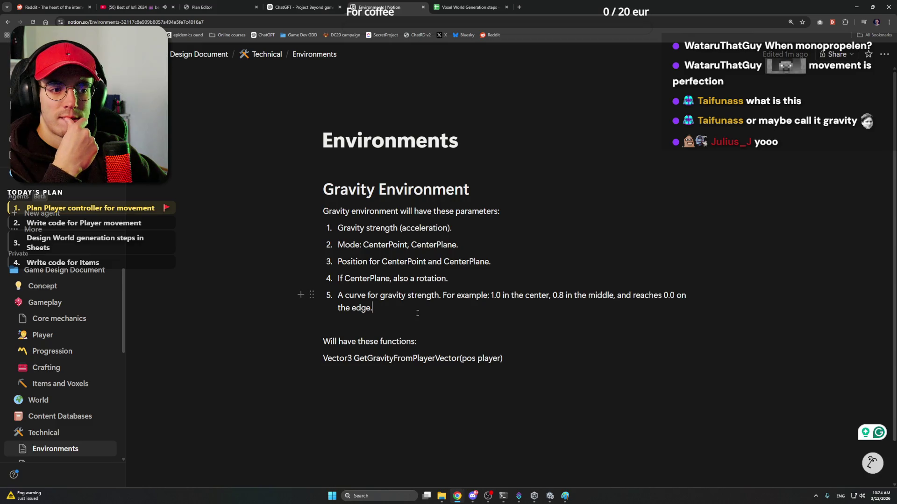
{"action": "left_click", "coordinate": [520, 358]}
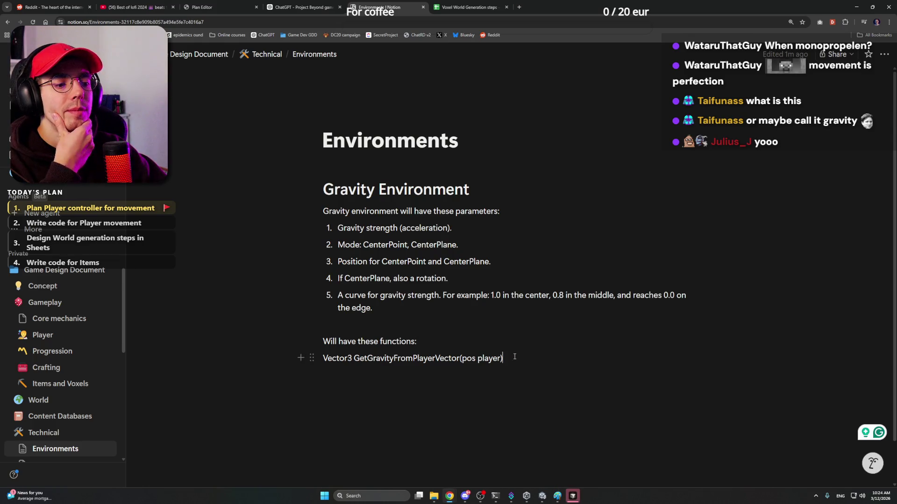
{"action": "left_click", "coordinate": [508, 345]}
{"action": "left_click", "coordinate": [478, 323]}
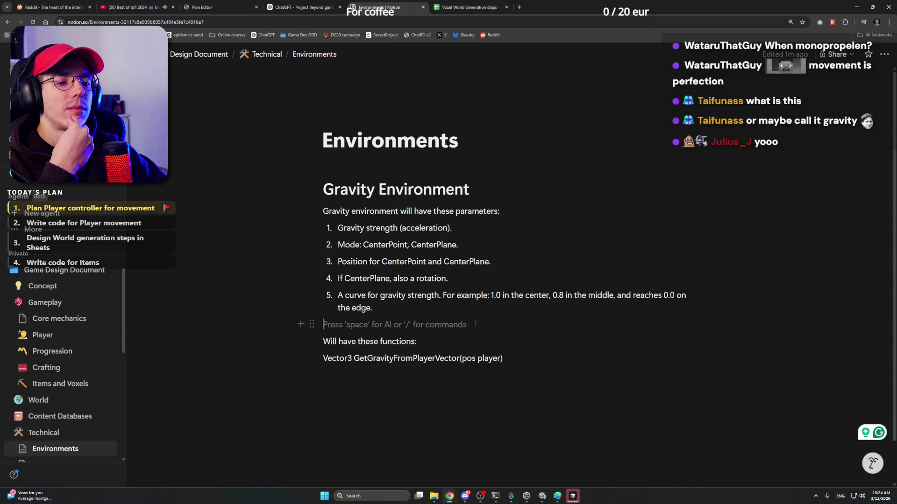
{"action": "key", "text": "Return"}
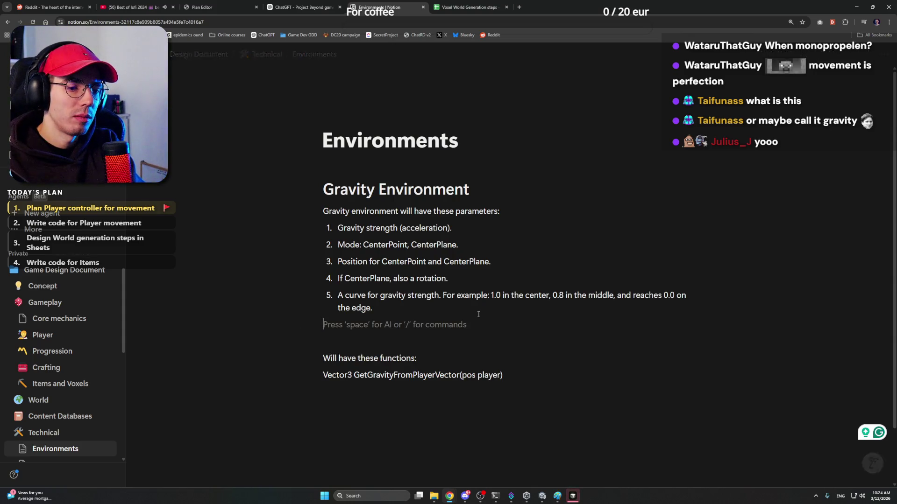
{"action": "key", "text": "Return"}
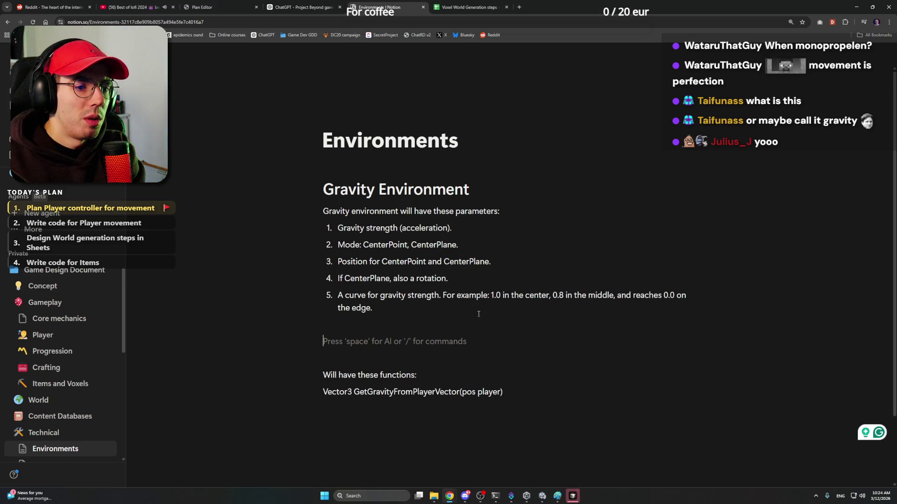
Write the Trigger note with EnteredGravityEnvironment and ExitedGravityEnvironment actions, accepting the spelling fix
{"action": "type", "text": "The g"}
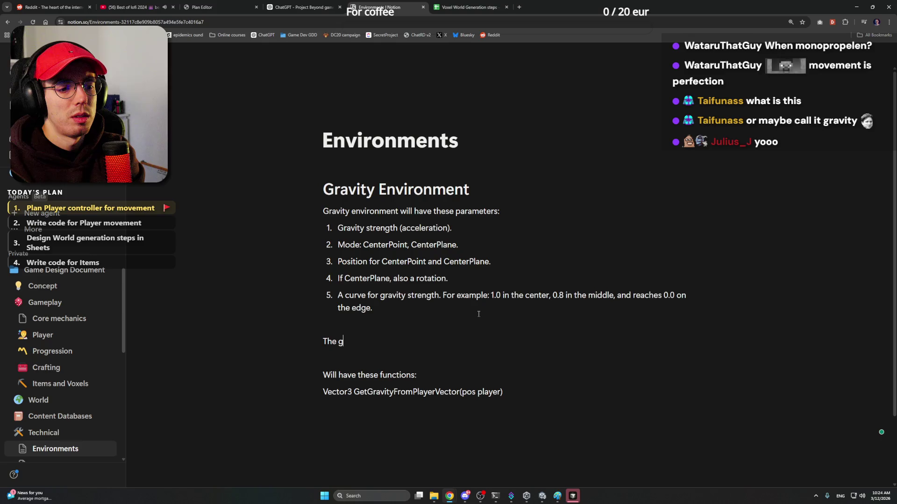
{"action": "type", "text": "ravity "}
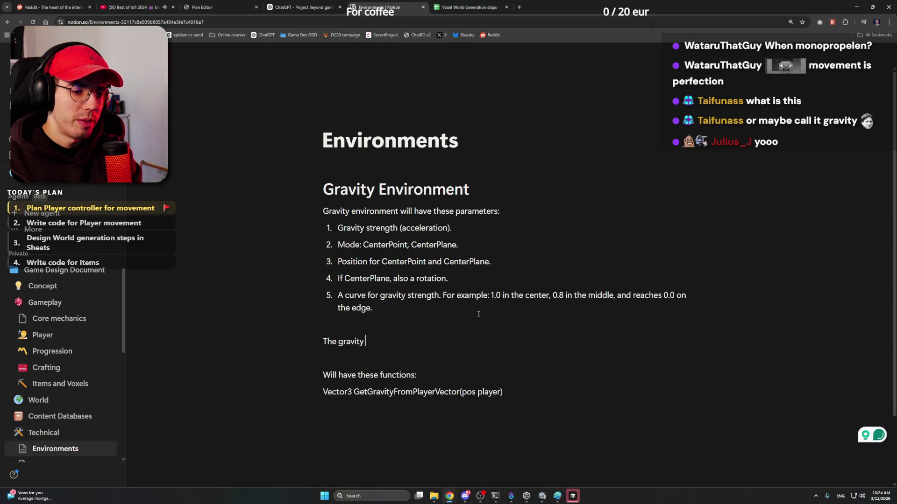
{"action": "type", "text": "envi"}
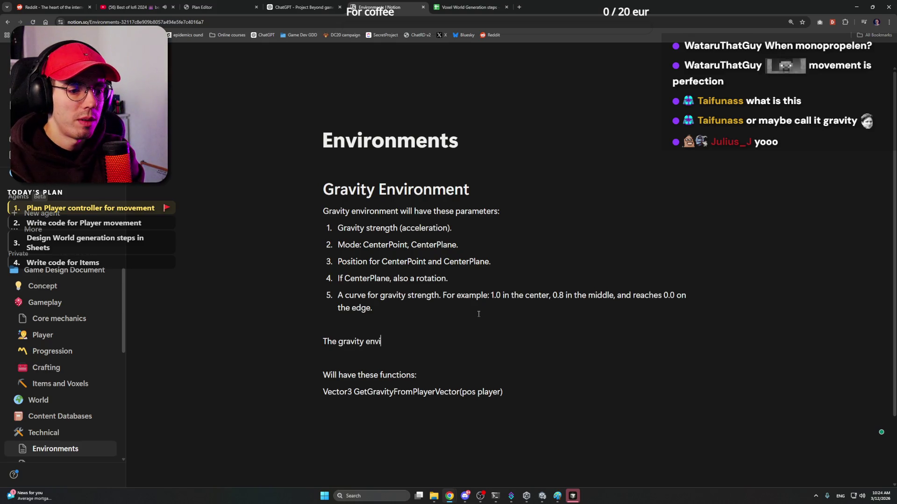
{"action": "key", "text": "BackSpace"}
{"action": "key", "text": "BackSpace"}
{"action": "key", "text": "BackSpace"}
{"action": "key", "text": "BackSpace"}
{"action": "type", "text": "o"}
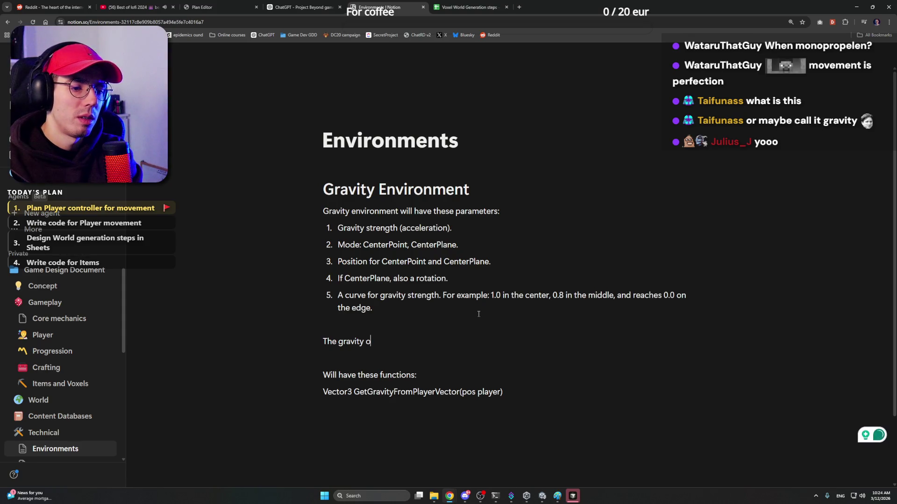
{"action": "type", "text": "bject will ha"}
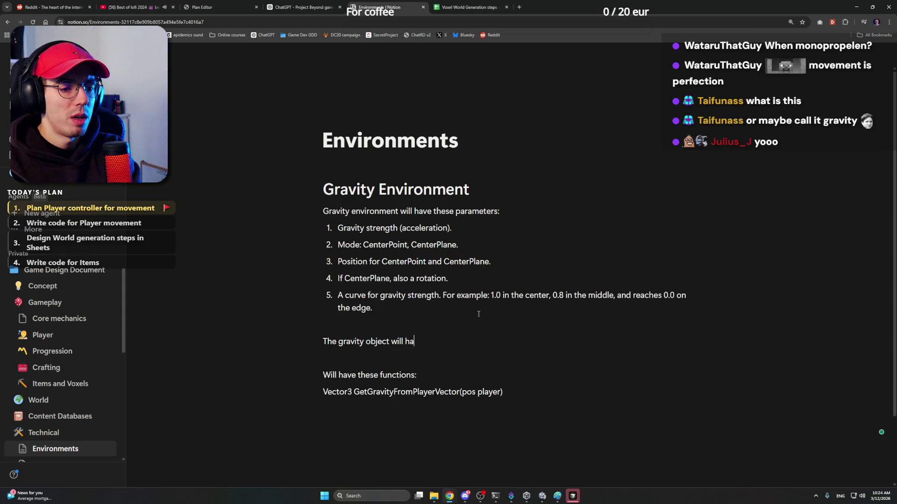
{"action": "type", "text": "ve a Trigger"}
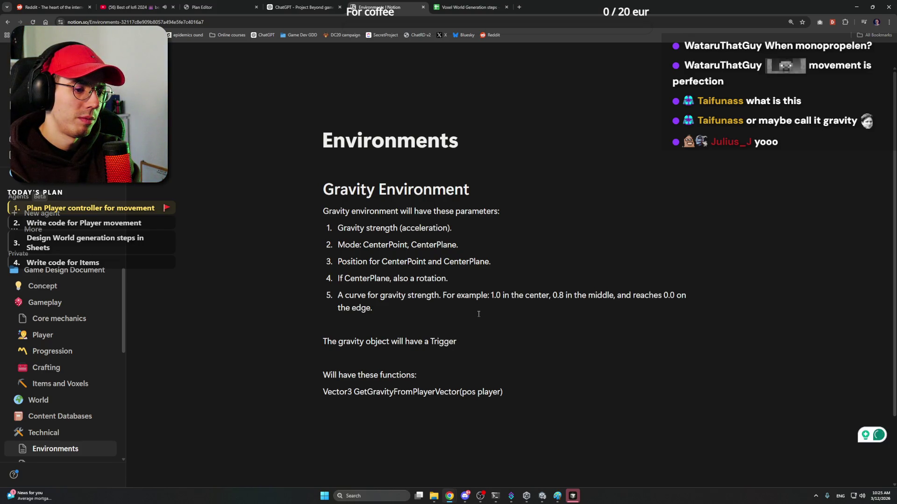
{"action": "type", "text": ". I "}
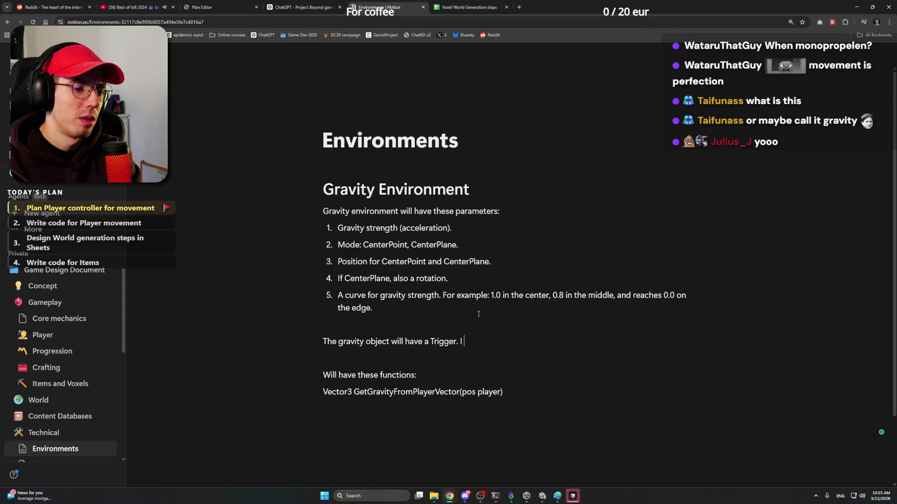
{"action": "type", "text": "want to have "}
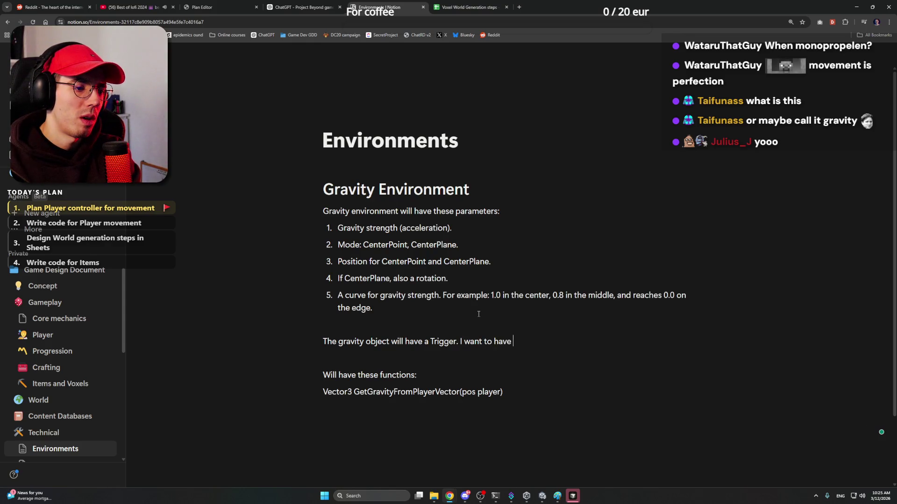
{"action": "type", "text": "Actions"}
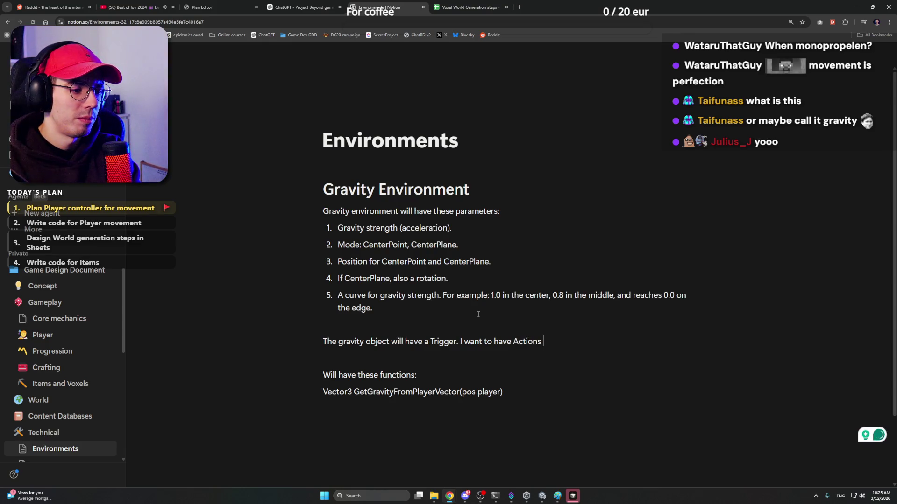
{"action": "type", "text": " Ent"}
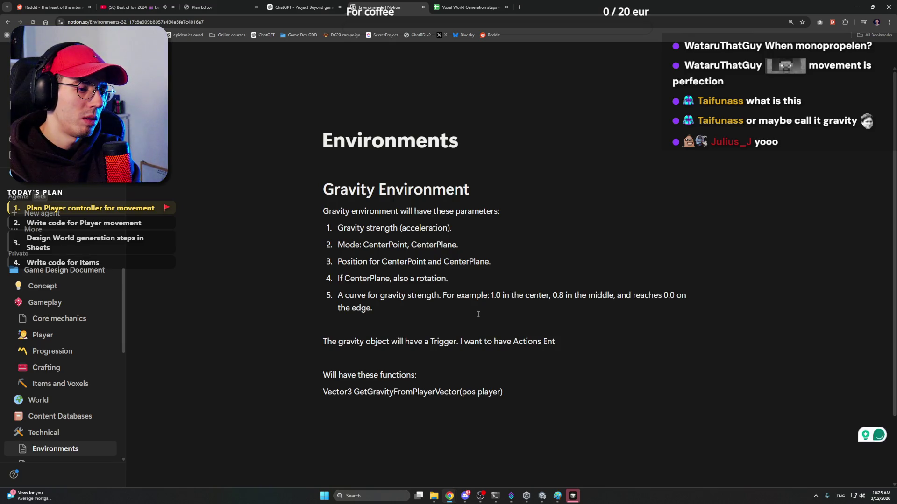
{"action": "key", "text": "BackSpace"}
{"action": "type", "text": "tered"}
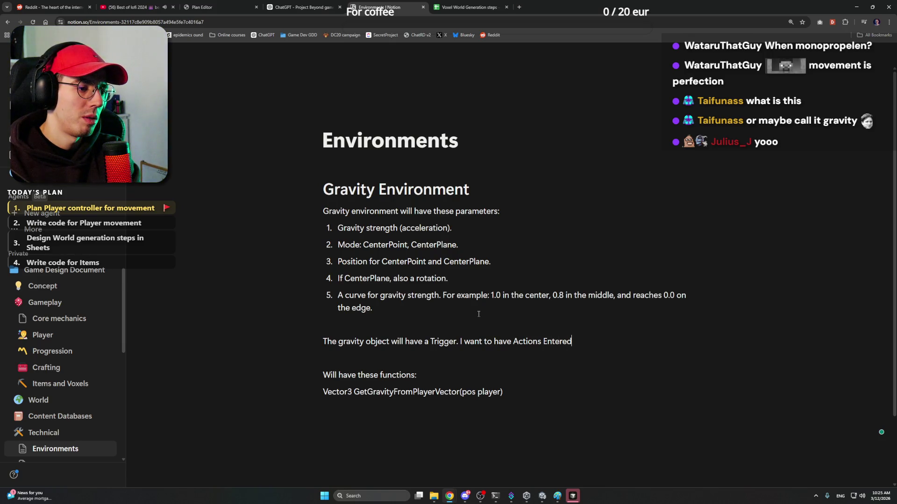
{"action": "type", "text": "GravityEn"}
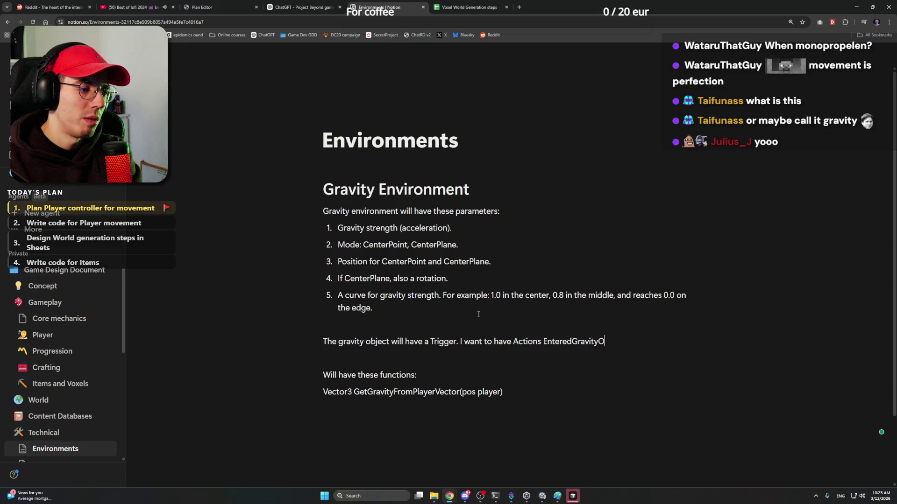
{"action": "type", "text": "vironment"}
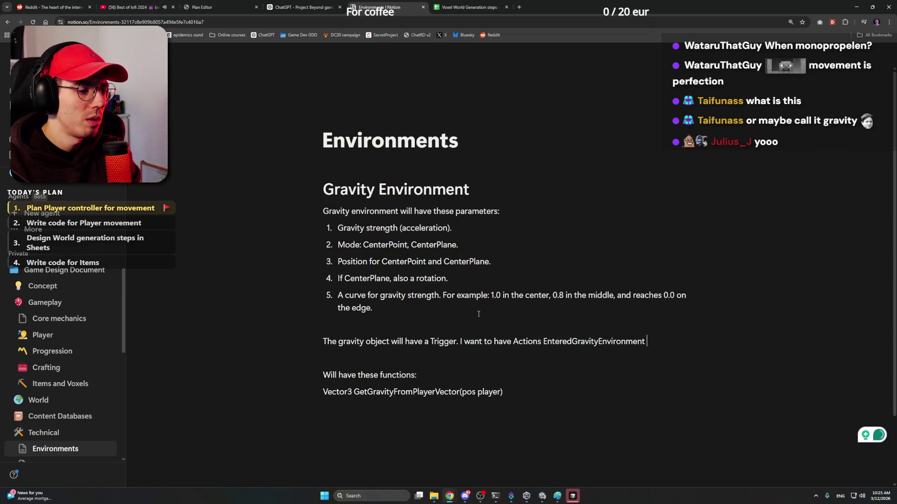
{"action": "type", "text": " and ExitedGra"}
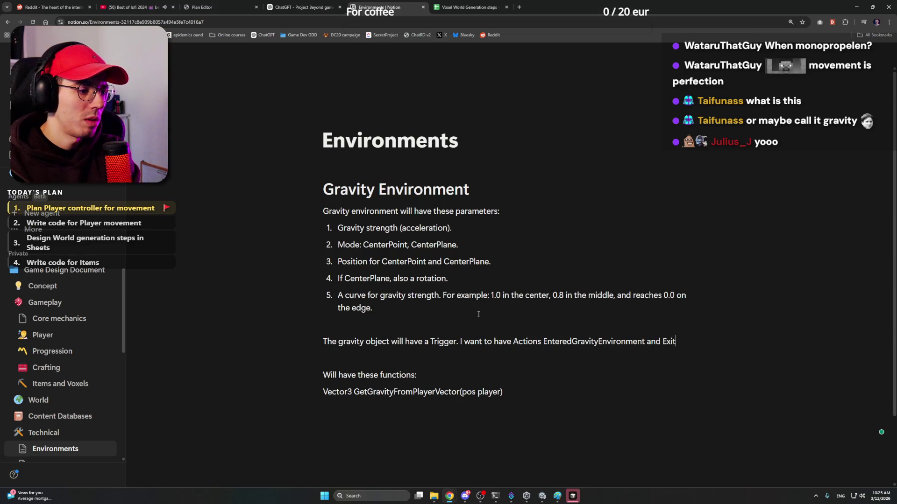
{"action": "type", "text": "vityE"}
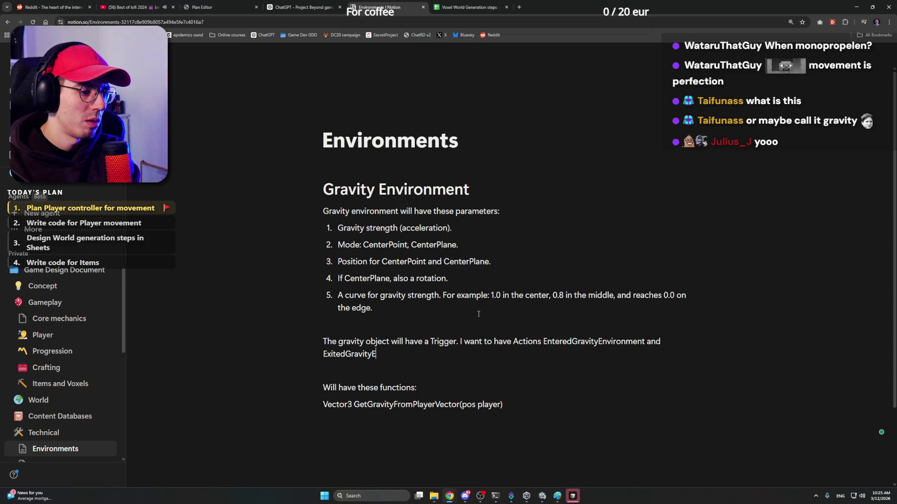
{"action": "type", "text": "nviroment"}
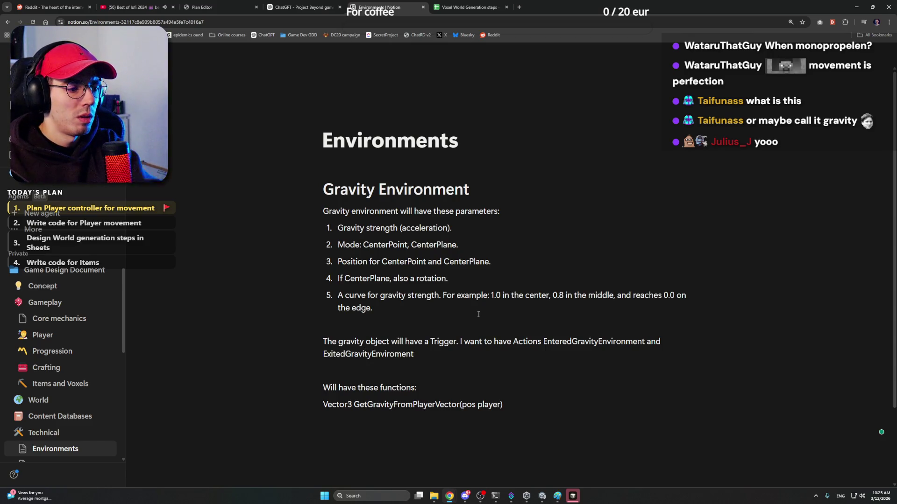
{"action": "mouse_move", "coordinate": [367, 354]}
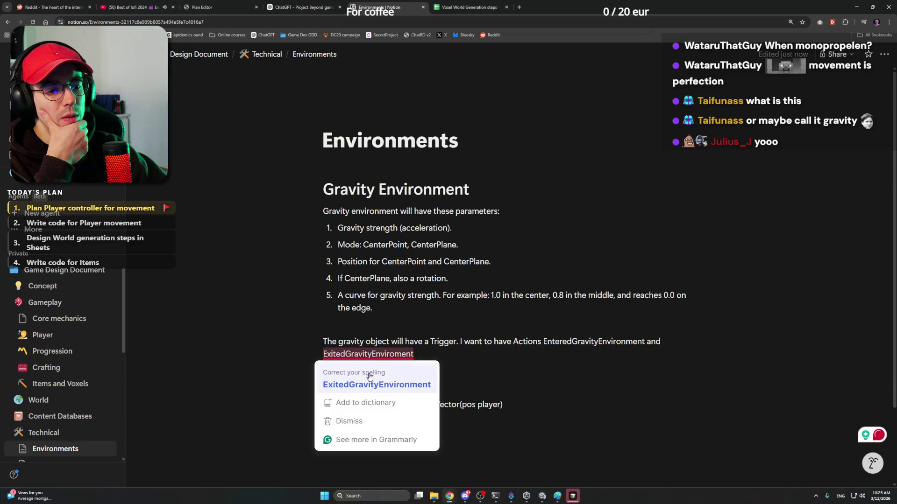
{"action": "left_click", "coordinate": [370, 378]}
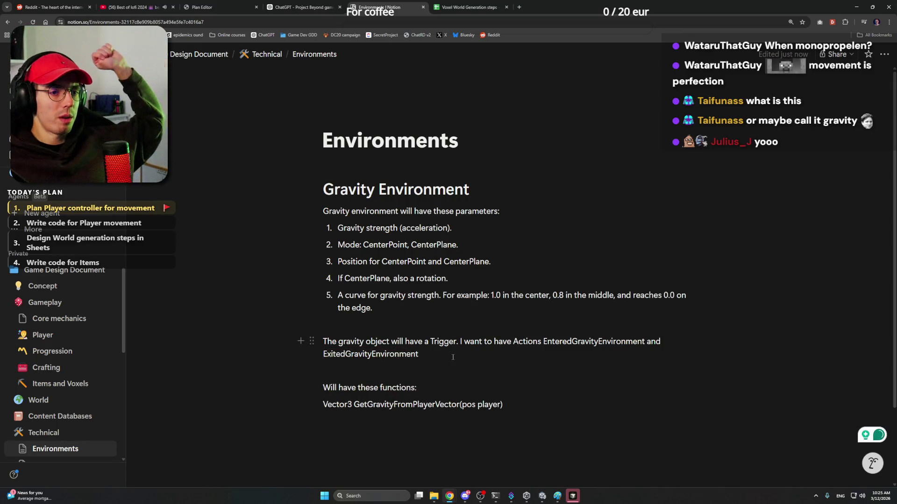
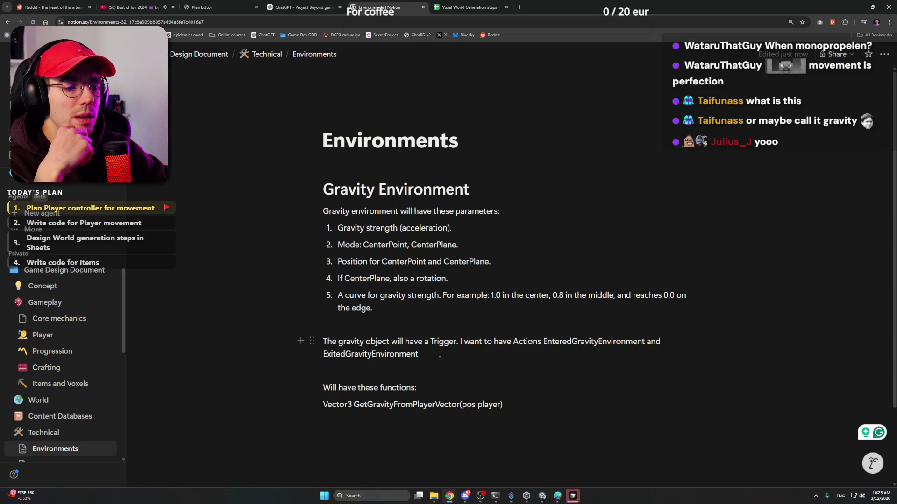
Select the trigger paragraph and place the caret after ExitedGravityEnvironment
{"action": "left_click_drag", "start_coordinate": [442, 354], "coordinate": [328, 344]}
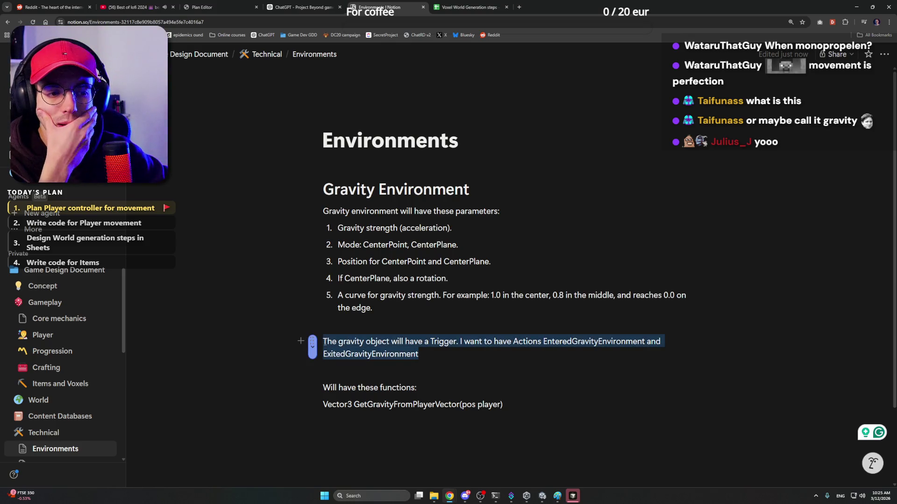
{"action": "key", "text": "Right"}
{"action": "key", "text": "shift+Left"}
{"action": "key", "text": "shift+Left"}
{"action": "key", "text": "shift+Left"}
{"action": "left_click", "coordinate": [326, 343], "text": "shift"}
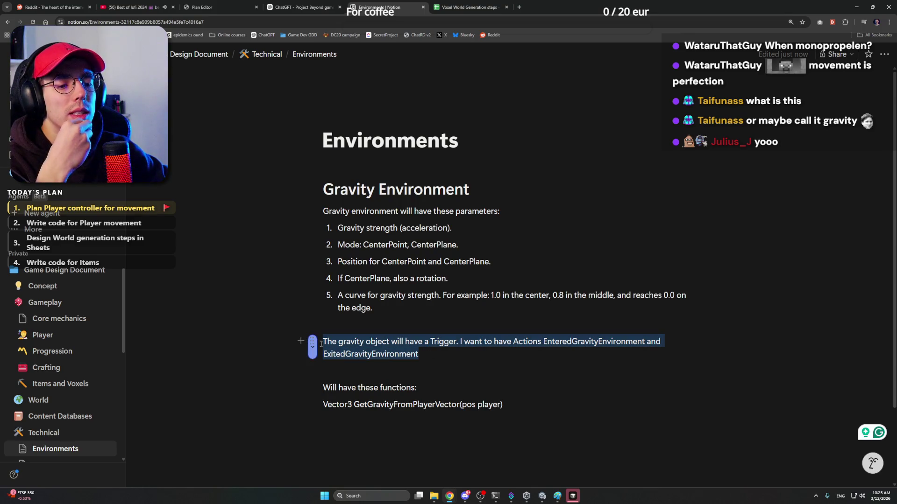
{"action": "left_click", "coordinate": [551, 356]}
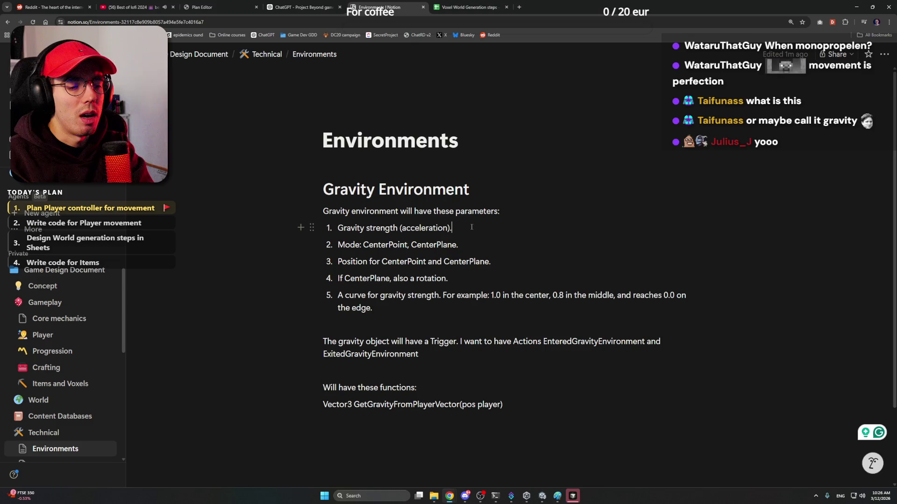
Add 'Gravity length (size).' as the second gravity parameter, correcting the 'lenght' misspelling
{"action": "key", "text": "Return"}
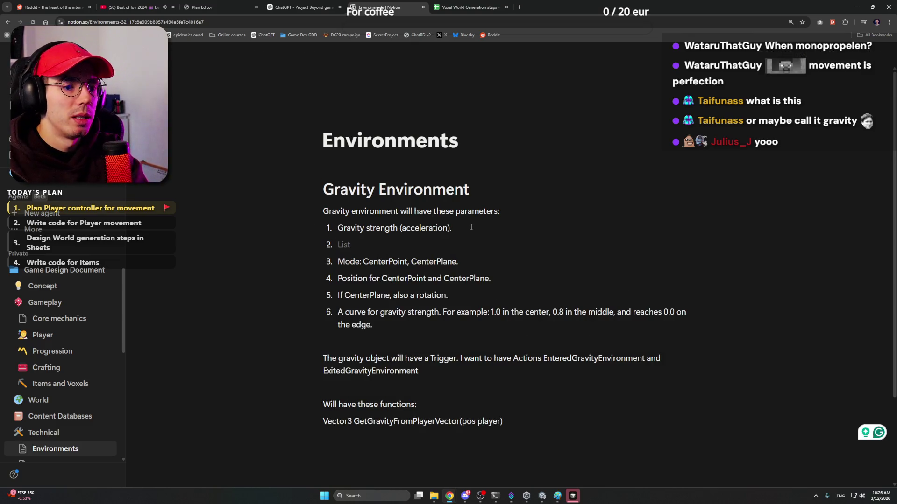
{"action": "type", "text": "Gravity "}
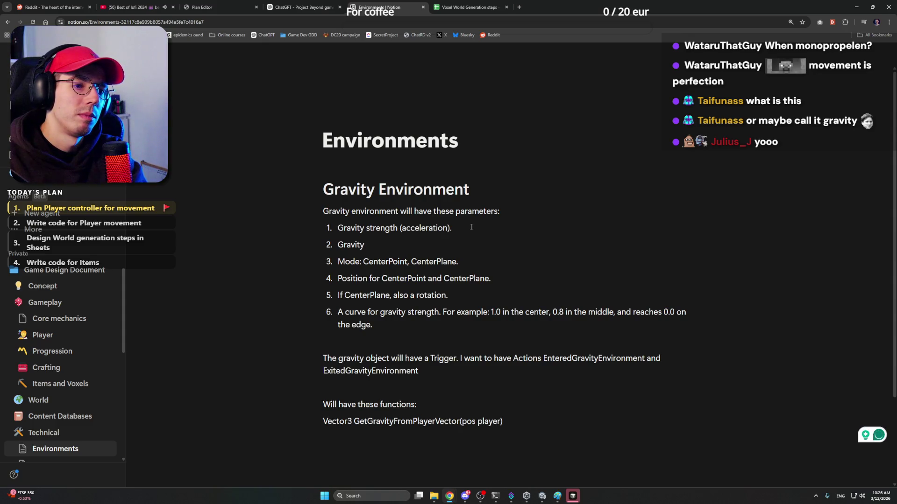
{"action": "type", "text": "lenght."}
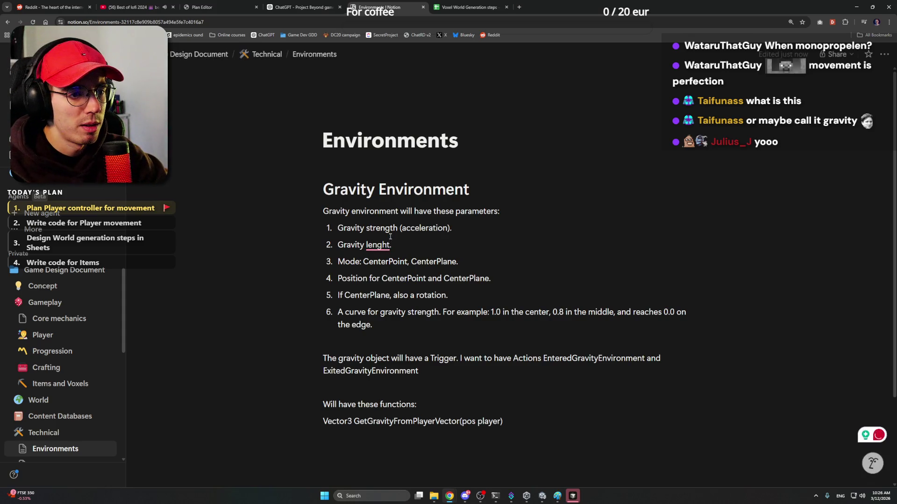
{"action": "right_click", "coordinate": [377, 245]}
{"action": "left_click", "coordinate": [396, 270]}
{"action": "type", "text": "."}
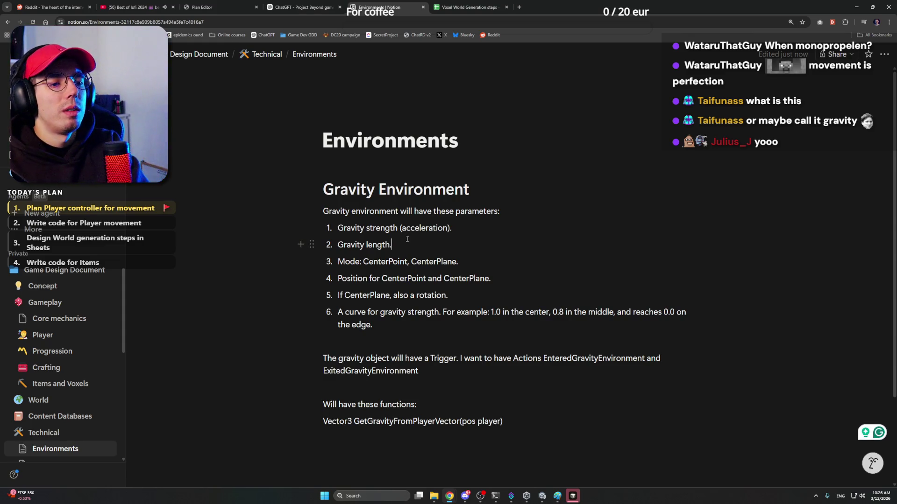
{"action": "key", "text": "BackSpace"}
{"action": "type", "text": "(size)"}
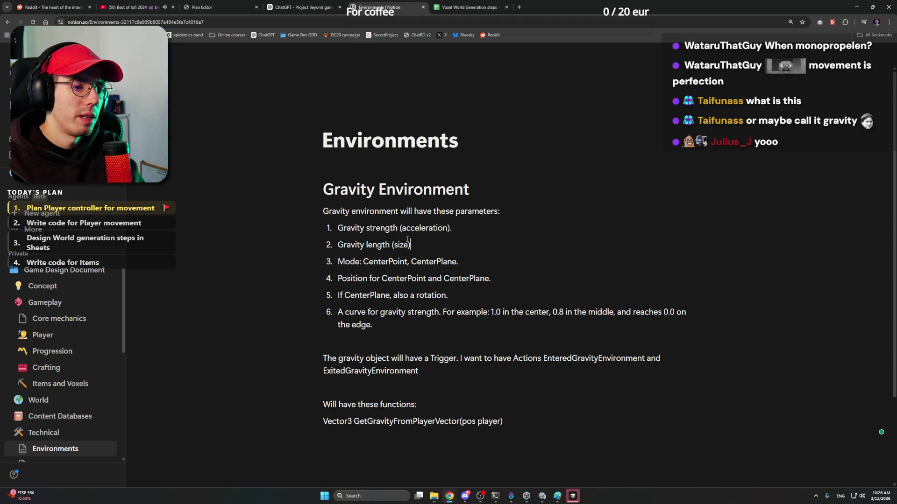
{"action": "type", "text": "."}
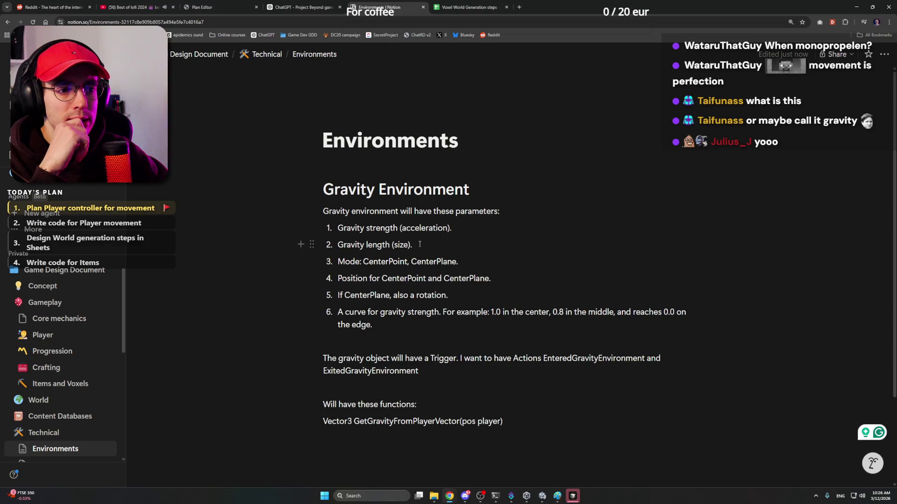
End the trigger note with a period, then switch to Cursor
{"action": "left_click", "coordinate": [449, 368]}
{"action": "scroll", "coordinate": [451, 367], "scroll_direction": "down", "scroll_amount": 1}
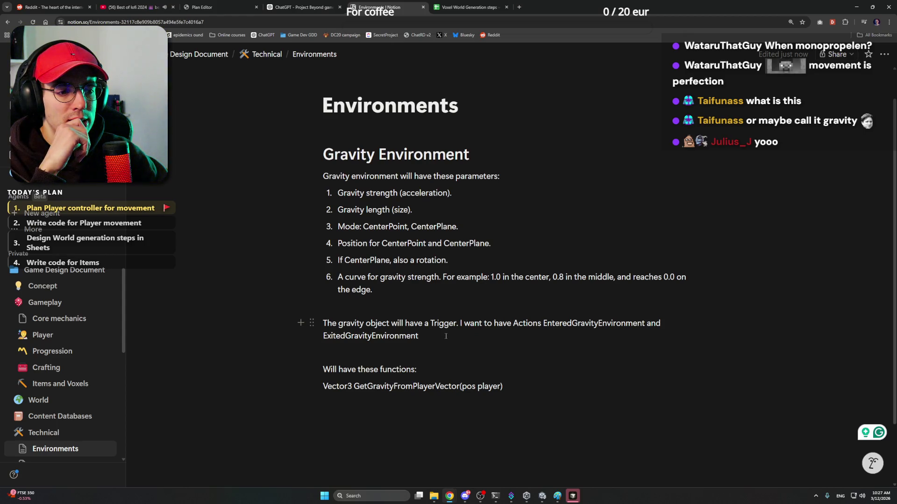
{"action": "type", "text": "."}
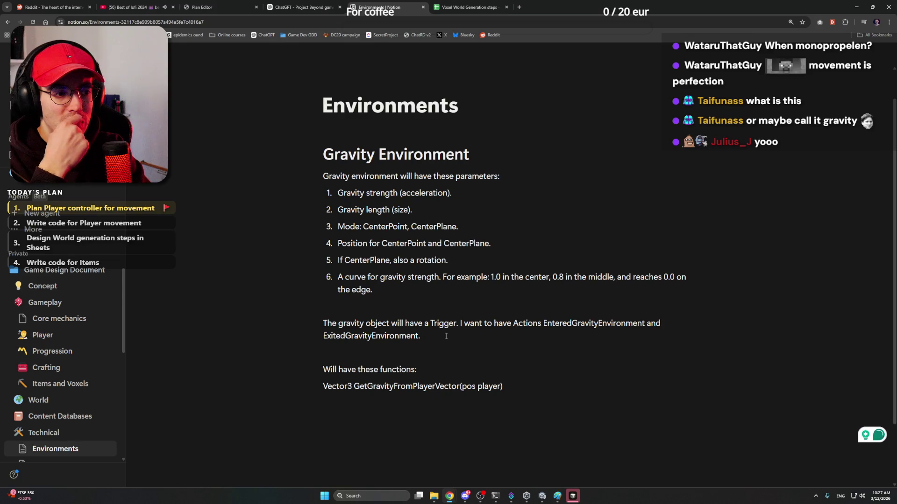
{"action": "left_click", "coordinate": [572, 496]}
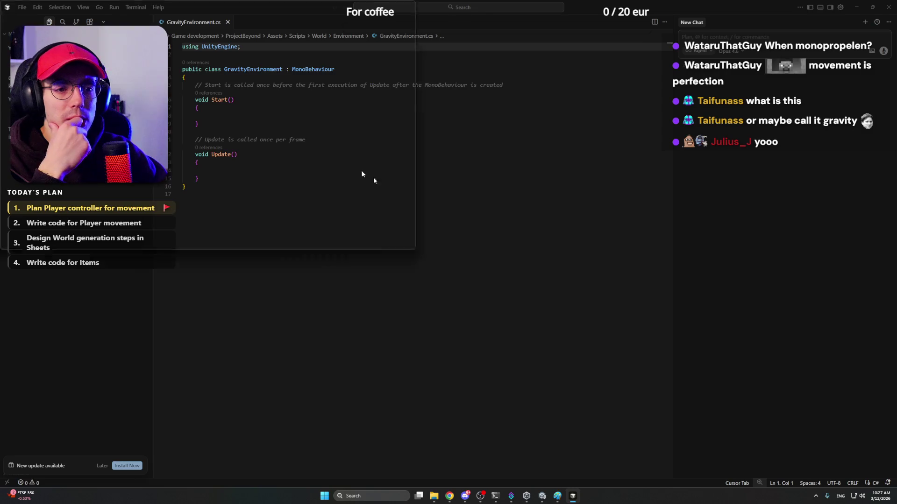
Open the ProjectBeyond folder in Cursor and return to the Notion Environments page
{"action": "left_click", "coordinate": [295, 82]}
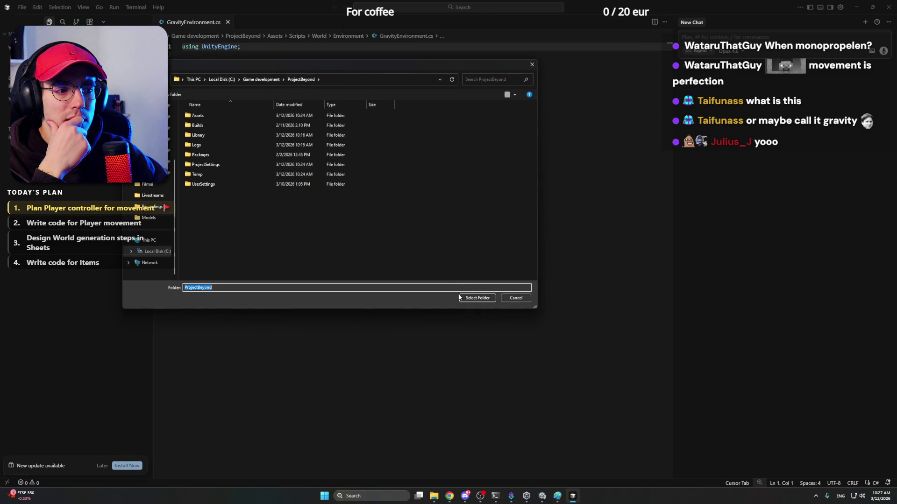
{"action": "left_click", "coordinate": [477, 298]}
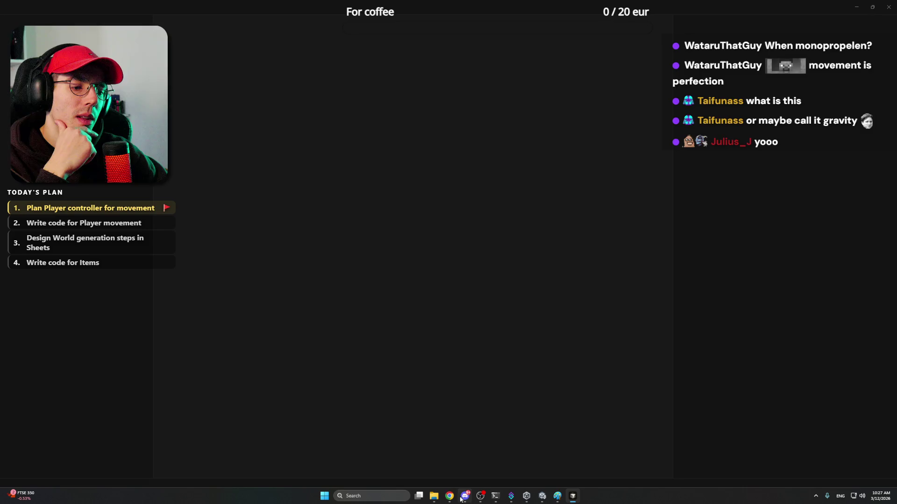
{"action": "mouse_move", "coordinate": [449, 496]}
{"action": "left_click", "coordinate": [435, 460]}
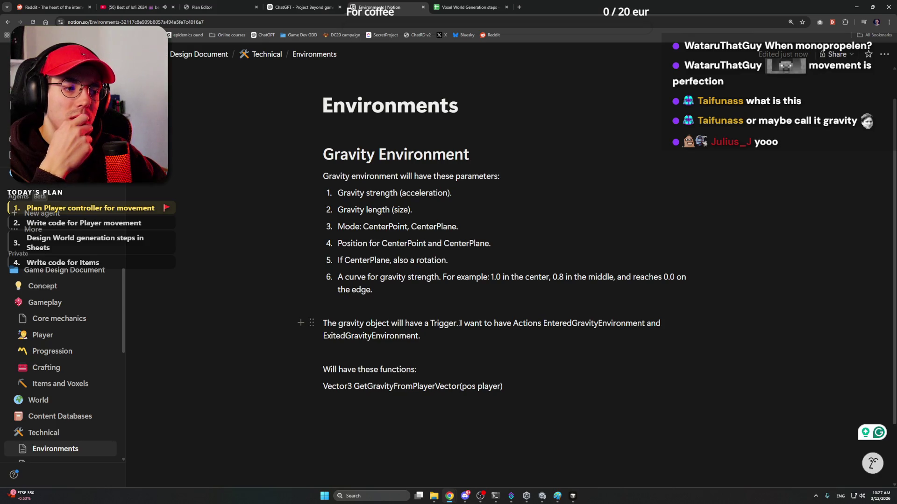
Delete the old Trigger sentence and start an empty paragraph above the Actions line
{"action": "left_click_drag", "start_coordinate": [461, 323], "coordinate": [318, 325]}
{"action": "key", "text": "BackSpace"}
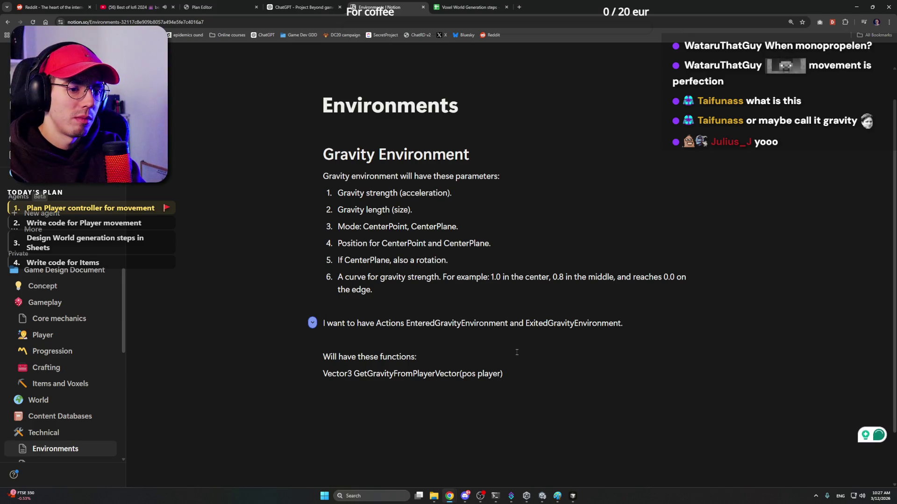
{"action": "key", "text": "Return"}
{"action": "key", "text": "Up"}
Write that GravityEnvironments can exceed Unity's scene size, so TriggerCollisions can't be used
{"action": "type", "text": "As my"}
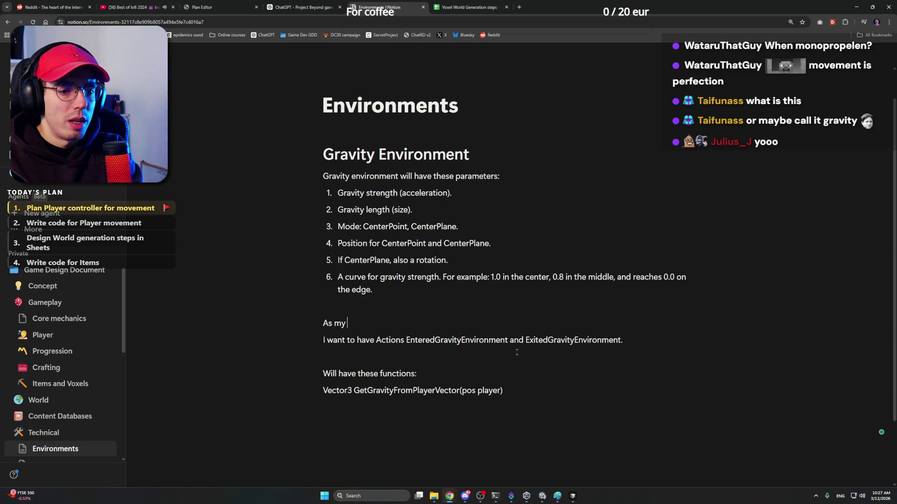
{"action": "type", "text": "Gravity"}
{"action": "key", "text": "BackSpace"}
{"action": "key", "text": "BackSpace"}
{"action": "key", "text": "BackSpace"}
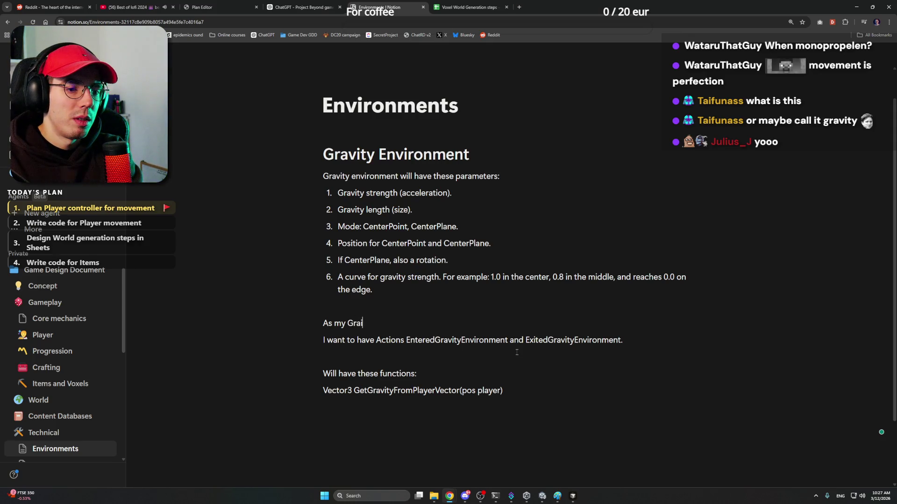
{"action": "type", "text": "vityEnv"}
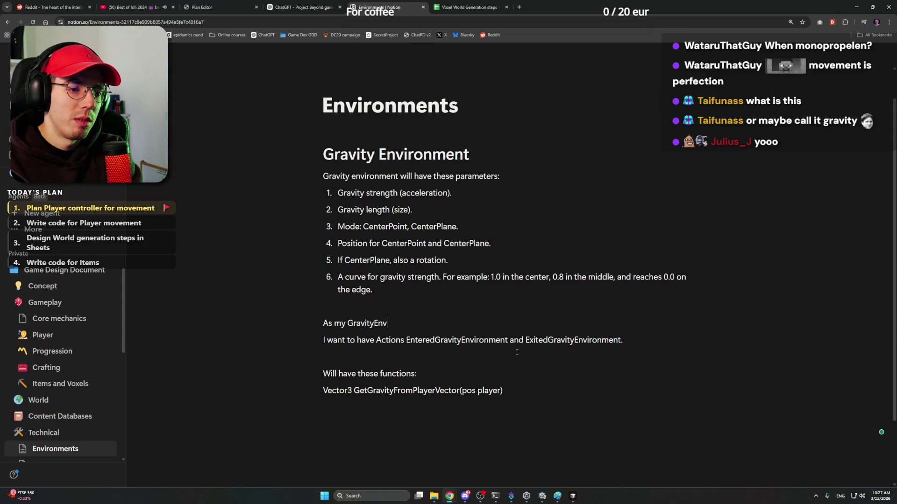
{"action": "type", "text": "ironmen"}
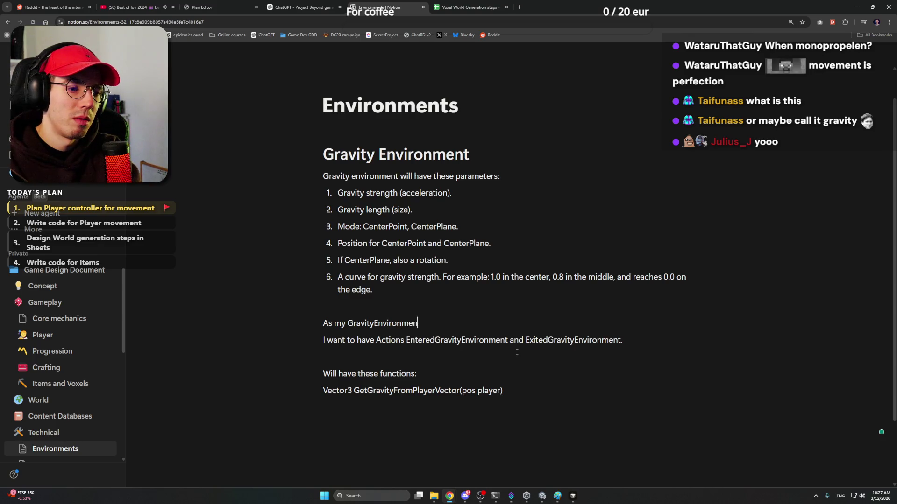
{"action": "type", "text": "ts can be"}
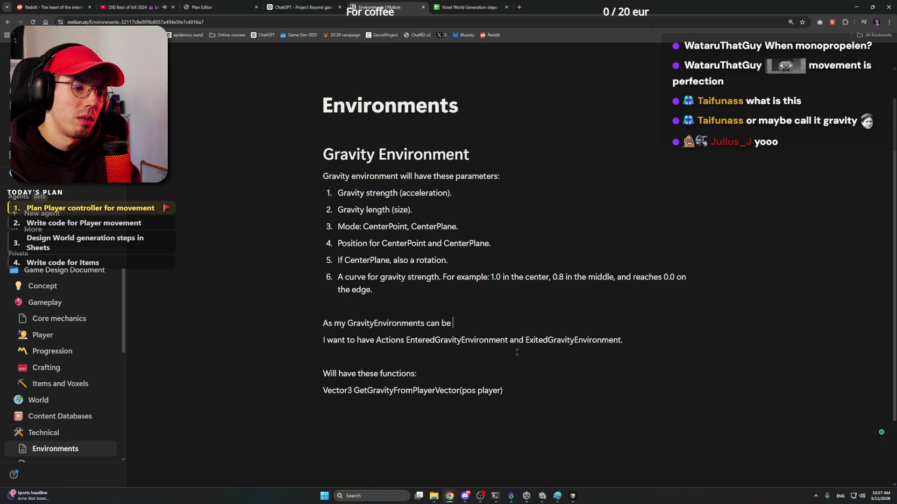
{"action": "type", "text": " wa"}
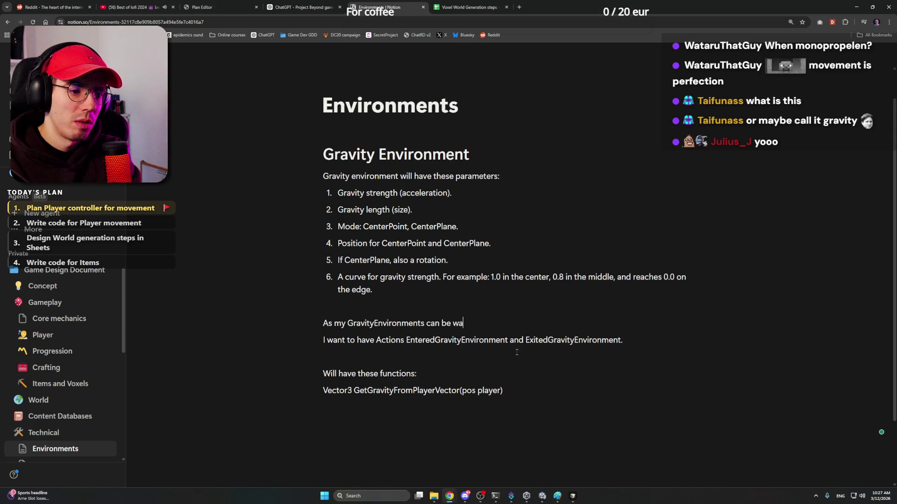
{"action": "type", "text": "y bigger than Unity "}
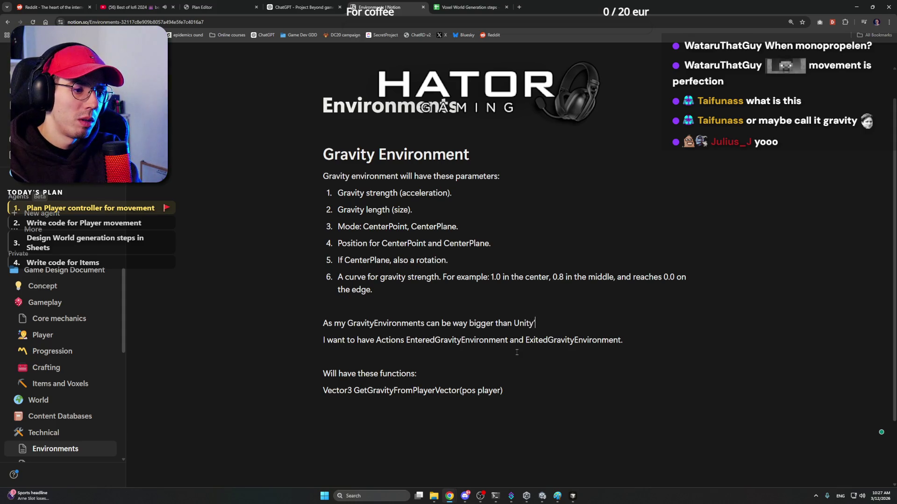
{"action": "type", "text": "'s scenes can handle, "}
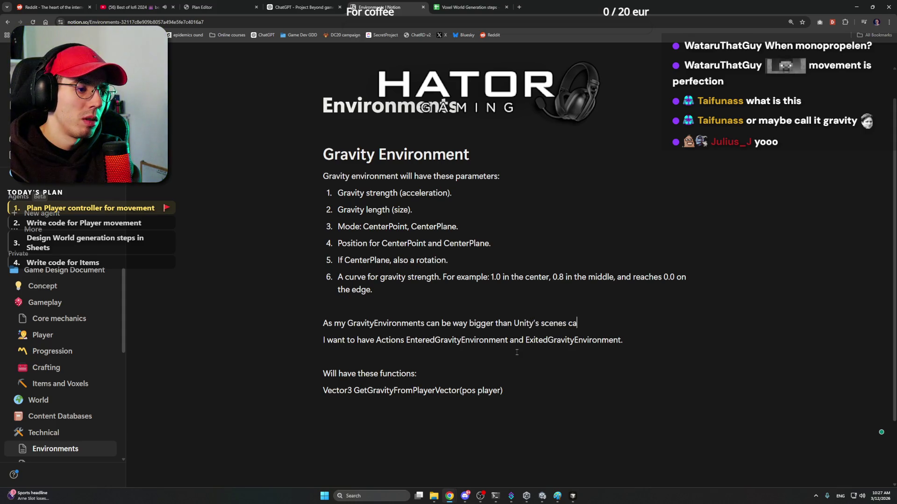
{"action": "type", "text": "I c"}
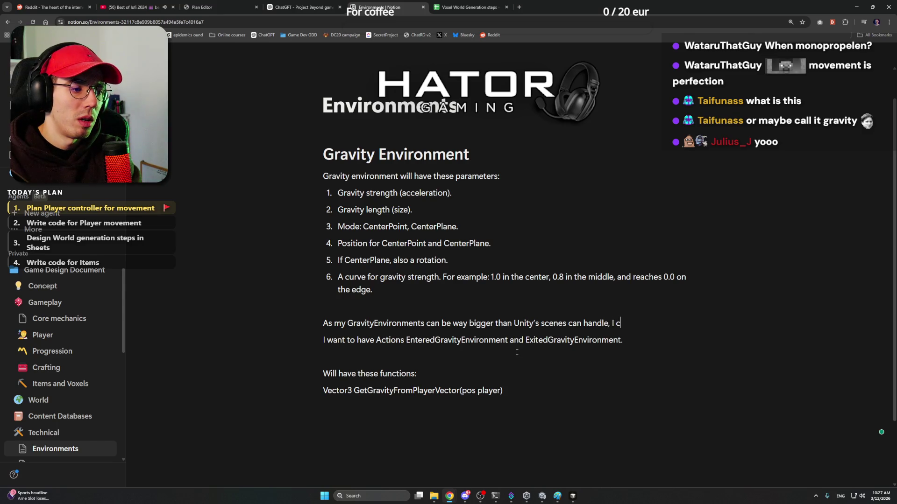
{"action": "type", "text": "an't use Trig"}
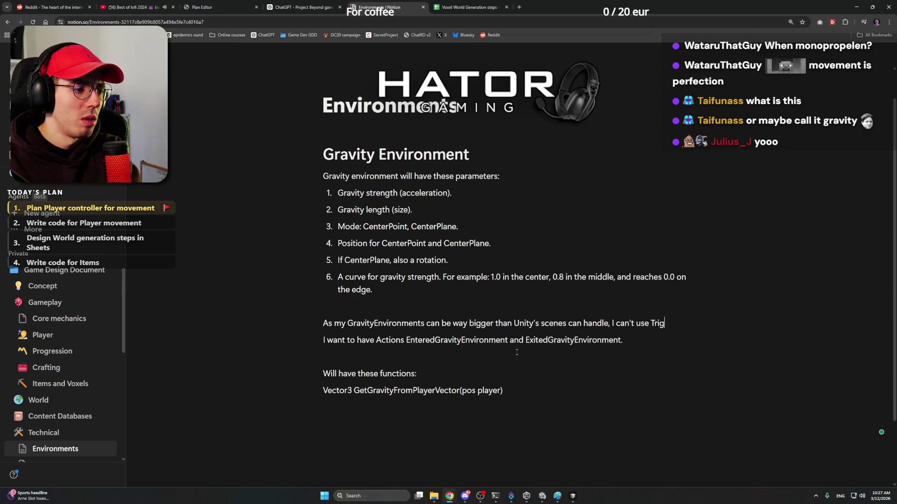
{"action": "key", "text": "BackSpace"}
{"action": "key", "text": "BackSpace"}
{"action": "key", "text": "BackSpace"}
{"action": "type", "text": "TriggerCollisio"}
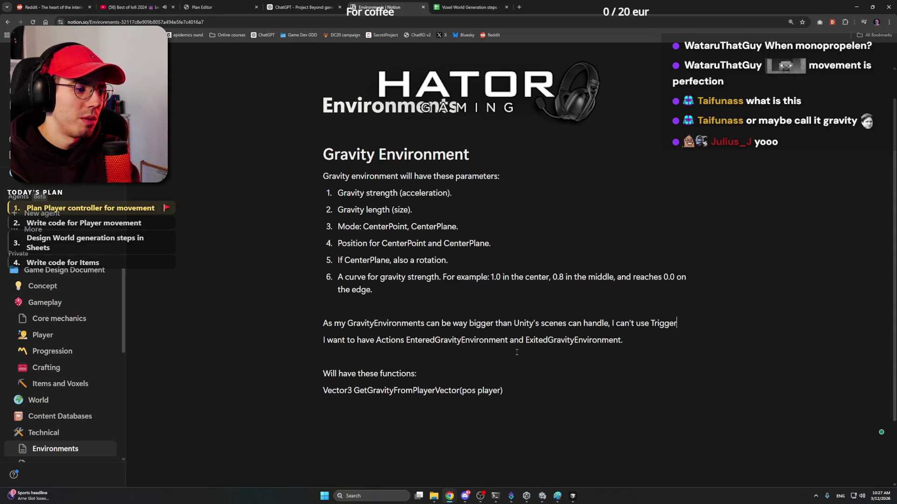
{"action": "type", "text": "I"}
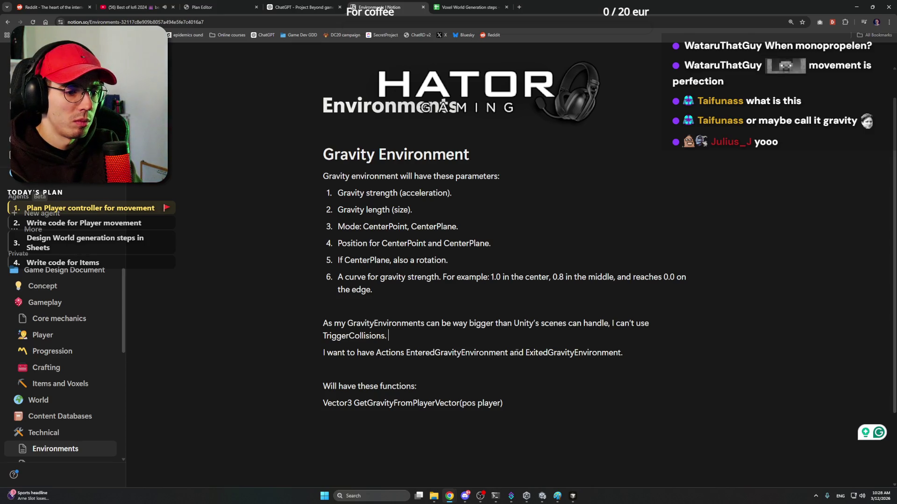
Join the Actions sentence onto that paragraph and add a new line below it
{"action": "key", "text": "Delete"}
{"action": "key", "text": "Right"}
{"action": "key", "text": "Right"}
{"action": "key", "text": "Right"}
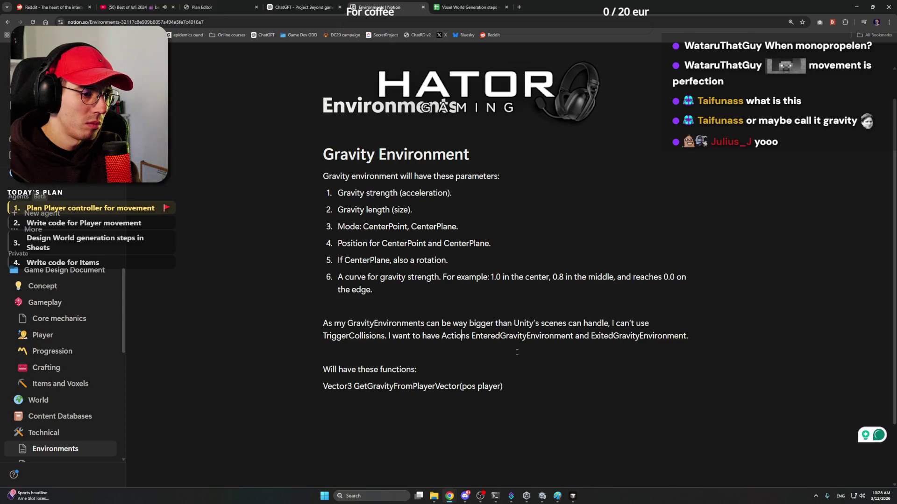
{"action": "key", "text": "Right"}
{"action": "key", "text": "Right"}
{"action": "key", "text": "Right"}
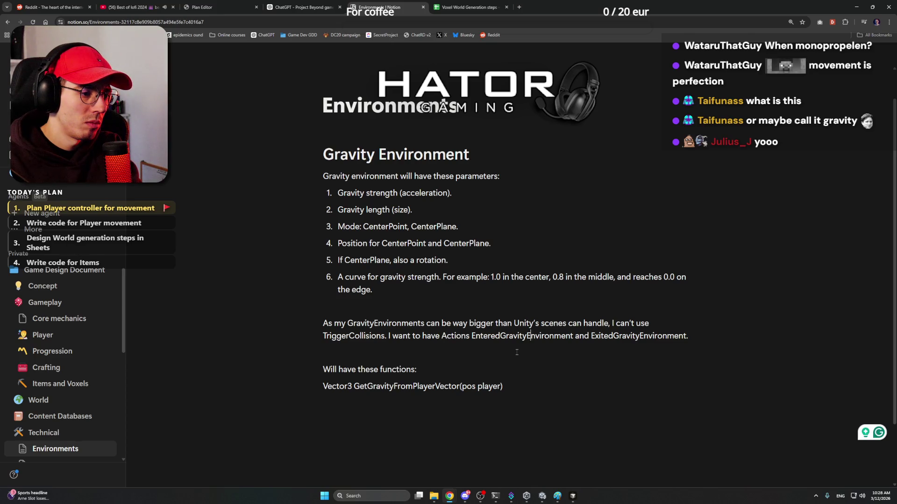
{"action": "key", "text": "Down"}
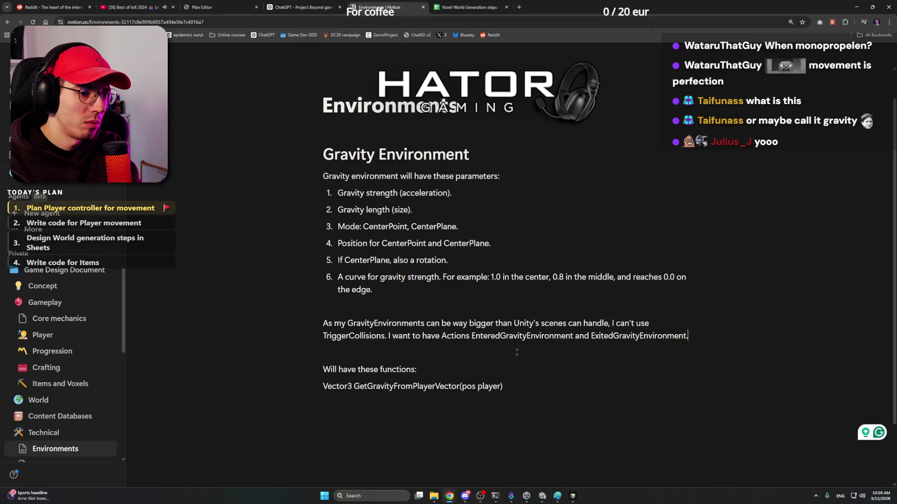
{"action": "key", "text": "Return"}
Write 'In the FixedUpdate method, let's do calculations' and merge it into the paragraph above
{"action": "type", "text": "In Update"}
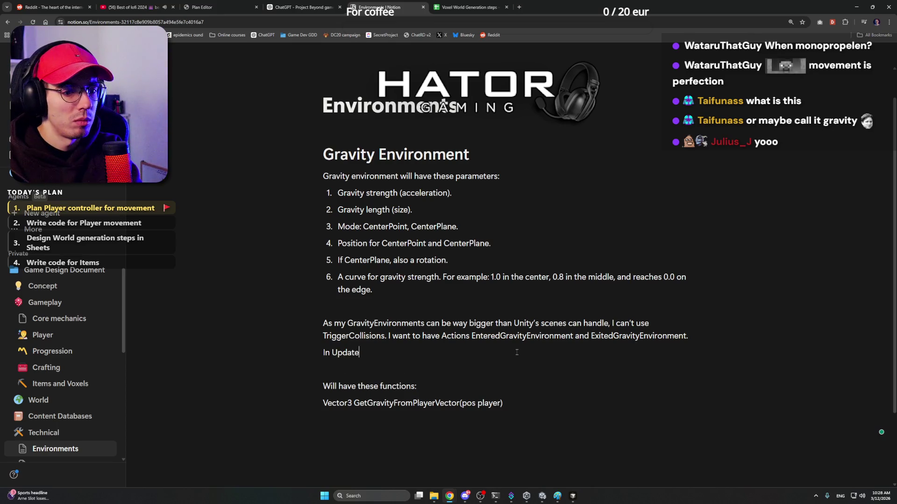
{"action": "key", "text": "BackSpace"}
{"action": "key", "text": "BackSpace"}
{"action": "key", "text": "BackSpace"}
{"action": "key", "text": "BackSpace"}
{"action": "key", "text": "BackSpace"}
{"action": "key", "text": "BackSpace"}
{"action": "type", "text": "the update"}
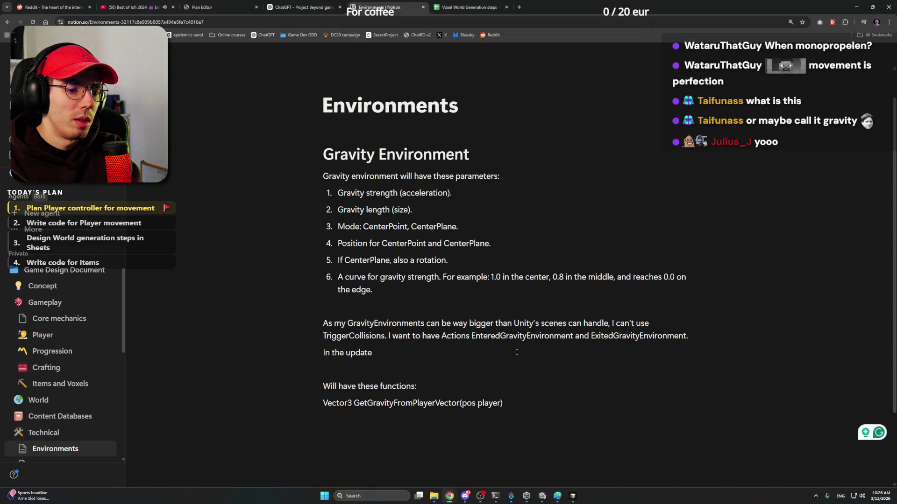
{"action": "key", "text": "BackSpace"}
{"action": "key", "text": "Left"}
{"action": "key", "text": "Left"}
{"action": "key", "text": "BackSpace"}
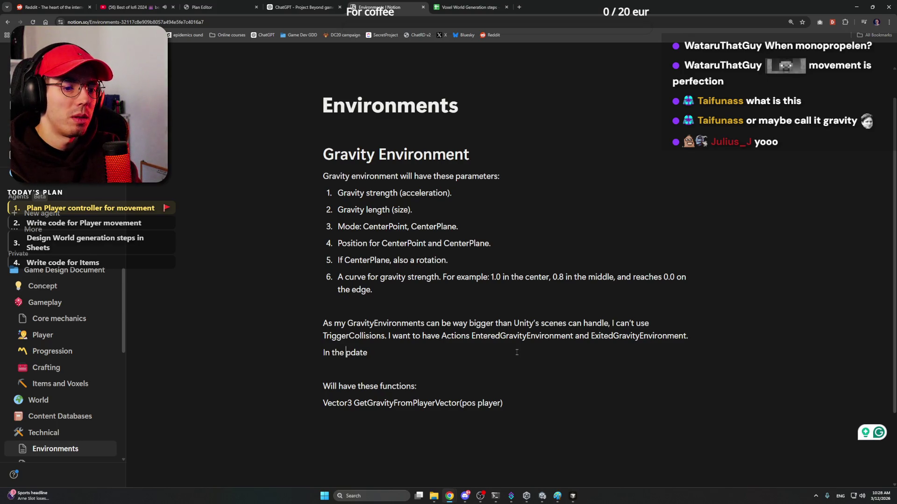
{"action": "type", "text": "FixeU"}
{"action": "type", "text": "Fixed"}
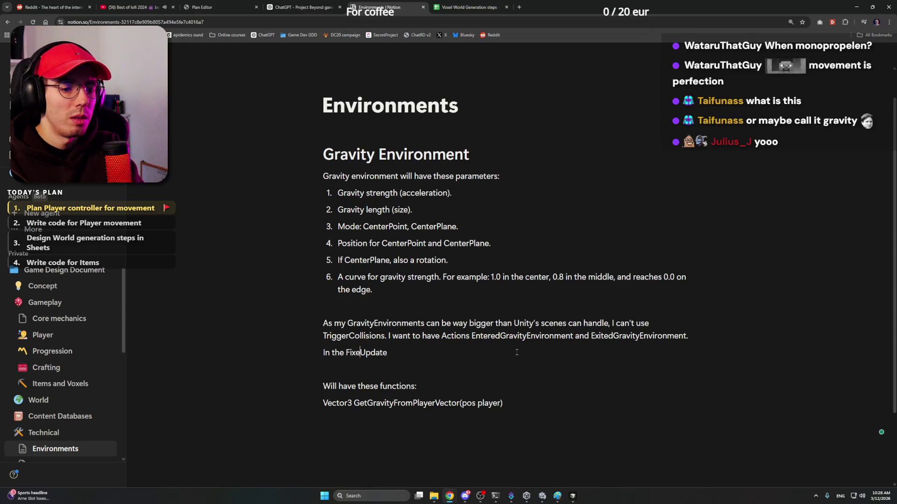
{"action": "key", "text": "Right"}
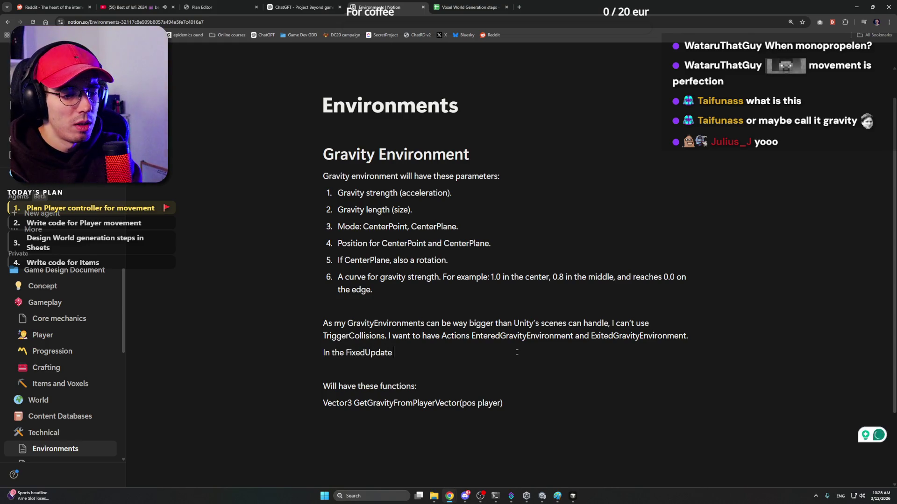
{"action": "type", "text": "method, let's "}
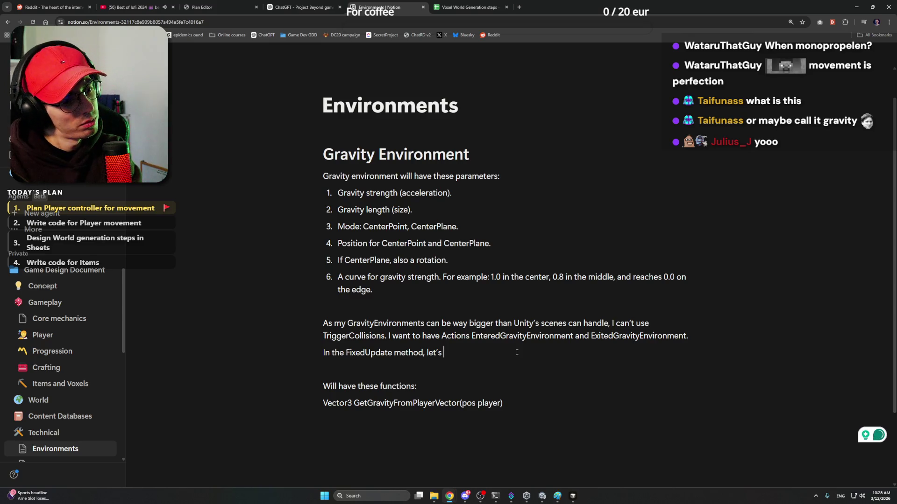
{"action": "type", "text": "do calcul"}
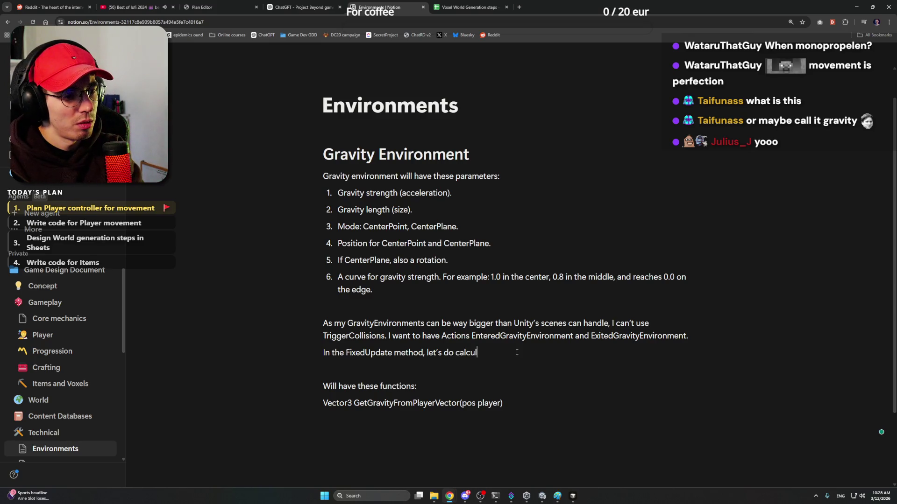
{"action": "type", "text": "ations"}
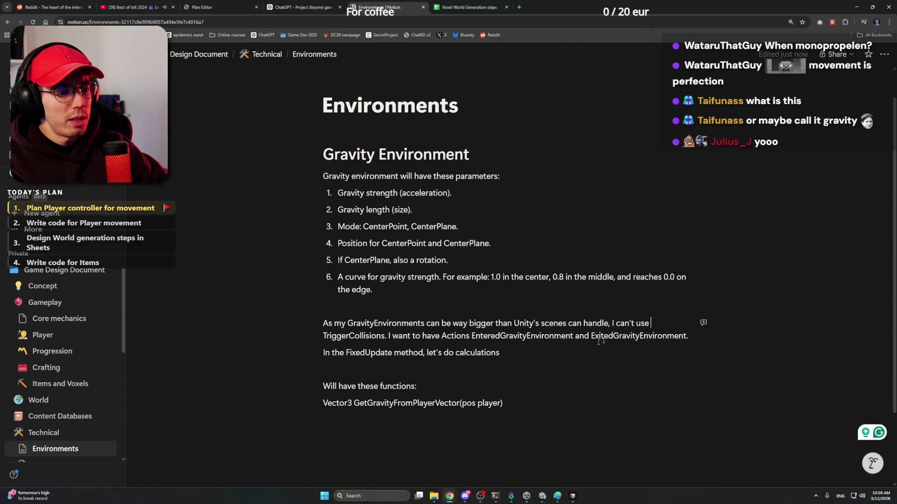
{"action": "key", "text": "Home"}
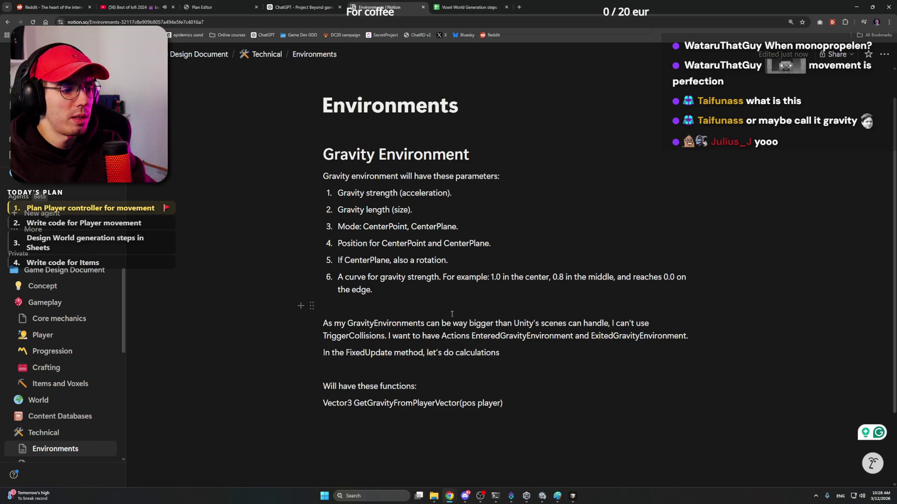
{"action": "key", "text": "BackSpace"}
Put the FixedUpdate sentence on its own line with a soft line break
{"action": "key", "text": "shift+Return"}
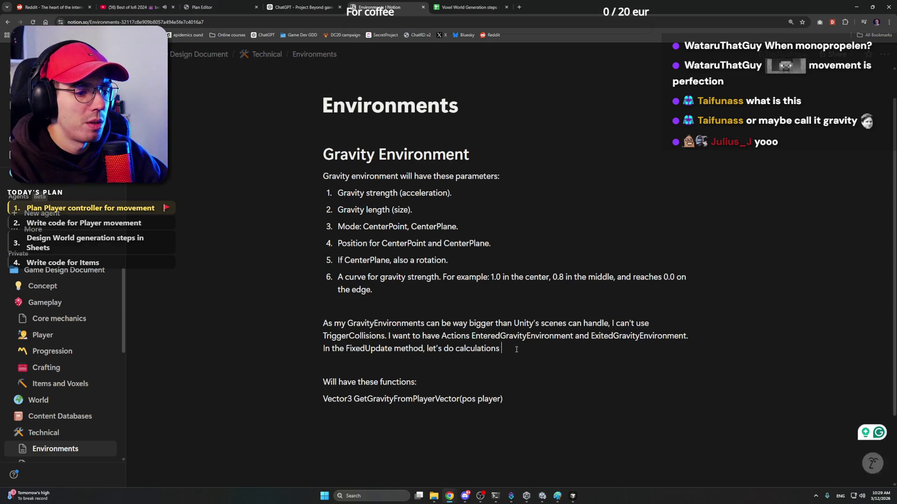
Review lines 57–58 of PlayerManager.cs in Cursor, then return to Notion
{"action": "mouse_move", "coordinate": [474, 499]}
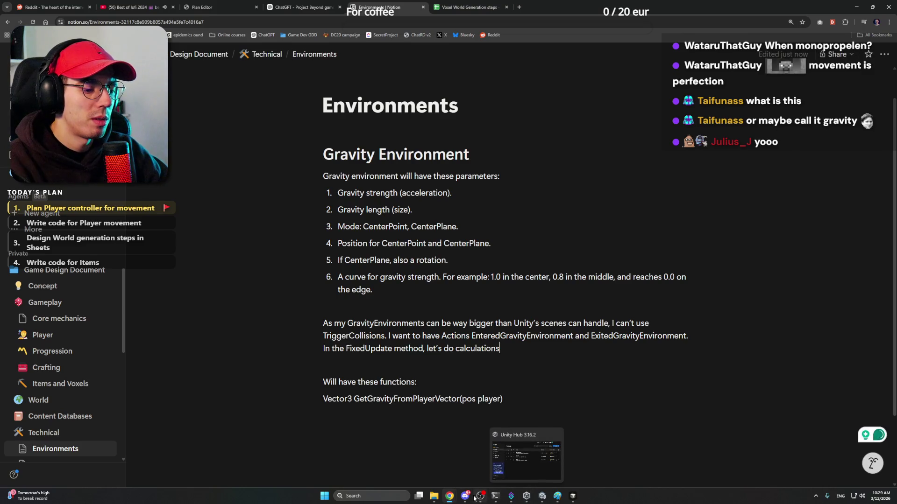
{"action": "left_click", "coordinate": [573, 497]}
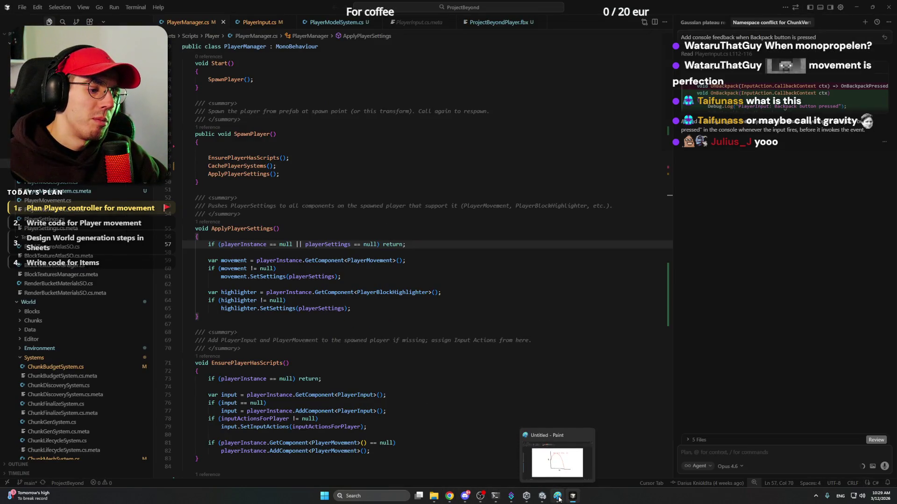
{"action": "left_click", "coordinate": [461, 300]}
{"action": "left_click", "coordinate": [436, 250]}
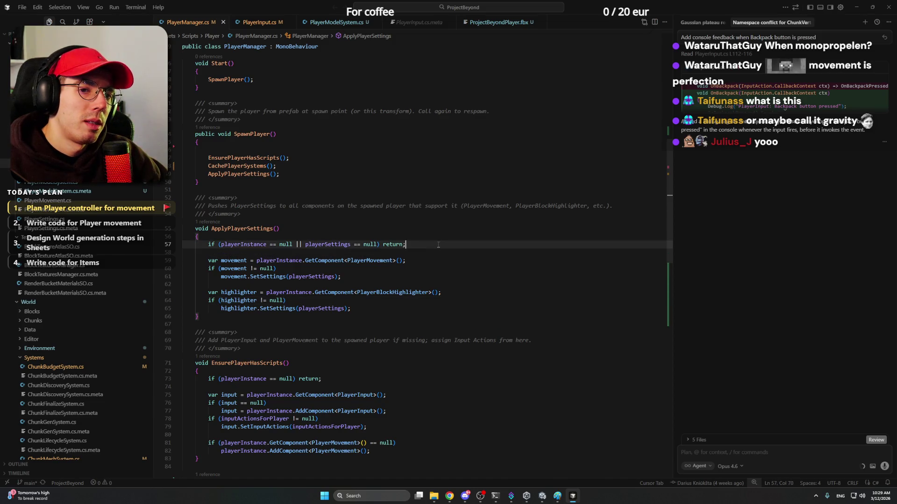
{"action": "left_click", "coordinate": [437, 246]}
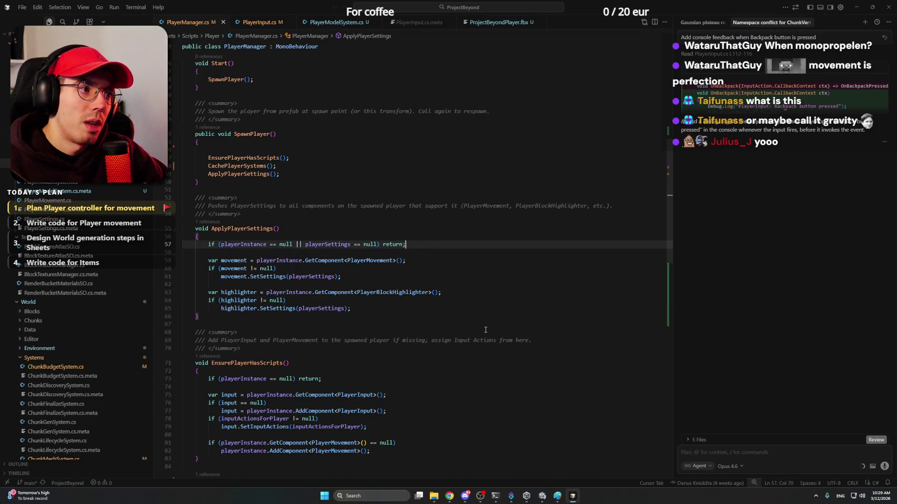
{"action": "mouse_move", "coordinate": [449, 496]}
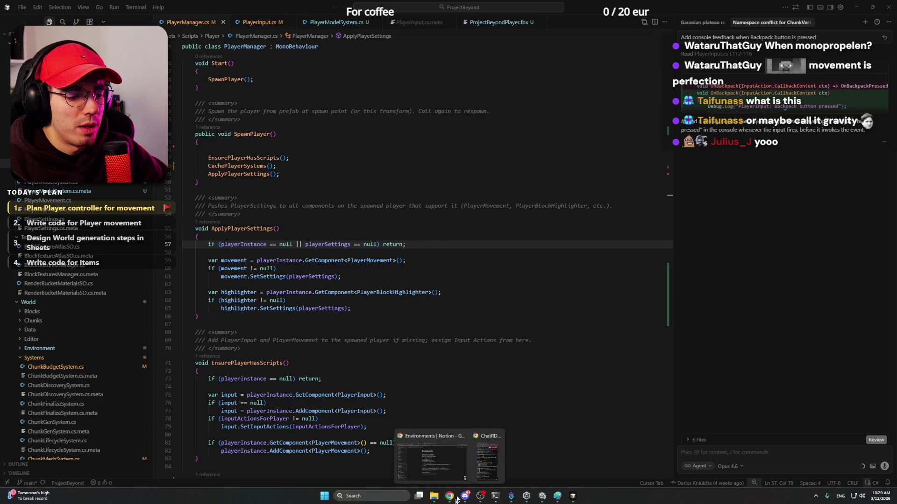
{"action": "left_click", "coordinate": [435, 458]}
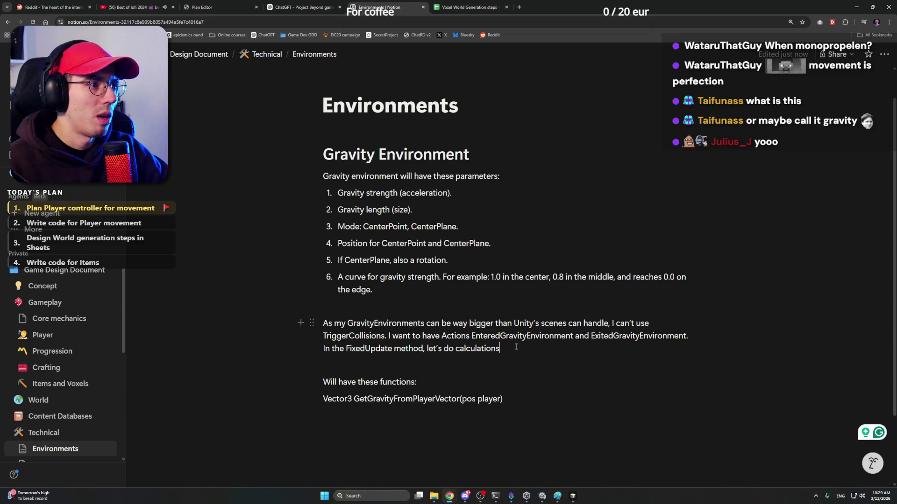
Place the caret after 'let's do calculations' to resume the Gravity Environment spec
{"action": "left_click", "coordinate": [516, 346]}
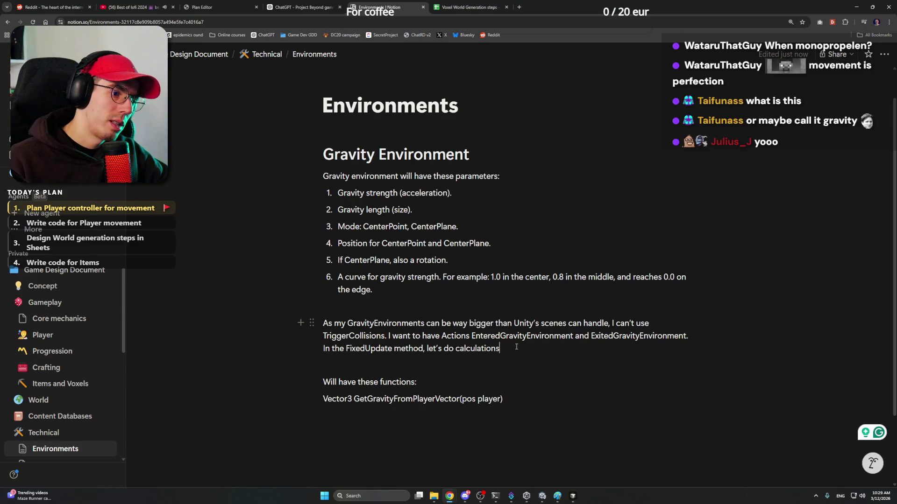